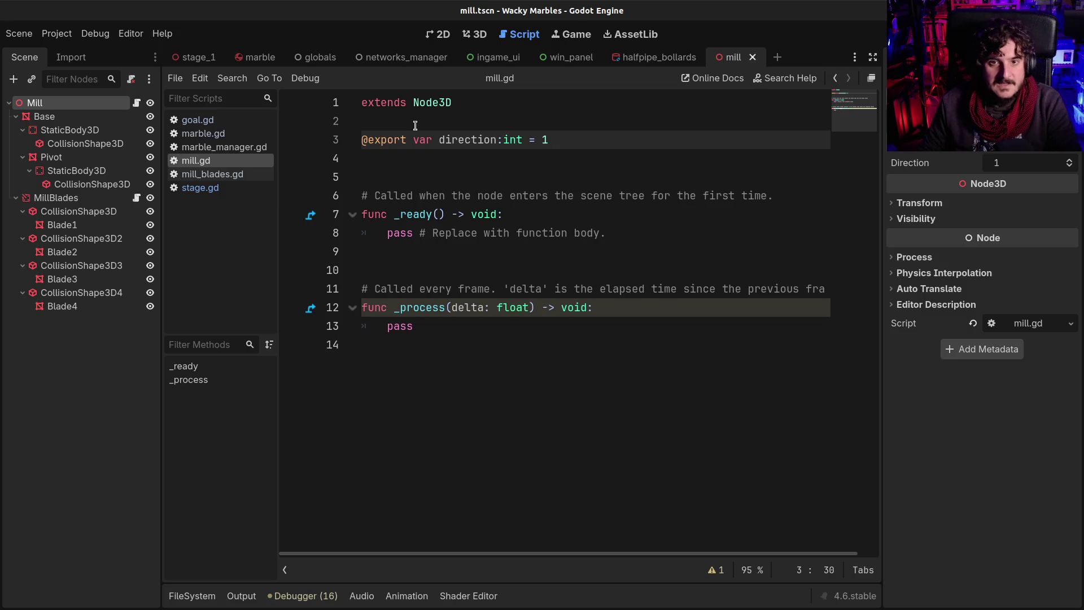
{"action": "left_click", "coordinate": [406, 140]}
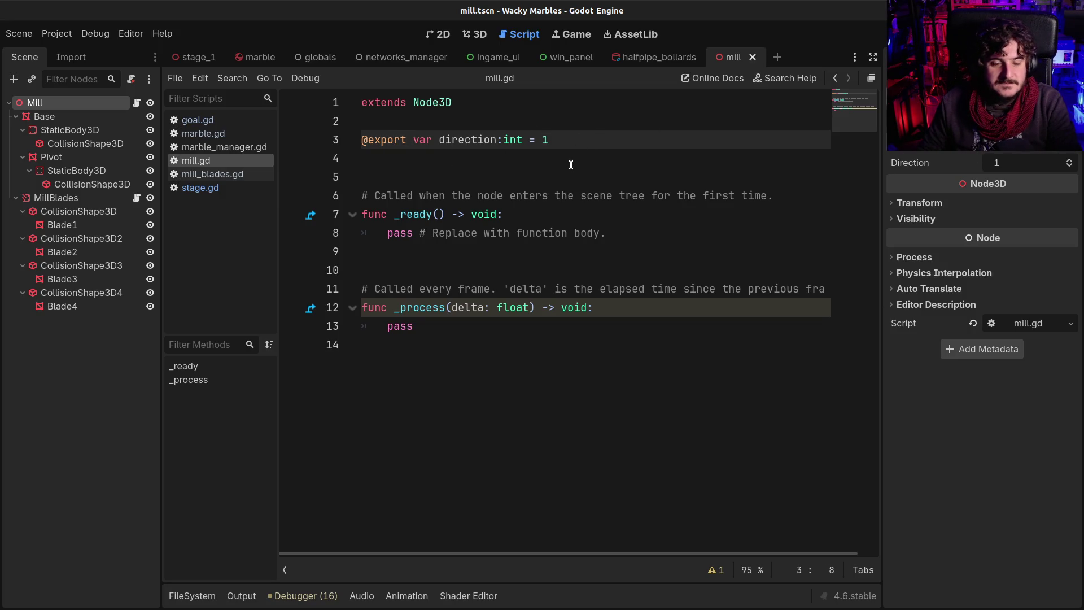
{"action": "type", "text": "_"}
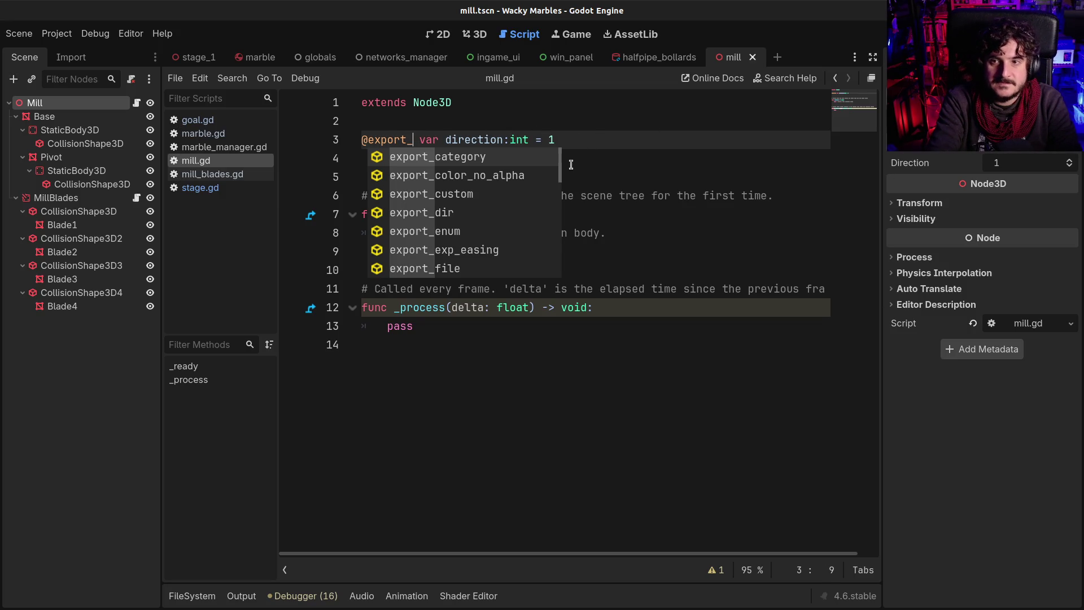
{"action": "key", "text": "BackSpace"}
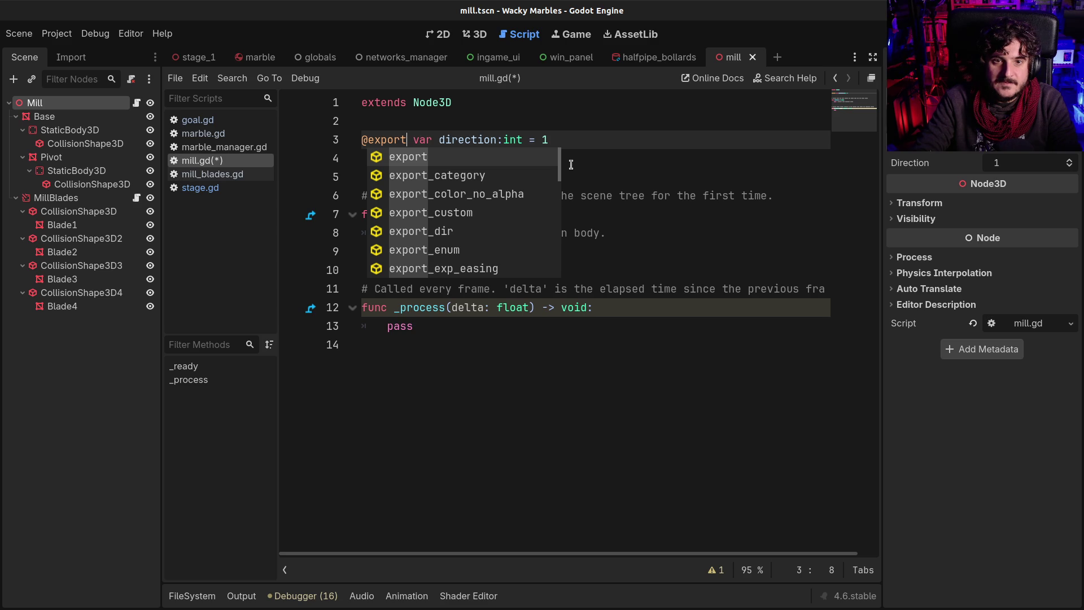
{"action": "key", "text": "Down"}
{"action": "key", "text": "Down"}
{"action": "key", "text": "Down"}
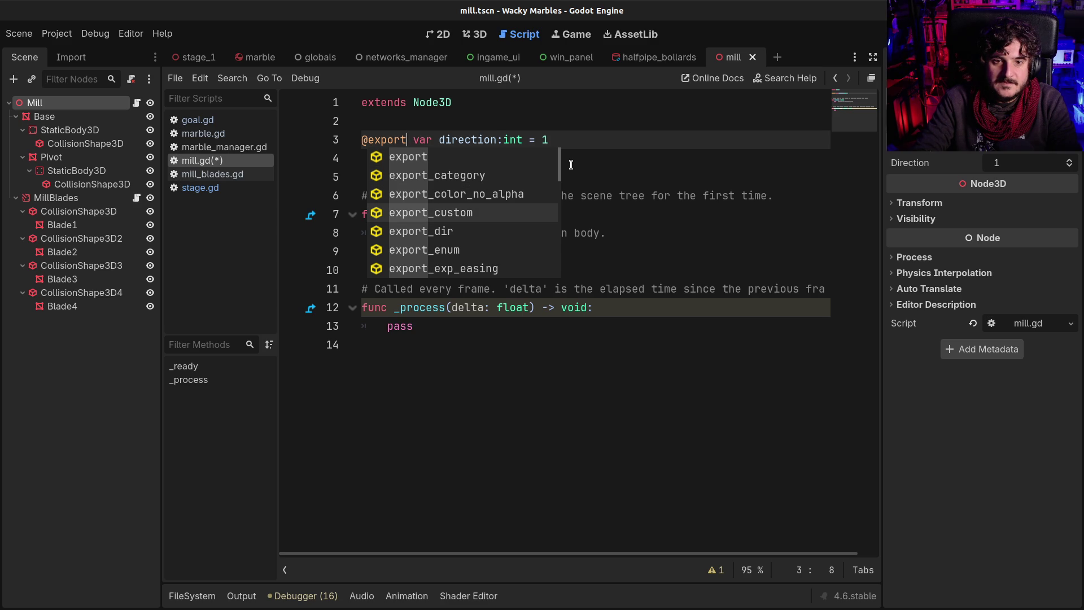
{"action": "key", "text": "Down"}
{"action": "key", "text": "Down"}
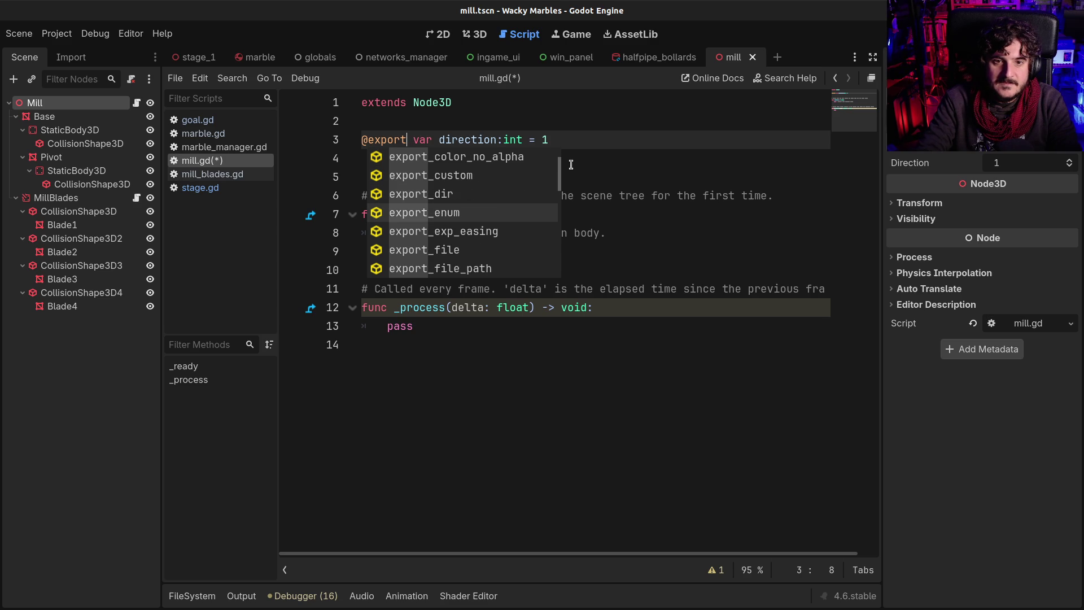
{"action": "key", "text": "Return"}
{"action": "key", "text": "ctrl+shift+Return"}
{"action": "key", "text": "ctrl+shift+Return"}
Declare enum MILL_DIRECTIONS {CLOCKWISE, COUNTER_CLOCKWISE} on line 3 and save mill.gd.
{"action": "type", "text": "enum "}
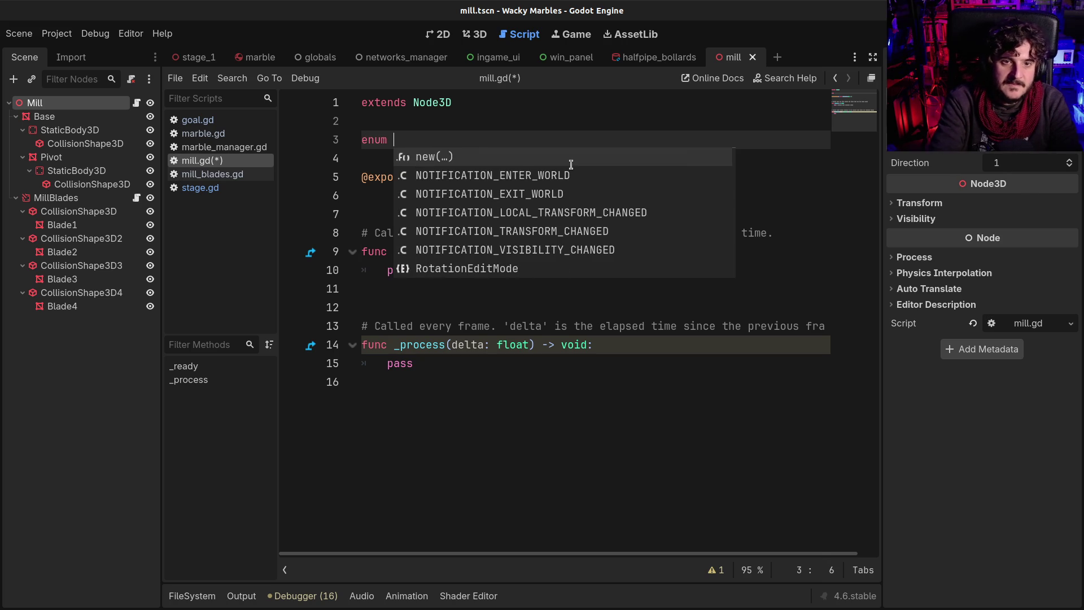
{"action": "type", "text": "MILL_D"}
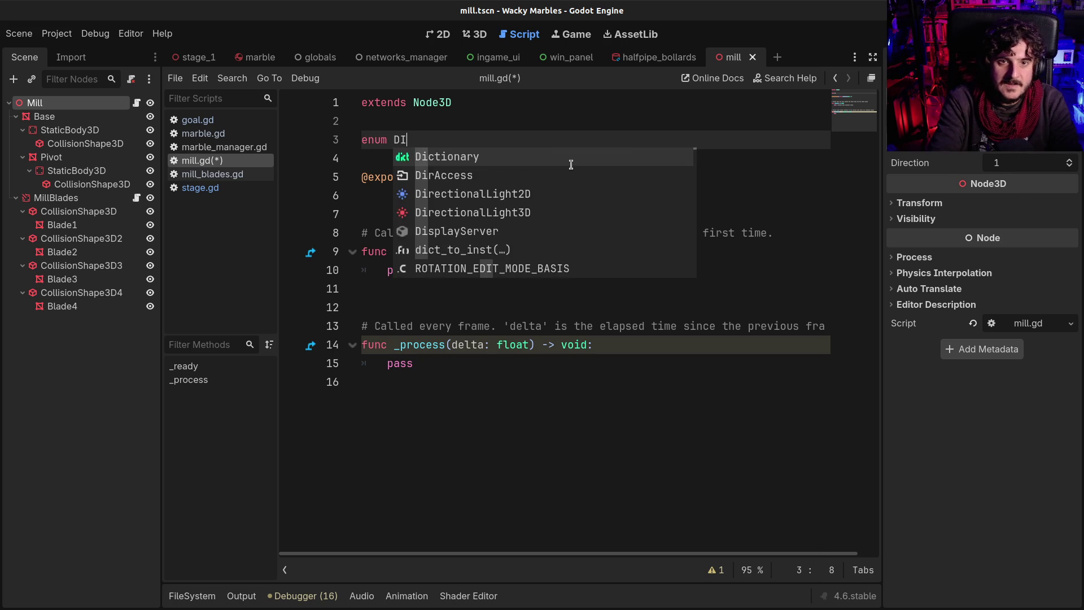
{"action": "type", "text": "IRECTION {"}
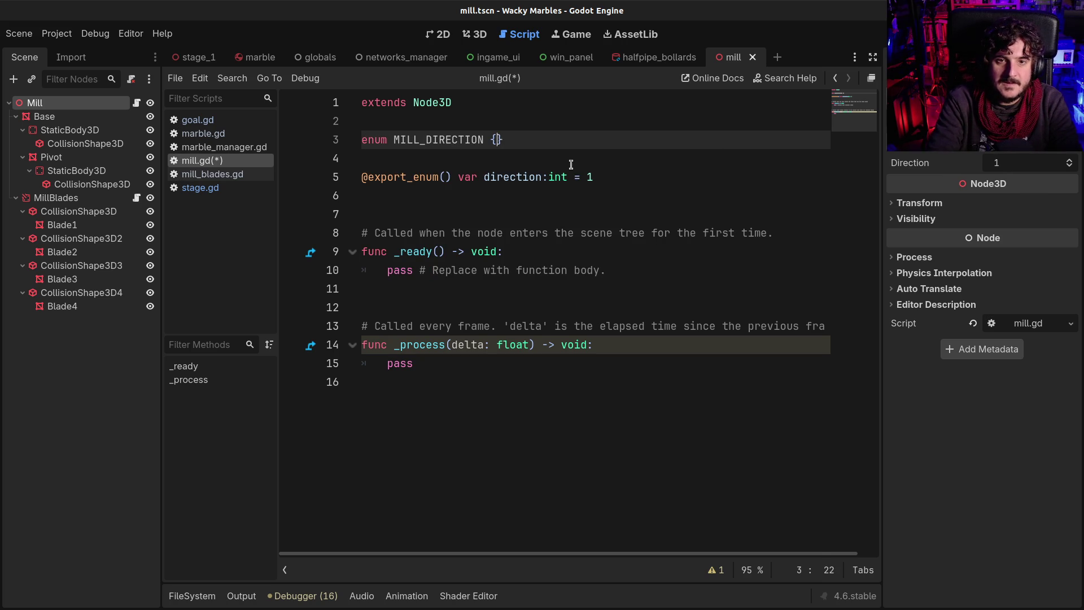
{"action": "key", "text": "Left"}
{"action": "key", "text": "Left"}
{"action": "key", "text": "Left"}
{"action": "type", "text": "S"}
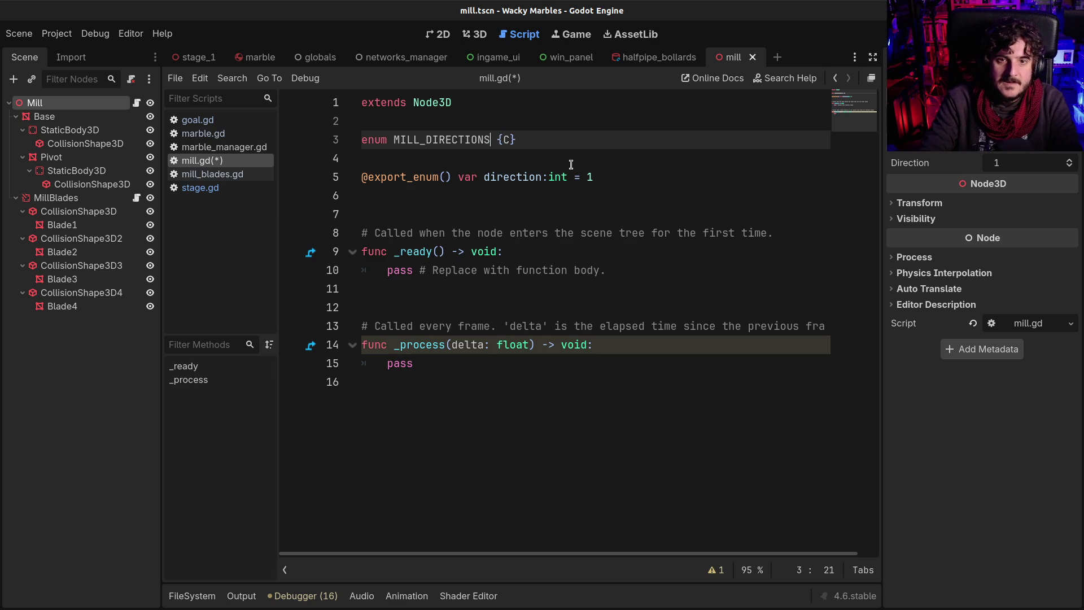
{"action": "type", "text": "LO"}
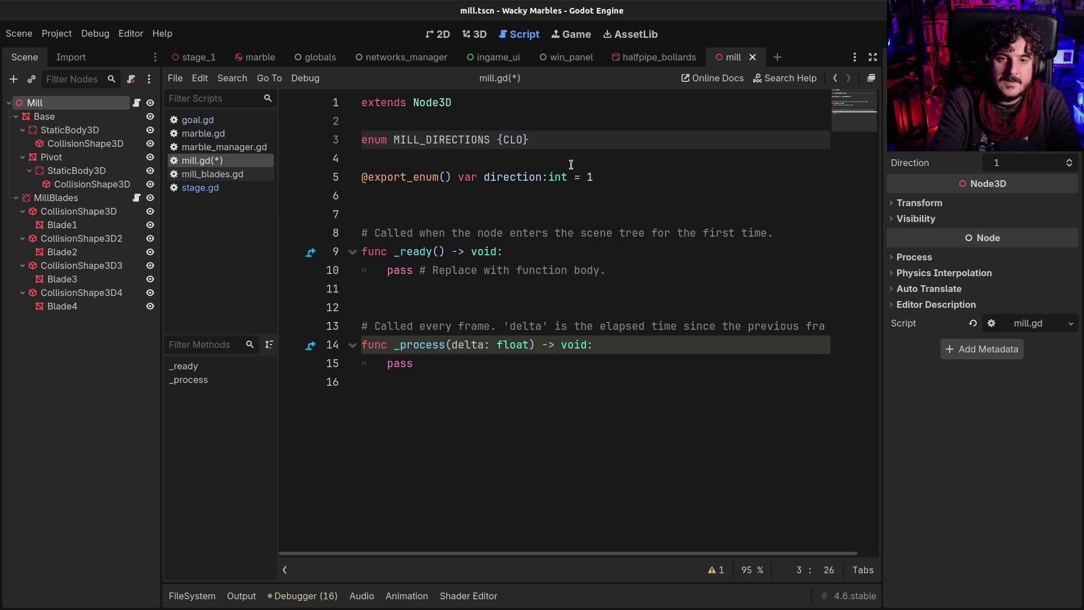
{"action": "type", "text": "CK"}
{"action": "type", "text": "ISE"}
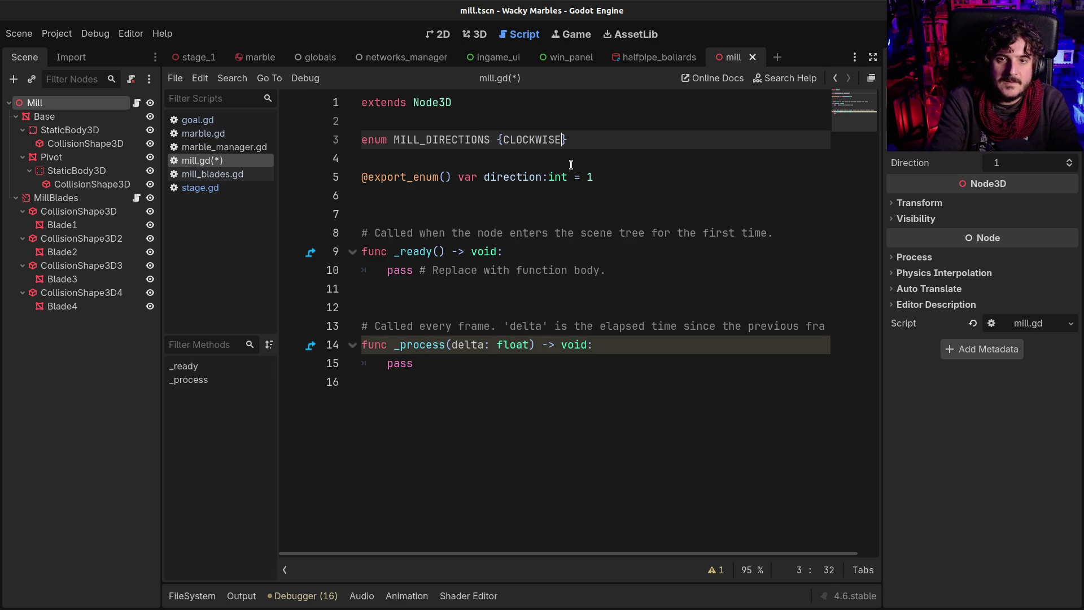
{"action": "type", "text": "COUNT"}
{"action": "key", "text": "BackSpace"}
{"action": "key", "text": "BackSpace"}
{"action": "key", "text": "BackSpace"}
{"action": "type", "text": ", C"}
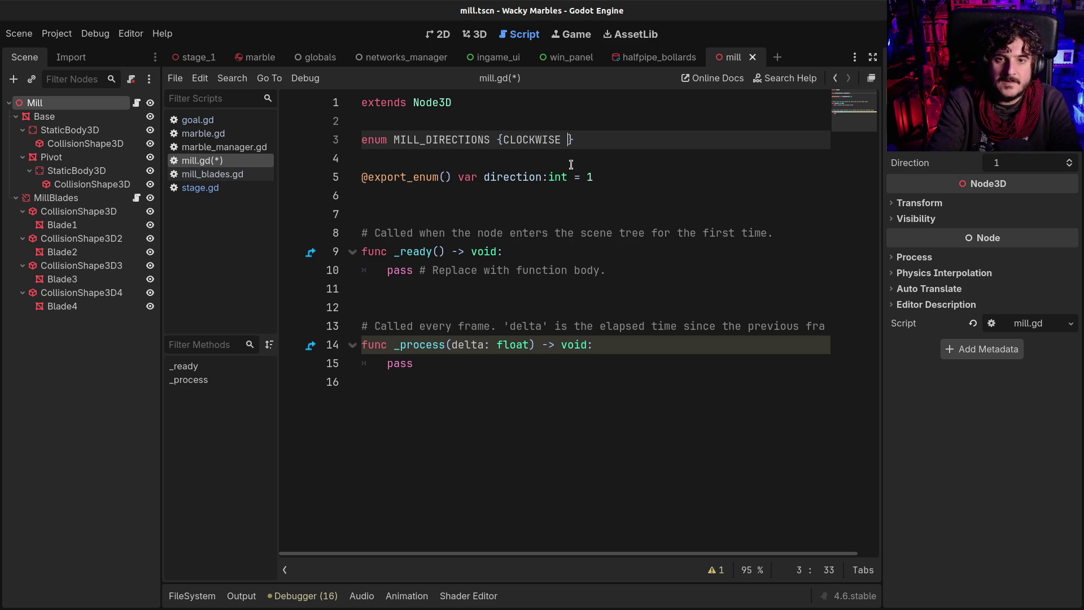
{"action": "type", "text": "OUNTER_C"}
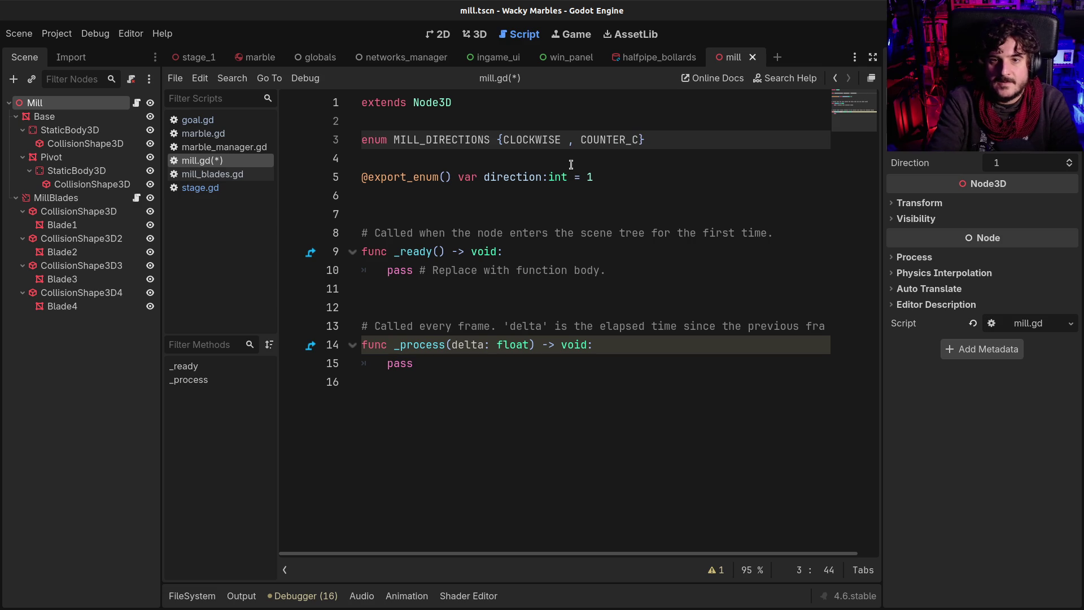
{"action": "key", "text": "BackSpace"}
{"action": "key", "text": "BackSpace"}
{"action": "key", "text": "BackSpace"}
{"action": "type", "text": "_CLOCKWISE"}
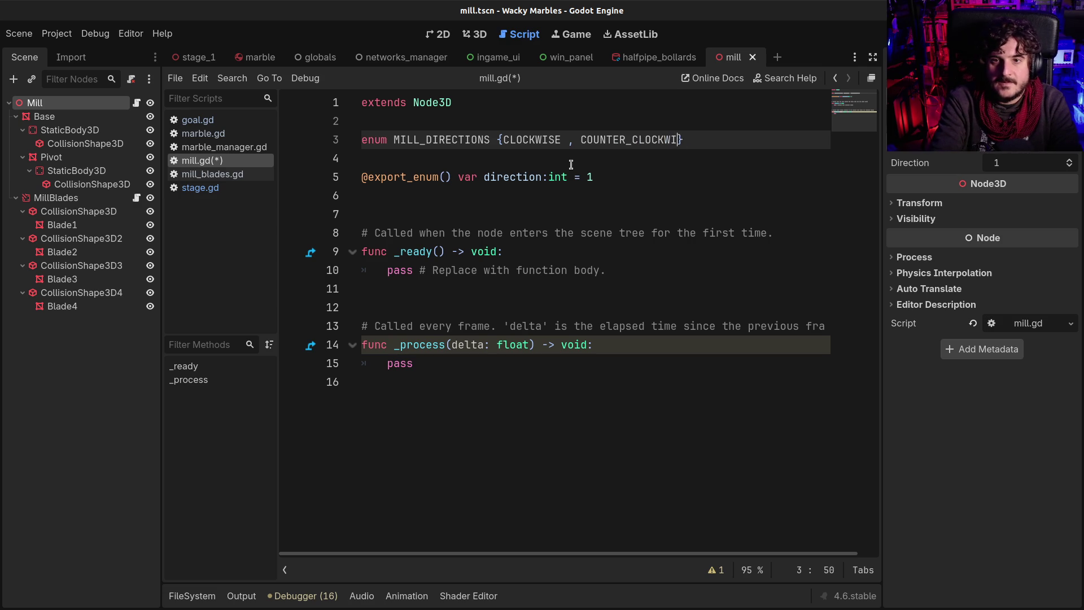
{"action": "key", "text": "ctrl+s"}
{"action": "double_click", "coordinate": [421, 140]}
{"action": "key", "text": "ctrl+c"}
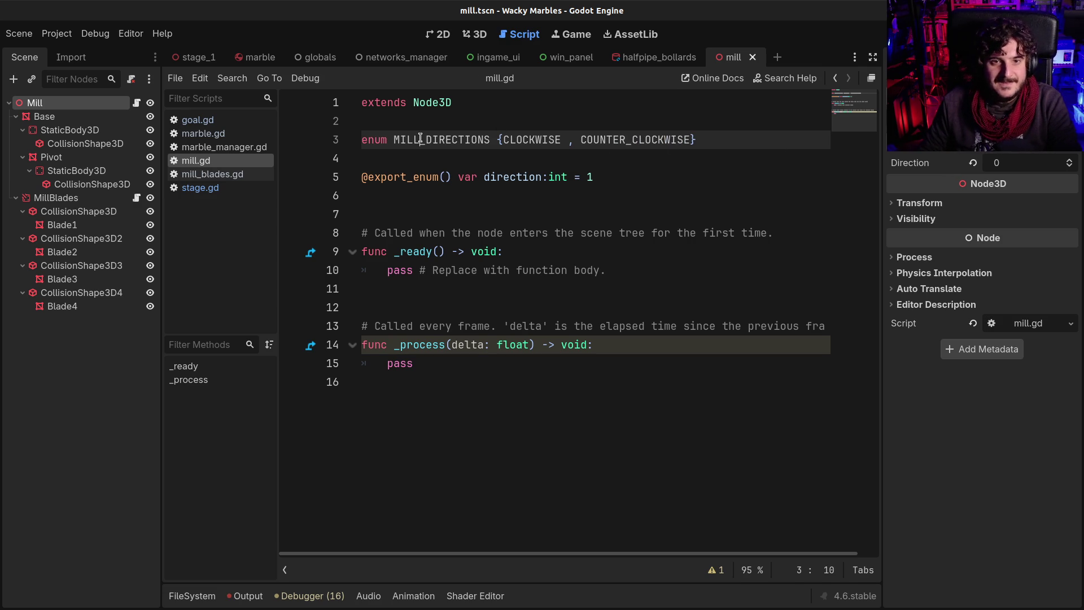
Set direction's default value to MILL_DIRECTIONS.CLOCKWISE.
{"action": "left_click", "coordinate": [582, 177]}
{"action": "key", "text": "BackSpace"}
{"action": "key", "text": "ctrl+v"}
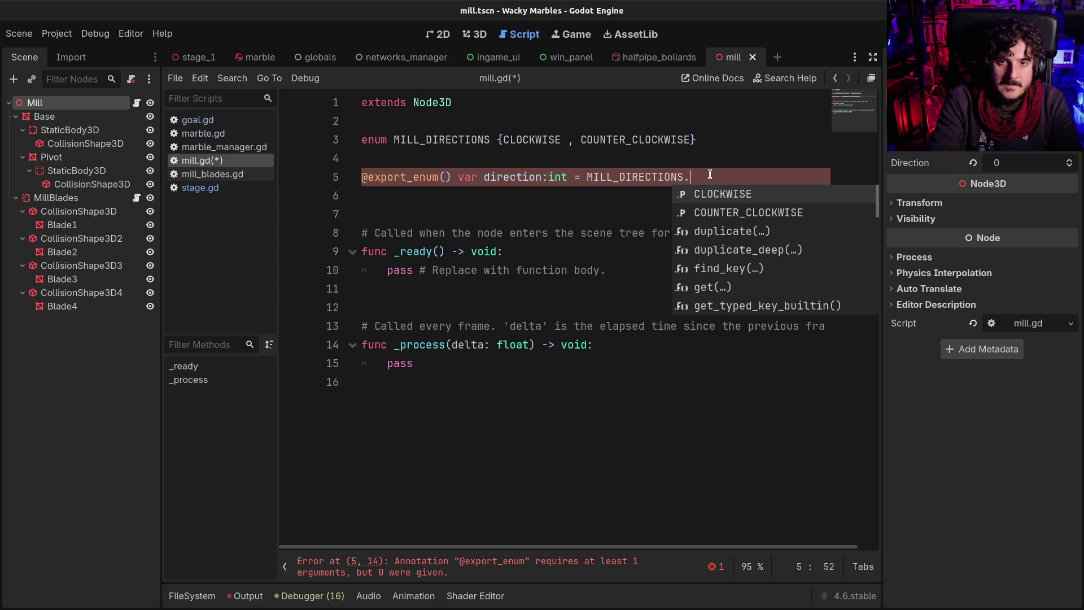
{"action": "key", "text": "Return"}
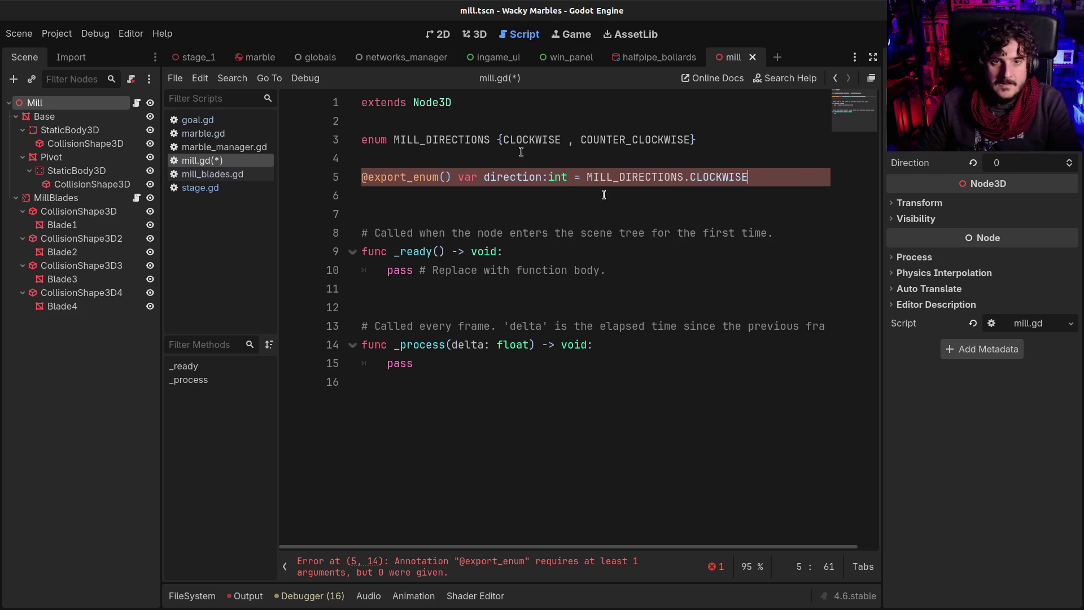
{"action": "double_click", "coordinate": [427, 139]}
{"action": "key", "text": "ctrl+c"}
{"action": "double_click", "coordinate": [557, 177]}
{"action": "key", "text": "ctrl+v"}
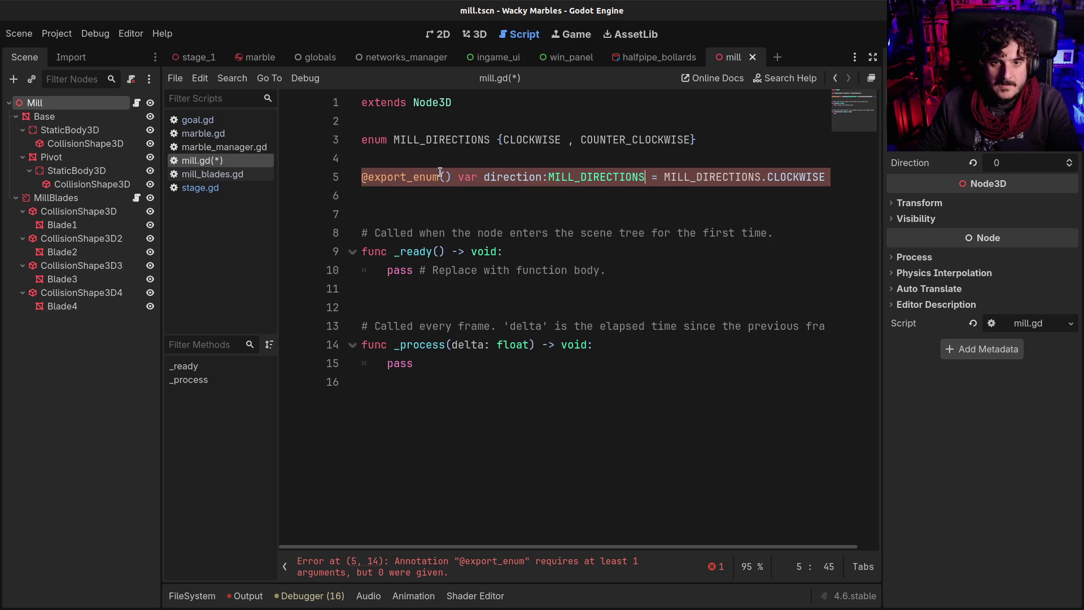
{"action": "key", "text": "Left"}
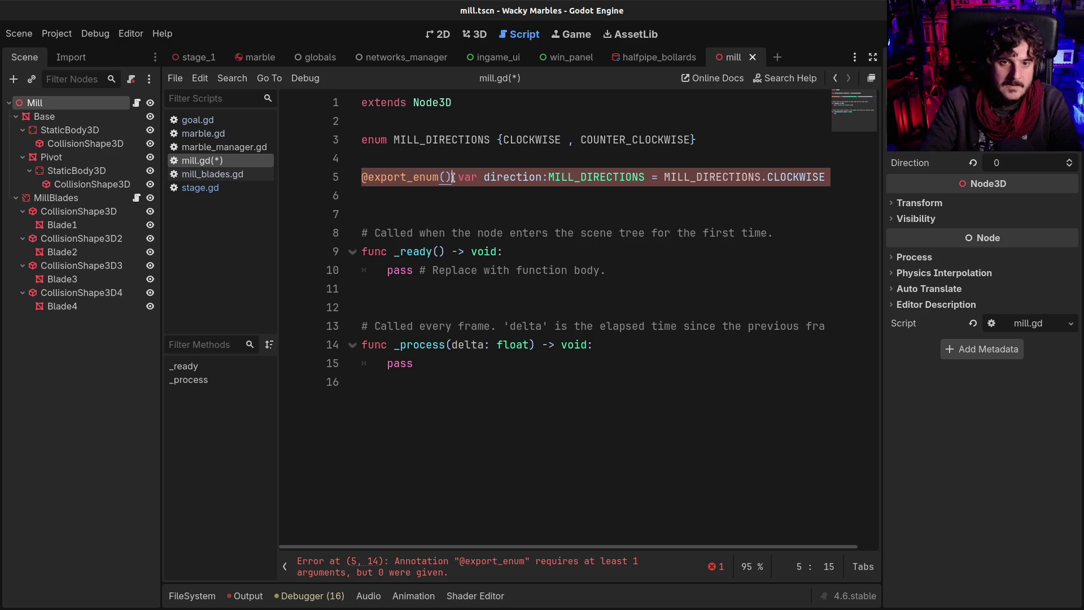
{"action": "key", "text": "ctrl+v"}
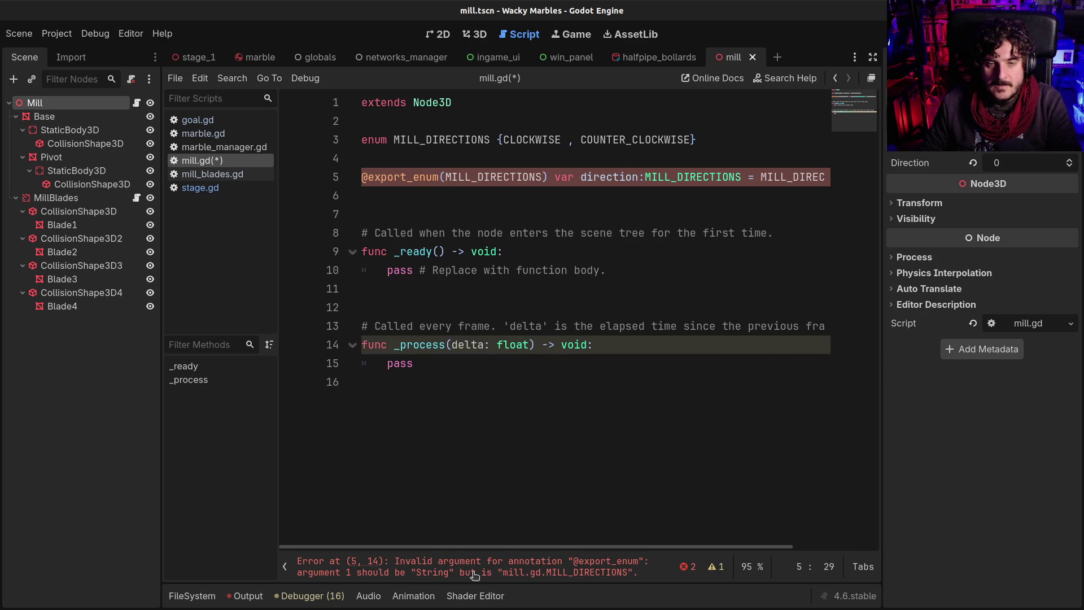
{"action": "left_click", "coordinate": [415, 187], "text": "ctrl"}
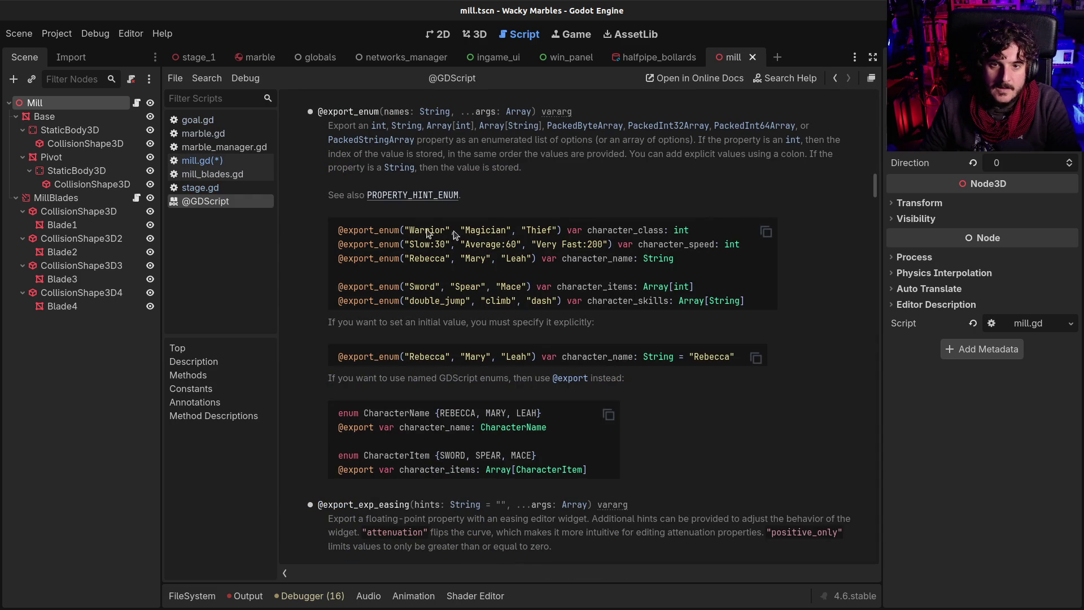
{"action": "left_click", "coordinate": [836, 78]}
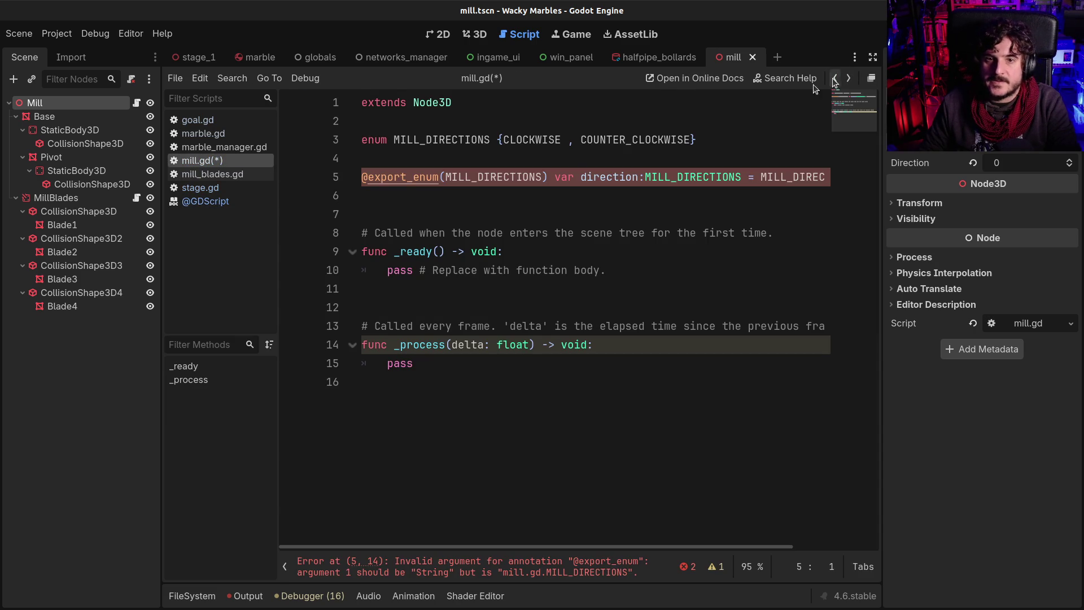
{"action": "left_click_drag", "start_coordinate": [407, 177], "coordinate": [547, 176]}
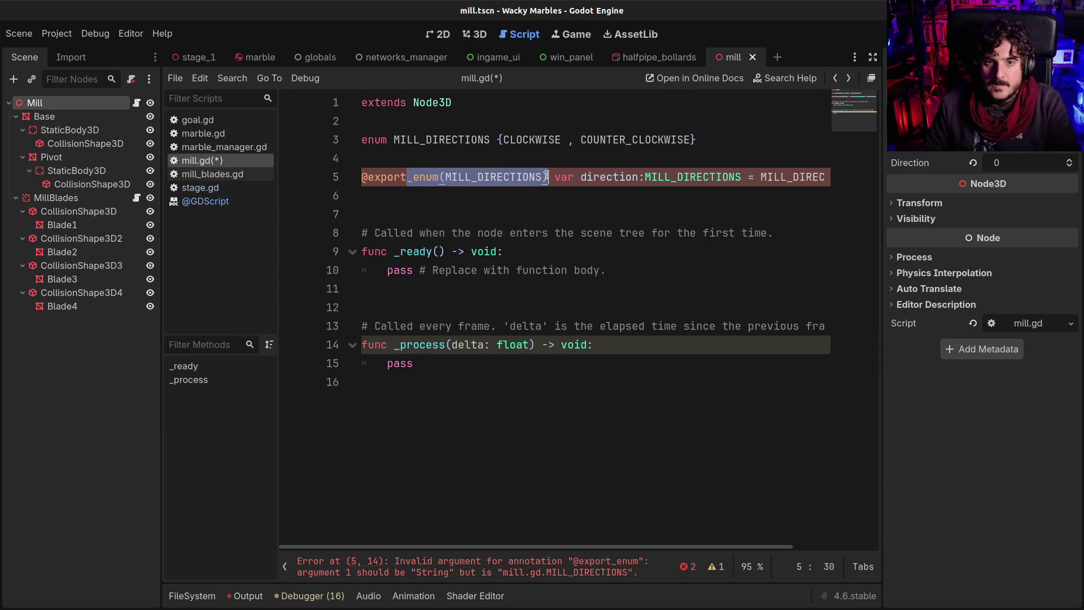
{"action": "key", "text": "BackSpace"}
{"action": "key", "text": "ctrl+s"}
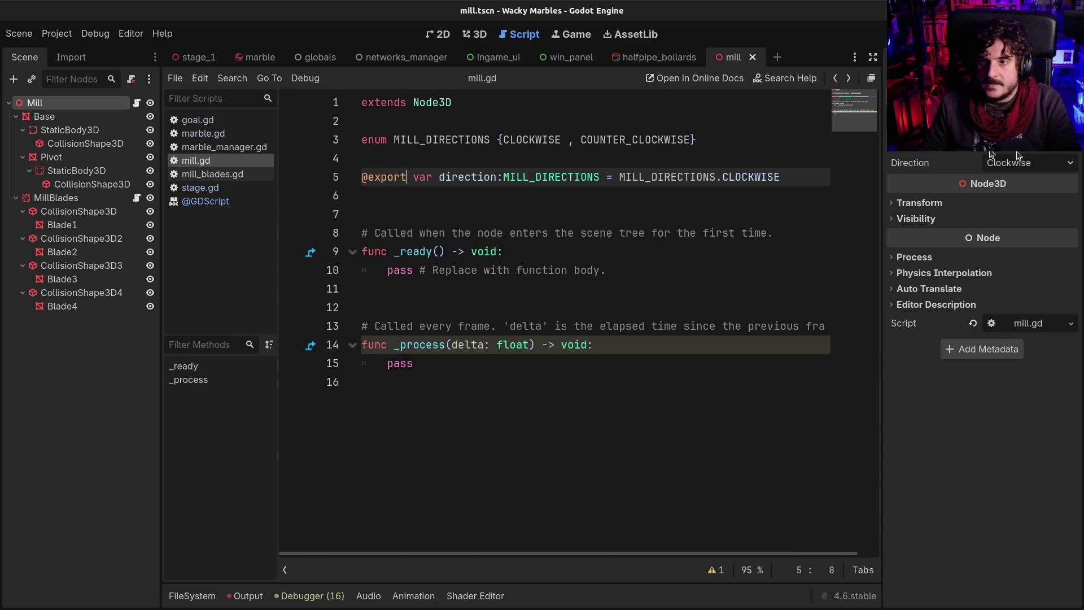
Delete the unused _ready and _process functions from mill.gd.
{"action": "left_click_drag", "start_coordinate": [379, 217], "coordinate": [394, 270]}
{"action": "left_click_drag", "start_coordinate": [411, 357], "coordinate": [423, 397]}
{"action": "key", "text": "BackSpace"}
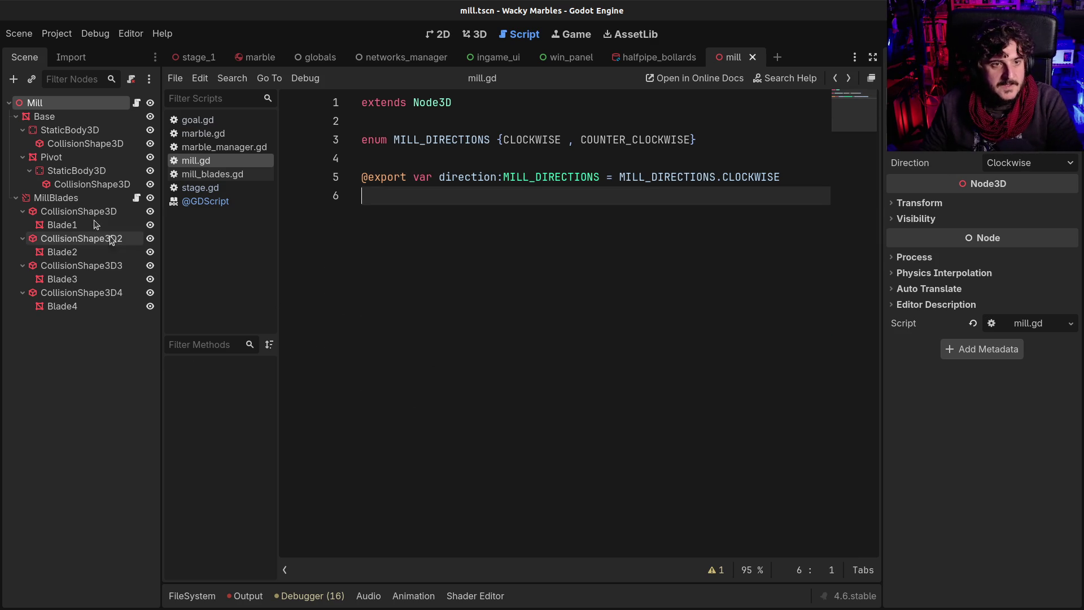
{"action": "left_click", "coordinate": [114, 200]}
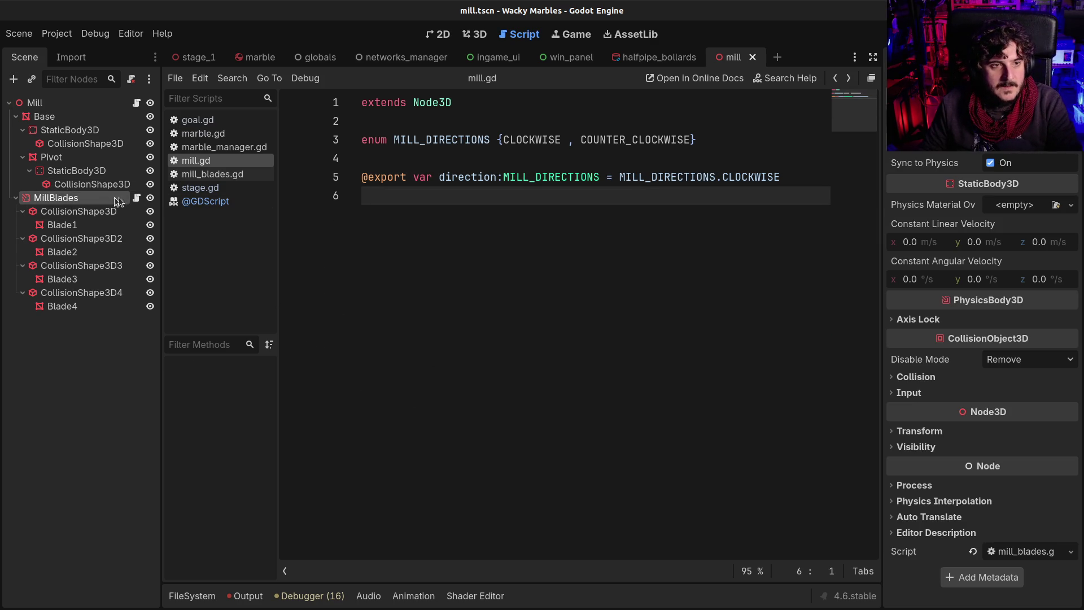
{"action": "left_click", "coordinate": [136, 197]}
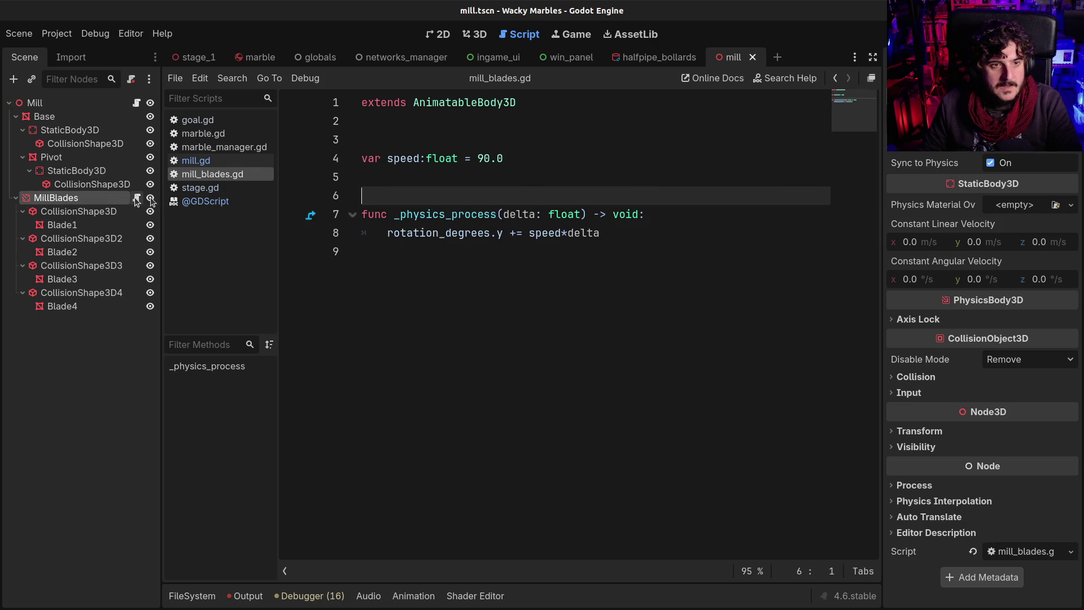
{"action": "left_click", "coordinate": [54, 102]}
{"action": "left_click", "coordinate": [136, 103]}
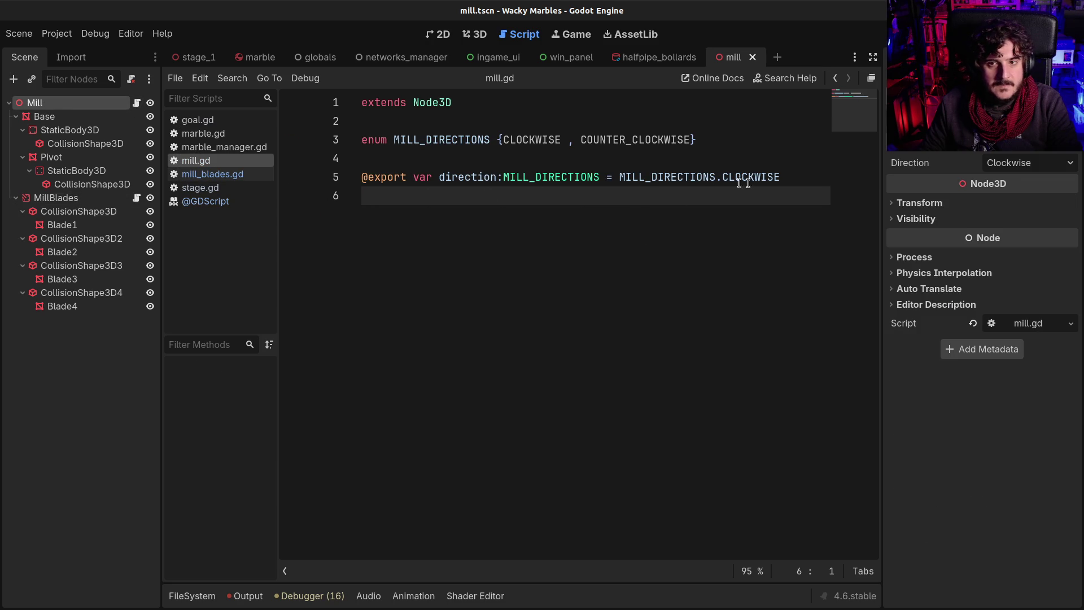
{"action": "left_click", "coordinate": [786, 175]}
Add a 'set(value): direction = value' setter to the direction export and save mill.gd.
{"action": "type", "text": ";:"}
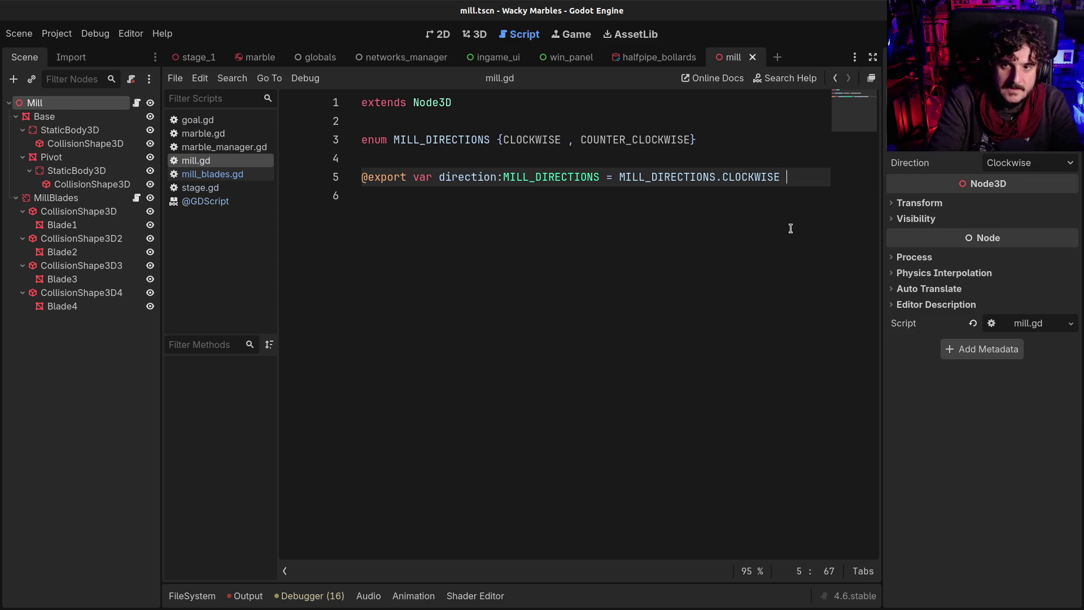
{"action": "key", "text": "Return"}
{"action": "type", "text": "set"}
{"action": "key", "text": "BackSpace"}
{"action": "key", "text": "BackSpace"}
{"action": "type", "text": "("}
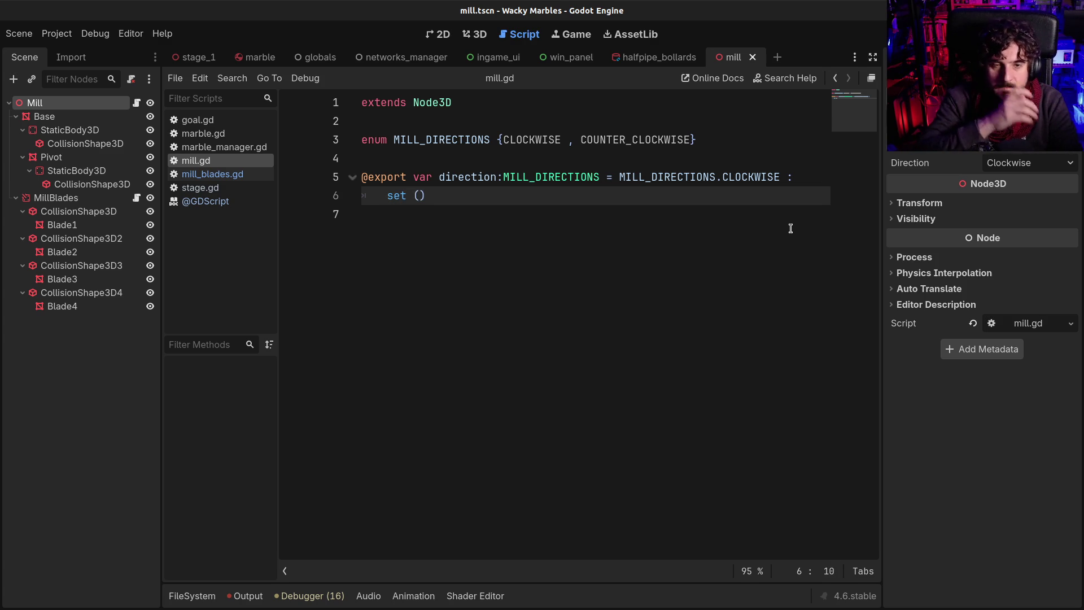
{"action": "type", "text": "value):"}
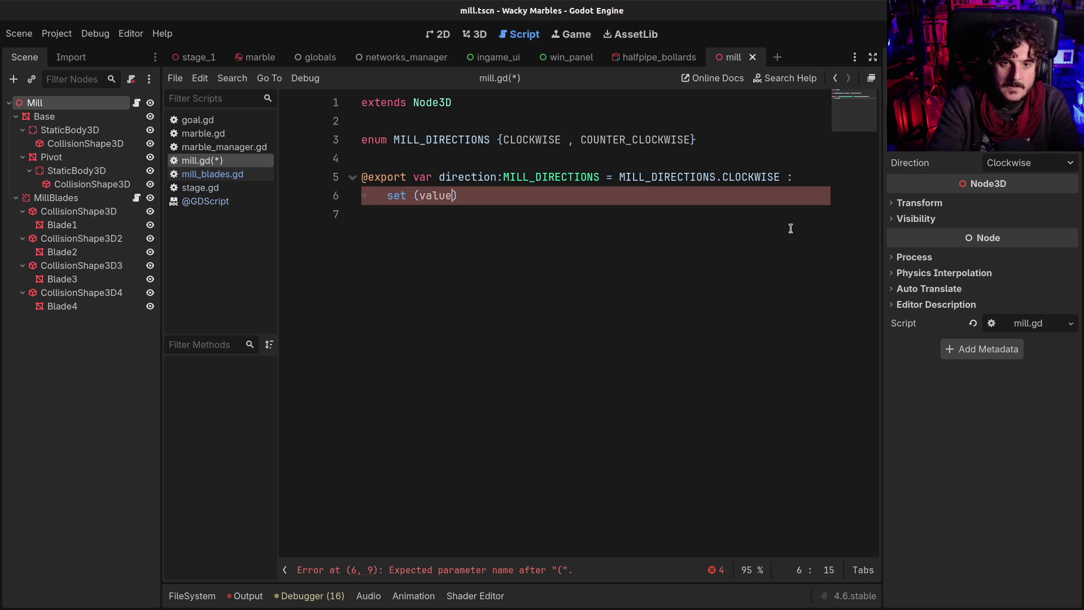
{"action": "key", "text": "Return"}
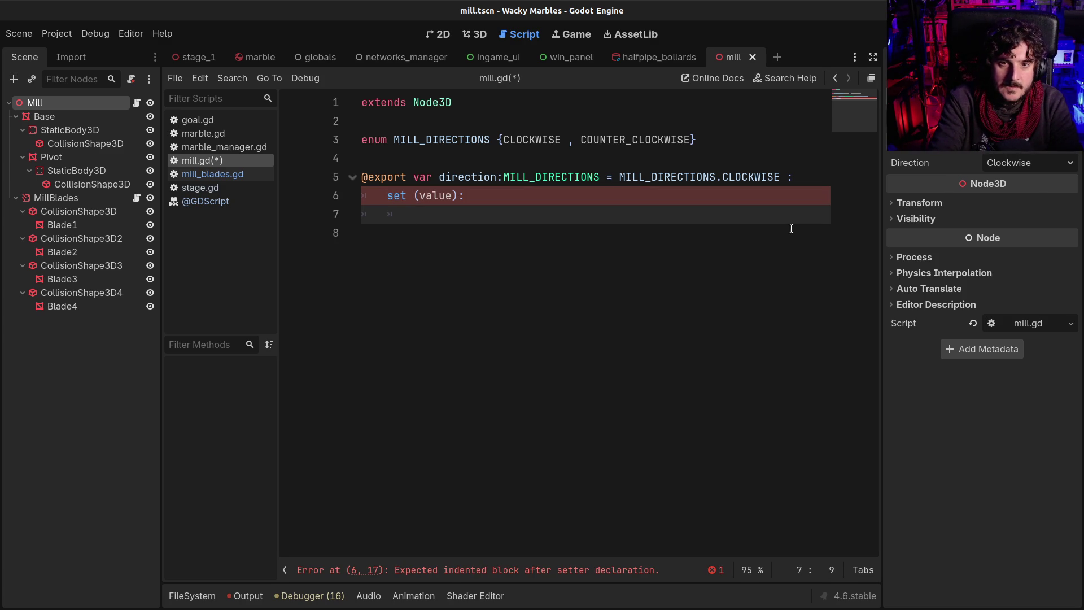
{"action": "type", "text": "irection ?="}
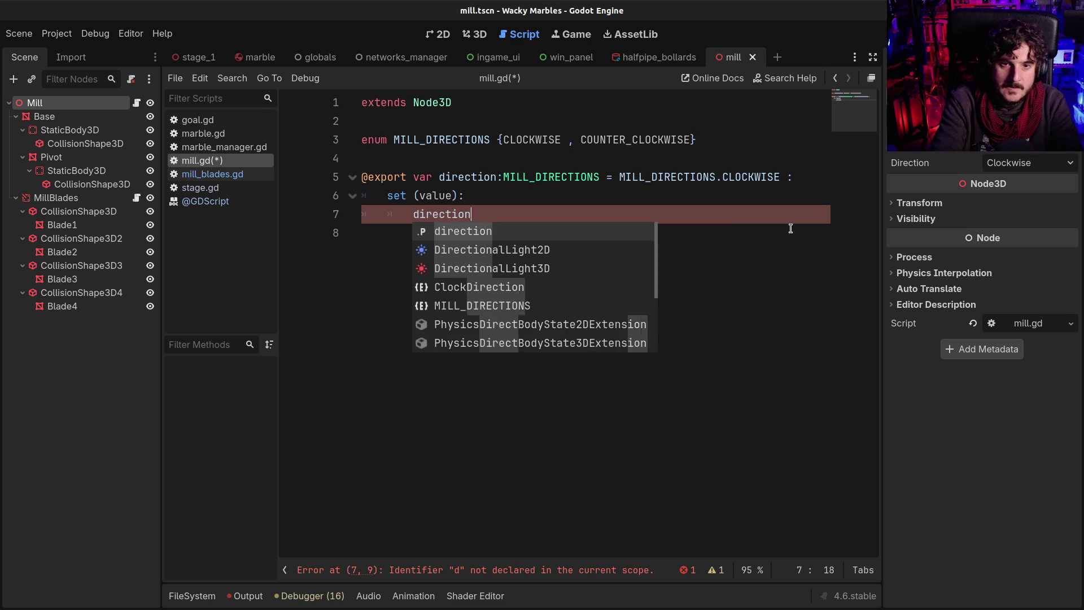
{"action": "key", "text": "BackSpace"}
{"action": "key", "text": "BackSpace"}
{"action": "key", "text": "BackSpace"}
{"action": "type", "text": "value"}
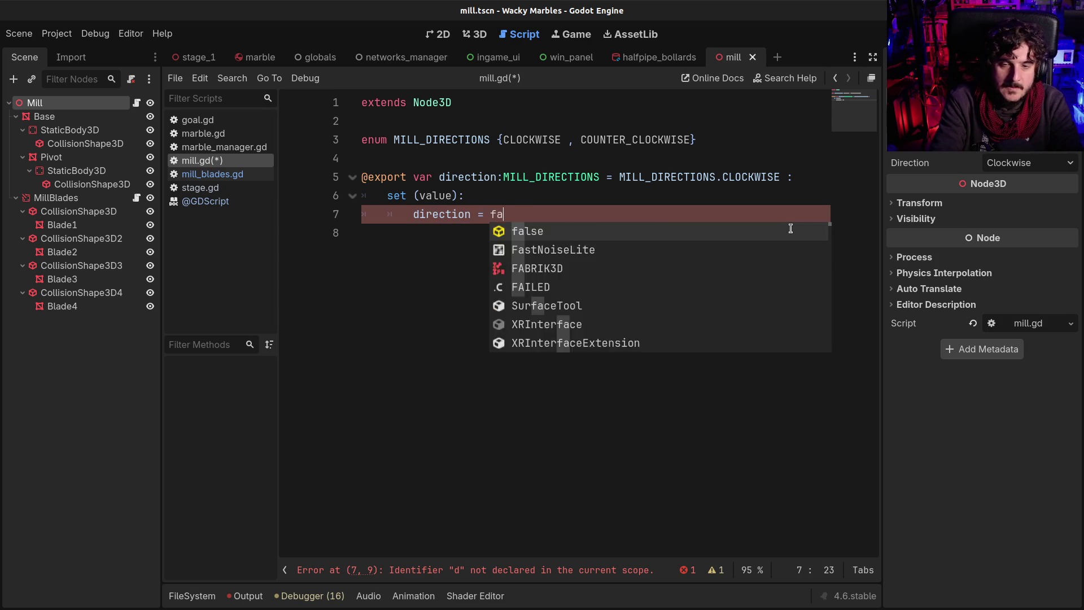
{"action": "key", "text": "ctrl+s"}
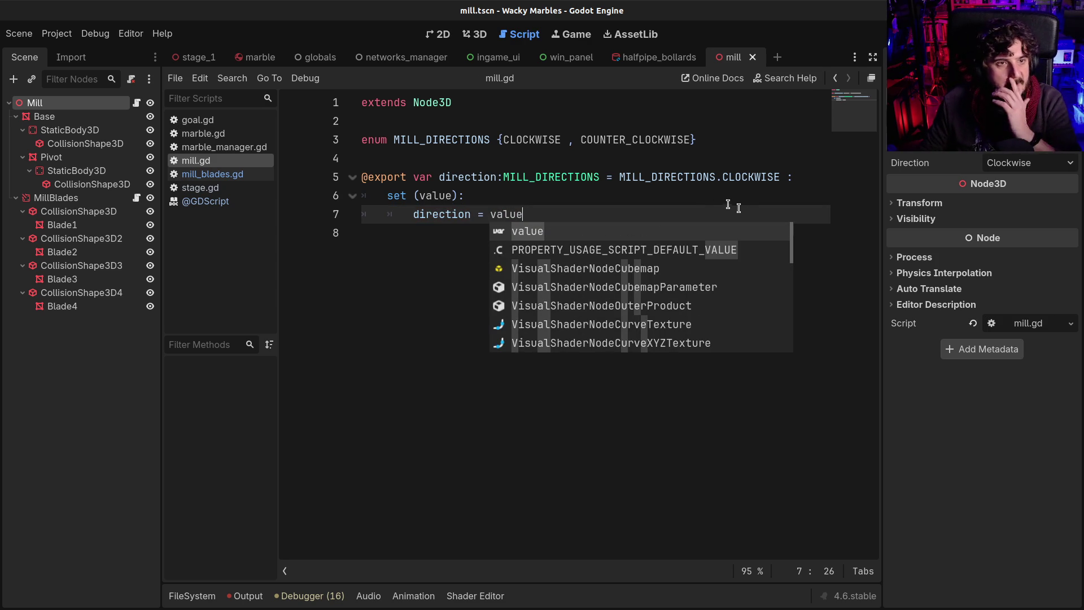
{"action": "left_click", "coordinate": [185, 63]}
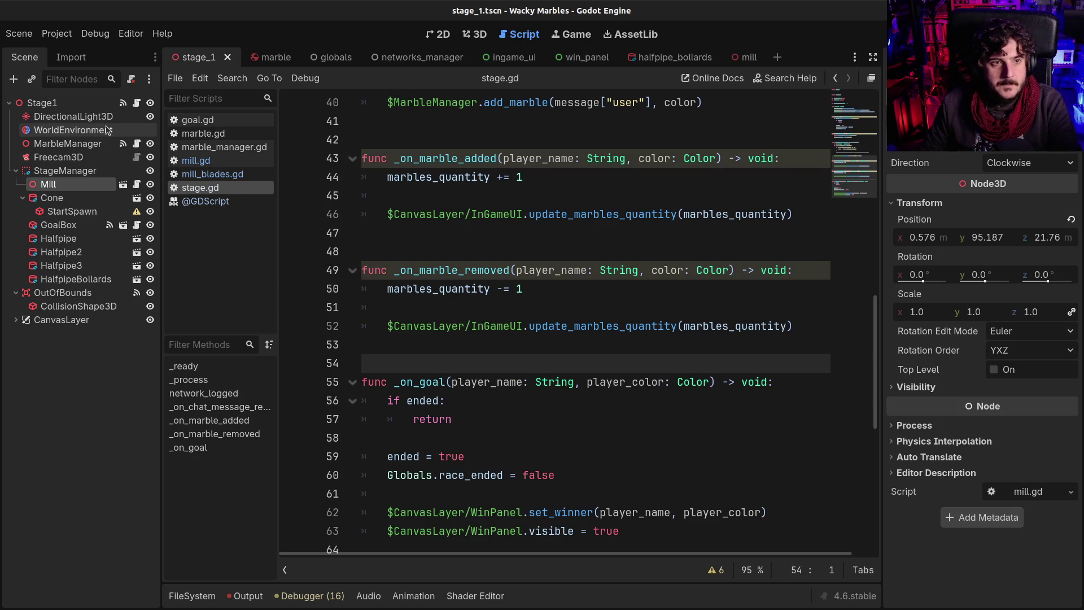
{"action": "left_click", "coordinate": [270, 57]}
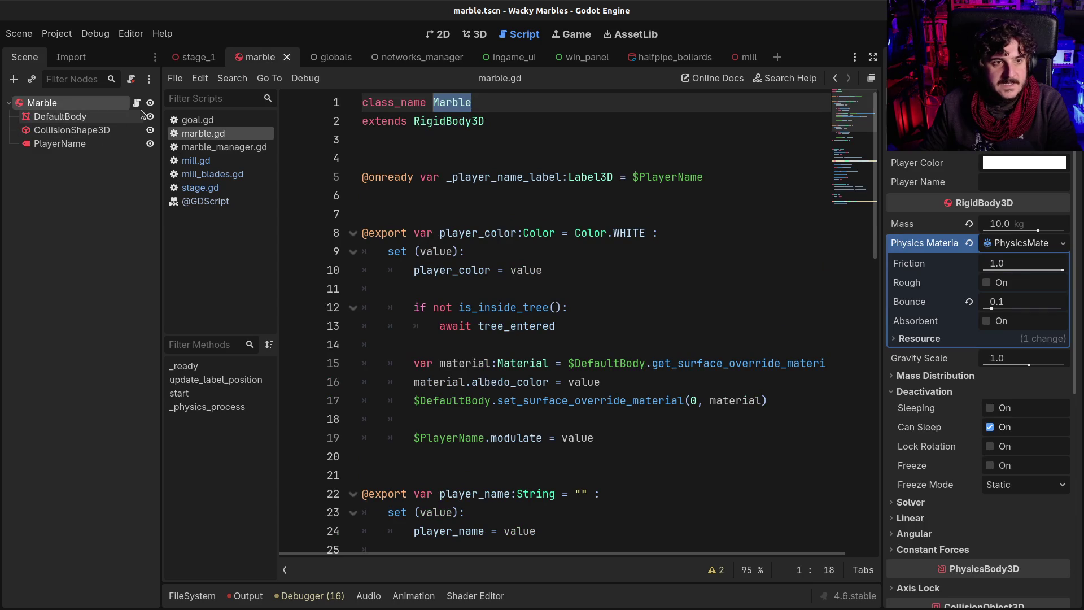
{"action": "scroll", "coordinate": [542, 280], "scroll_direction": "down", "scroll_amount": 2}
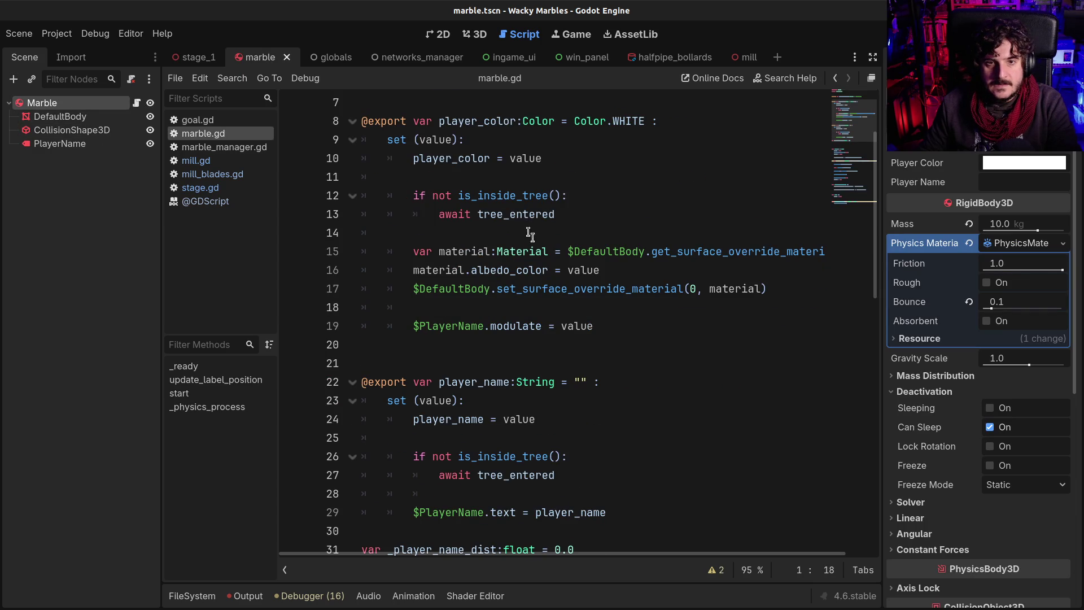
{"action": "left_click_drag", "start_coordinate": [577, 217], "coordinate": [274, 175]}
{"action": "key", "text": "ctrl+c"}
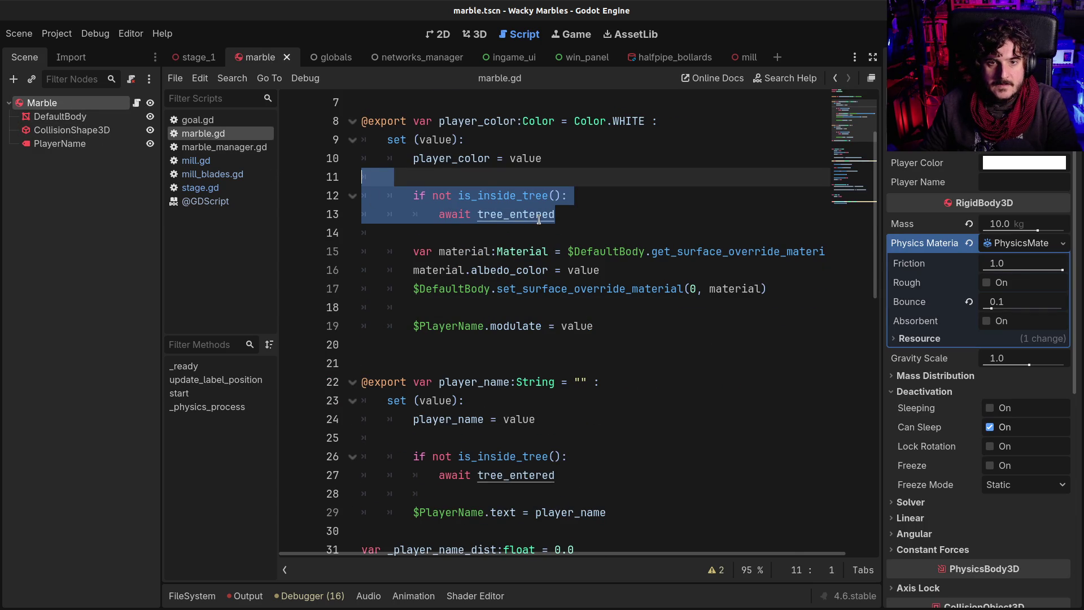
{"action": "left_click", "coordinate": [739, 57]}
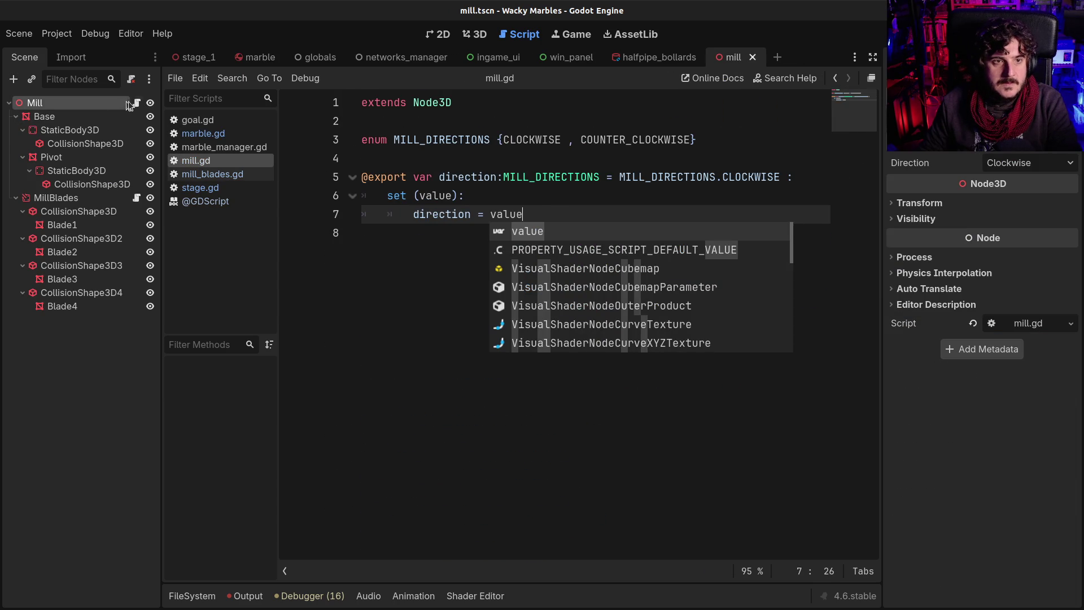
Paste the is_inside_tree / await tree_entered guard into the direction setter.
{"action": "left_click", "coordinate": [544, 217]}
{"action": "key", "text": "Return"}
{"action": "key", "text": "Return"}
{"action": "key", "text": "ctrl+v"}
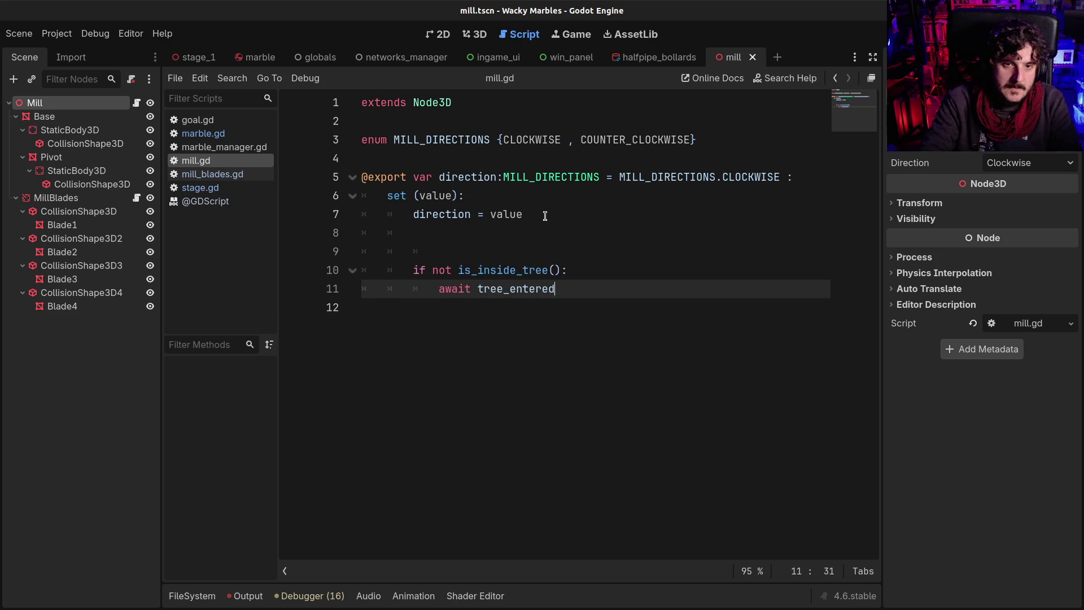
{"action": "left_click", "coordinate": [446, 249]}
{"action": "key", "text": "shift+Up"}
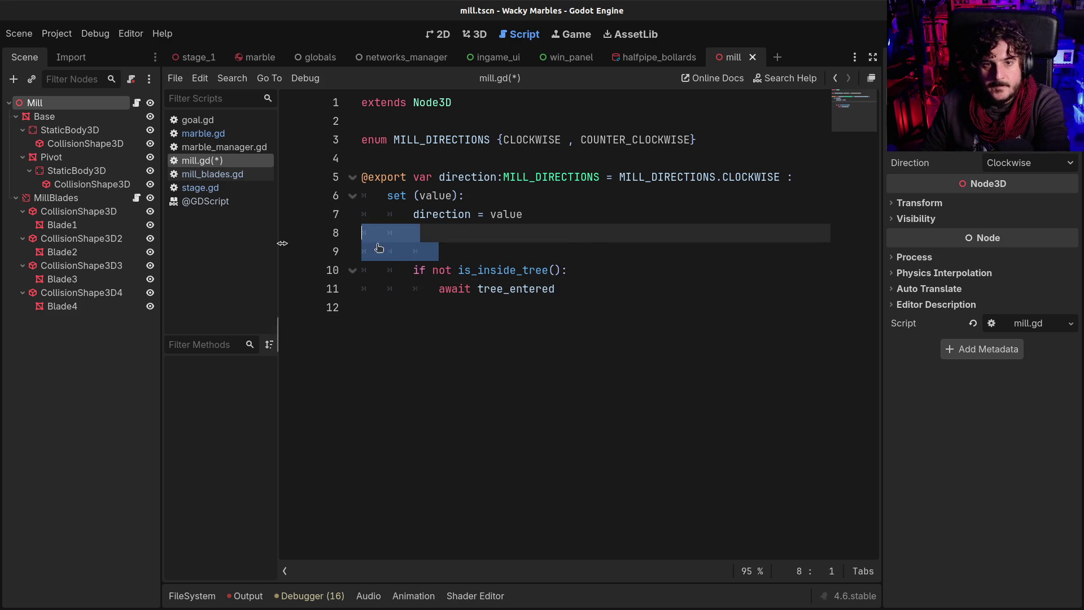
{"action": "key", "text": "BackSpace"}
Add a $MillBlades reference after the guard, then switch to mill_blades.gd.
{"action": "left_click", "coordinate": [594, 277]}
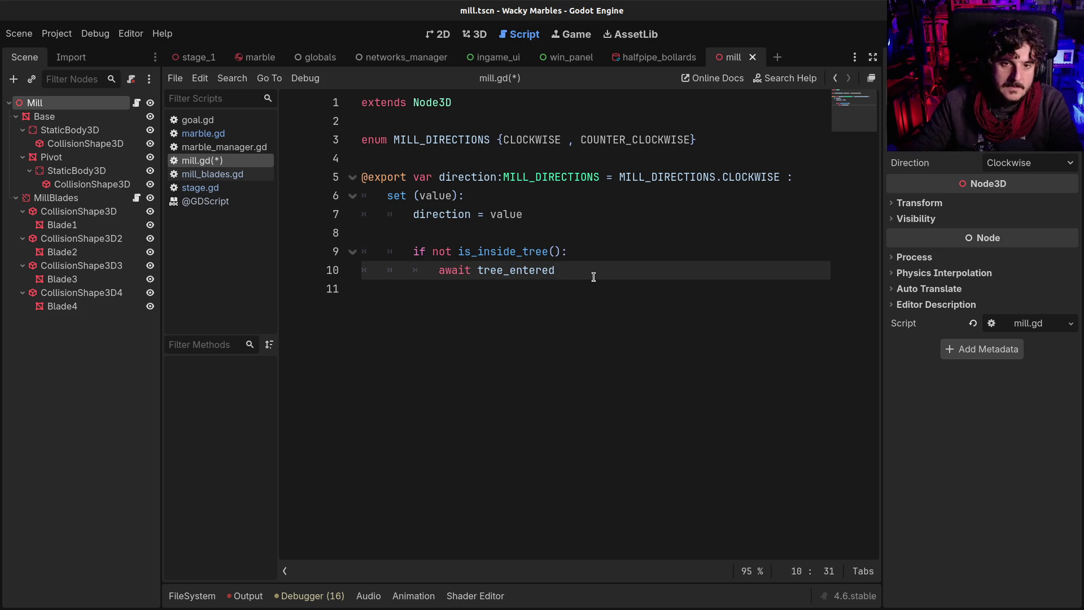
{"action": "key", "text": "Return"}
{"action": "key", "text": "Return"}
{"action": "type", "text": "$"}
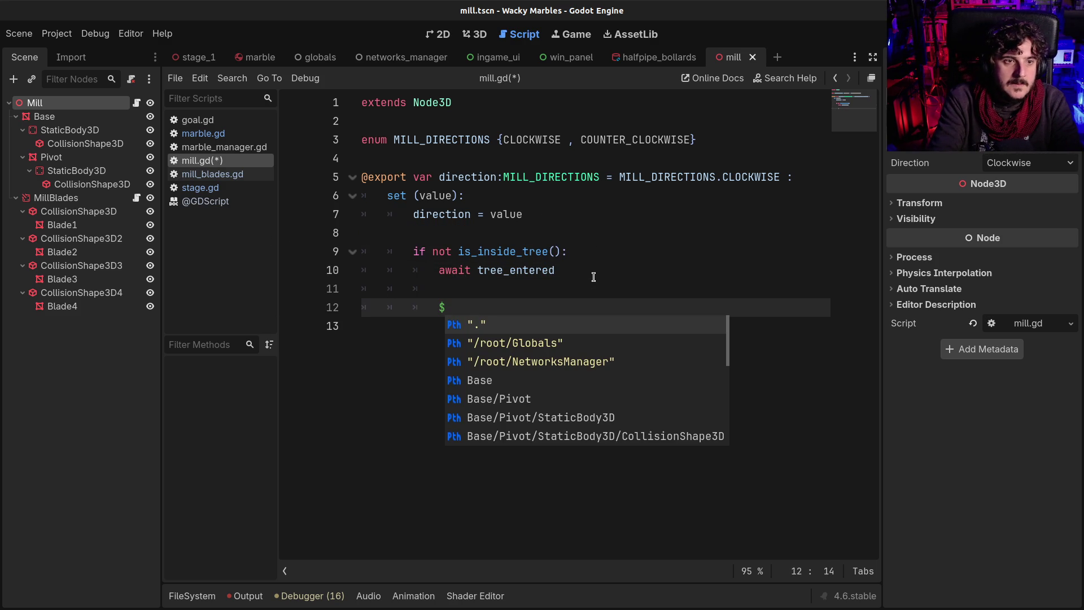
{"action": "type", "text": "M"}
{"action": "key", "text": "Return"}
{"action": "type", "text": "."}
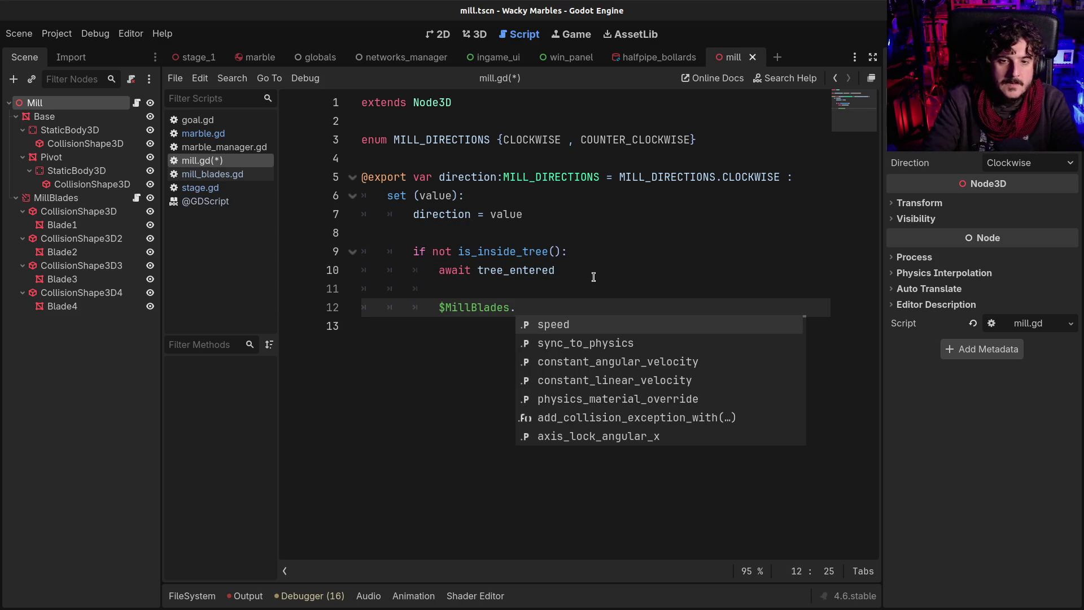
{"action": "key", "text": "Escape"}
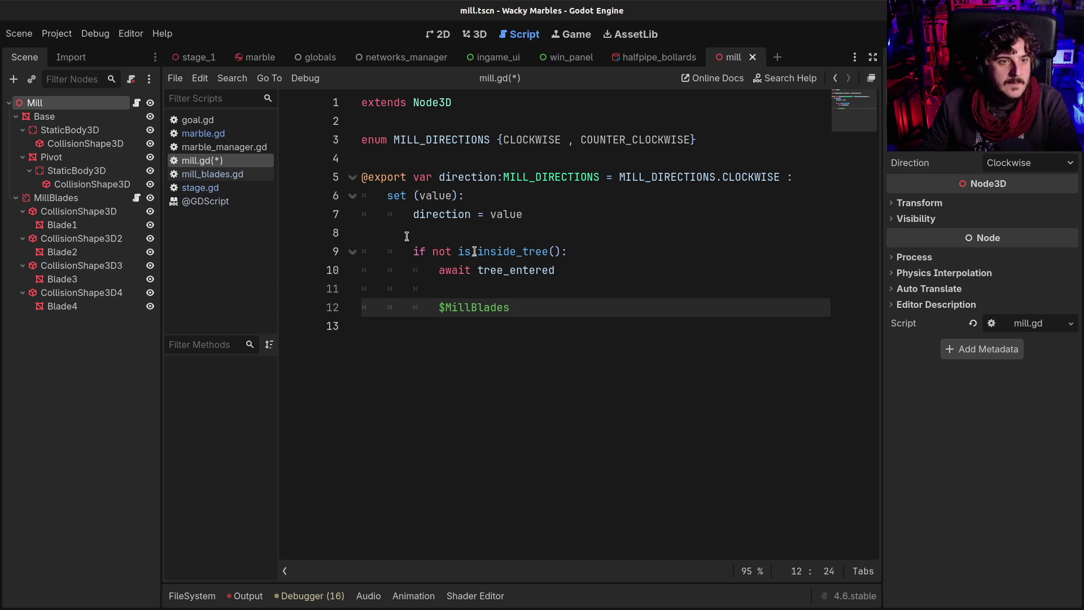
{"action": "left_click", "coordinate": [135, 198]}
{"action": "left_click", "coordinate": [452, 138]}
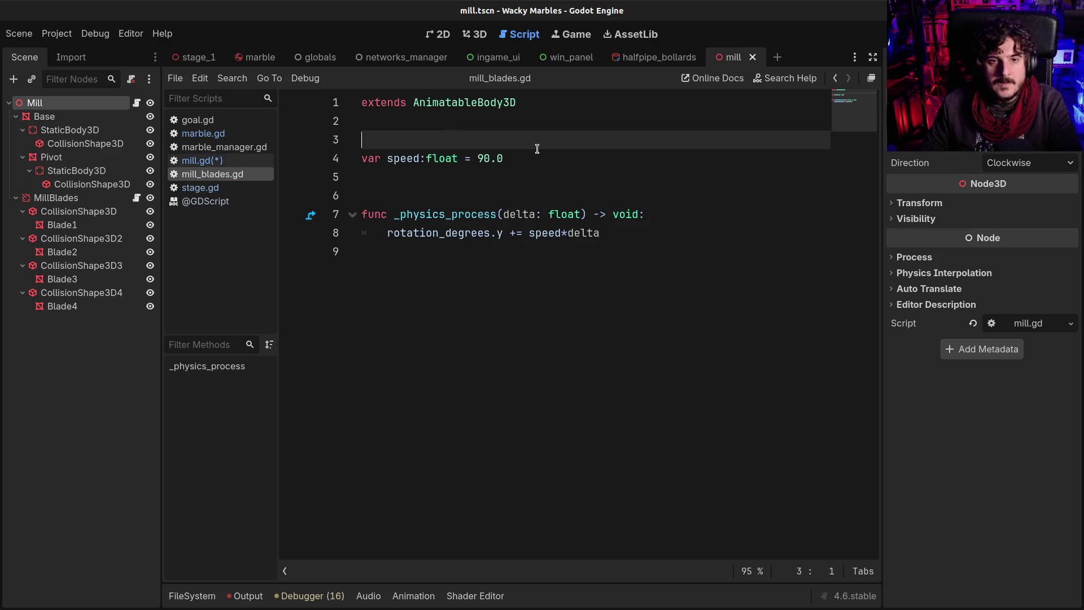
Add 'var direction:int = 1' below the speed variable in mill_blades.gd.
{"action": "type", "text": "var direction"}
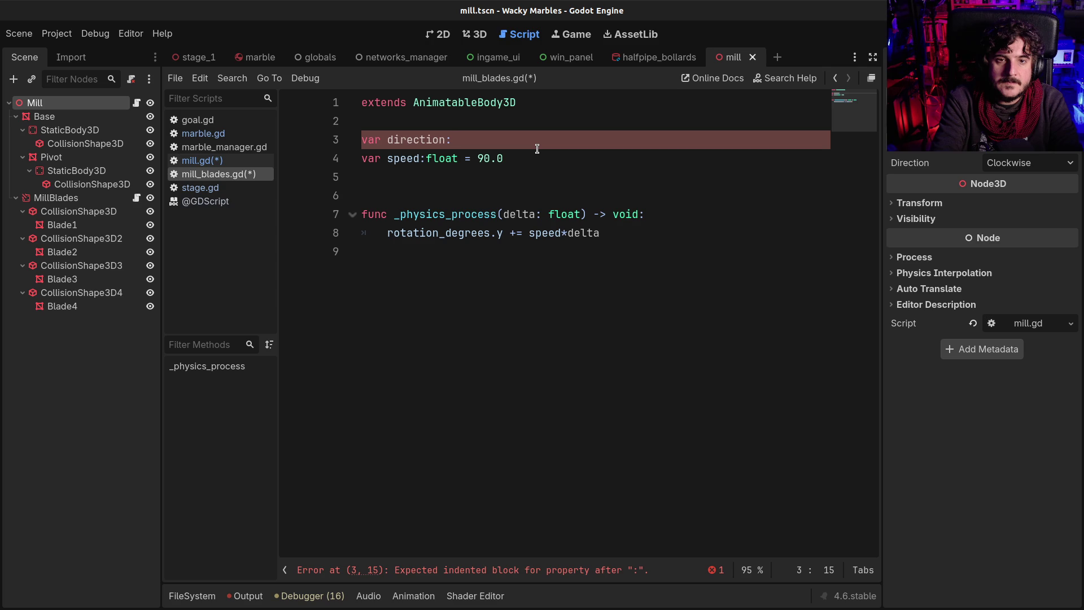
{"action": "key", "text": "shift+Home"}
{"action": "key", "text": "BackSpace"}
{"action": "type", "text": "var d"}
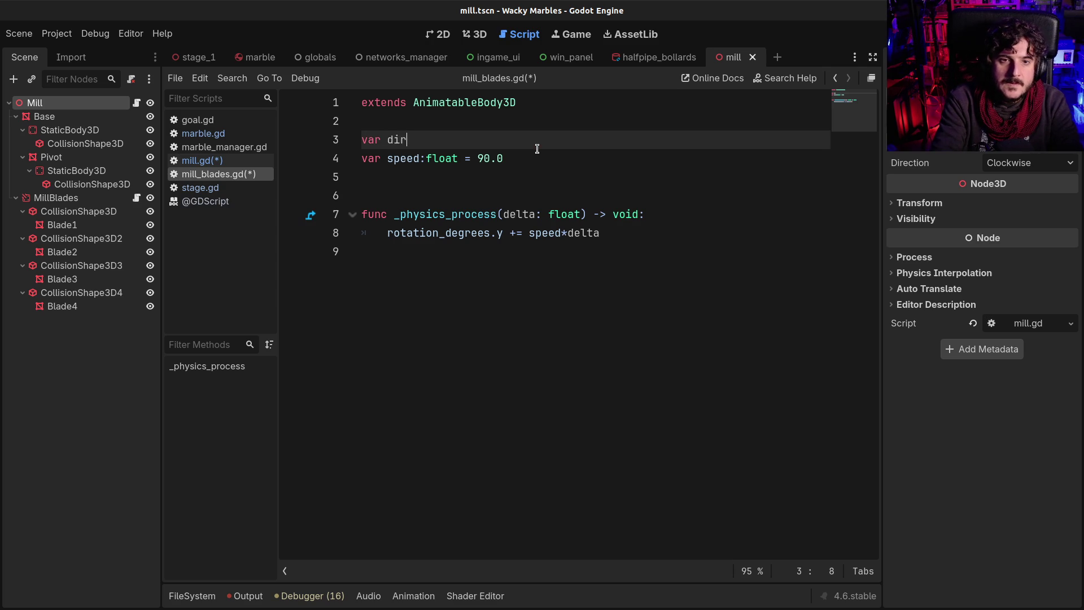
{"action": "type", "text": "tion :int = 1"}
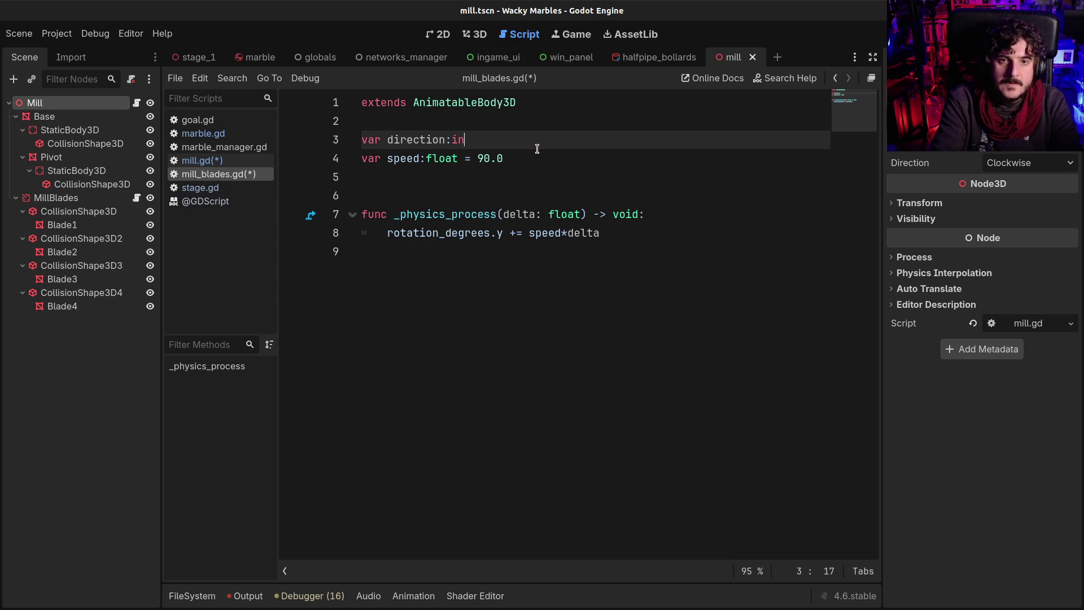
{"action": "key", "text": "shift+Home"}
{"action": "key", "text": "ctrl+x"}
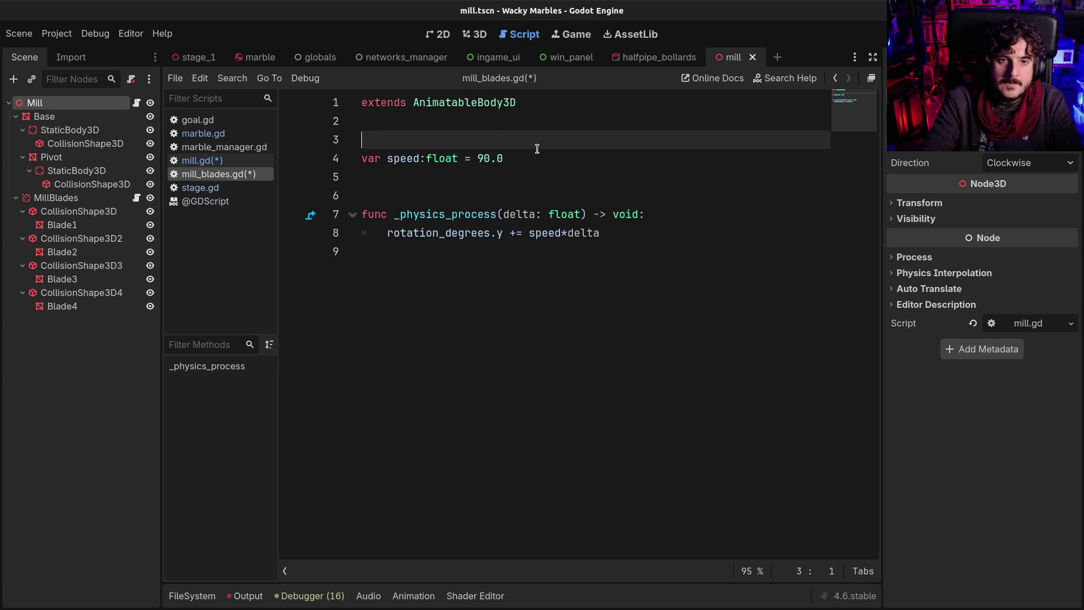
{"action": "key", "text": "Down"}
{"action": "key", "text": "Down"}
{"action": "key", "text": "ctrl+v"}
{"action": "key", "text": "Left"}
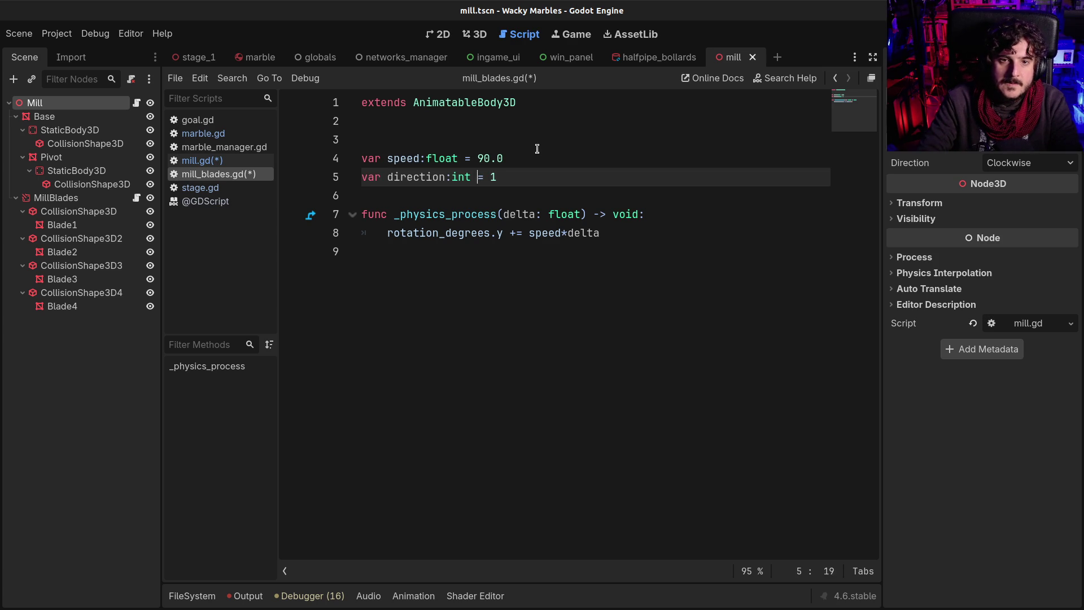
Change the rotation step to direction*speed*delta and save mill_blades.gd.
{"action": "double_click", "coordinate": [426, 177]}
{"action": "key", "text": "ctrl+c"}
{"action": "left_click", "coordinate": [528, 233]}
{"action": "key", "text": "ctrl+v"}
{"action": "type", "text": "*"}
{"action": "key", "text": "ctrl+s"}
{"action": "left_click", "coordinate": [665, 280]}
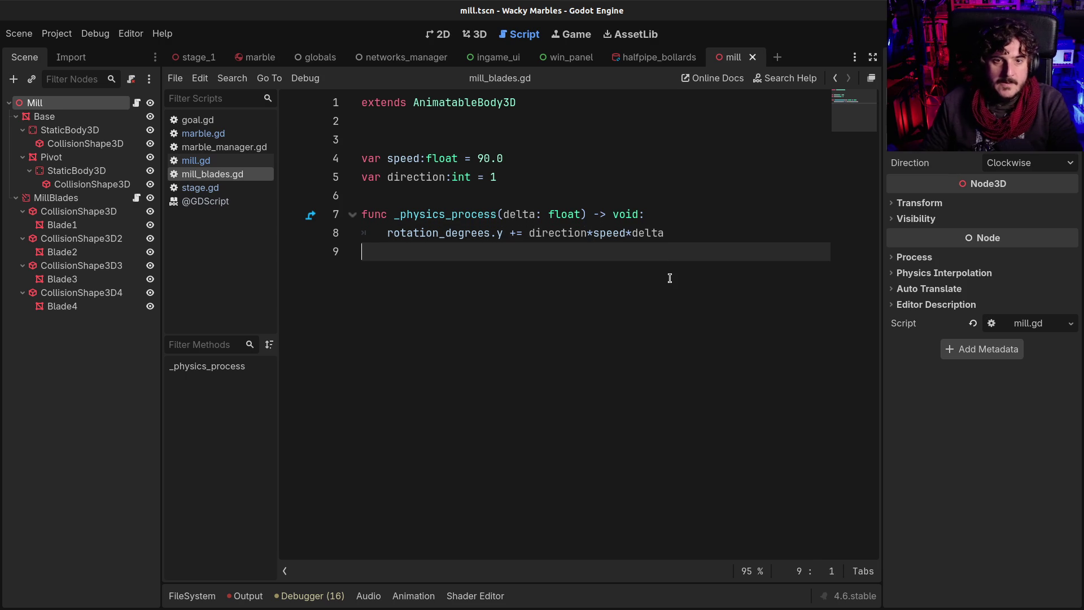
Insert blank lines above _physics_process and type the header 'func change_direction (direction:'.
{"action": "key", "text": "Return"}
{"action": "key", "text": "Return"}
{"action": "key", "text": "Up"}
{"action": "key", "text": "Up"}
{"action": "key", "text": "Up"}
{"action": "key", "text": "Down"}
{"action": "key", "text": "Return"}
{"action": "key", "text": "Return"}
{"action": "key", "text": "Return"}
{"action": "key", "text": "Up"}
{"action": "type", "text": "func chante"}
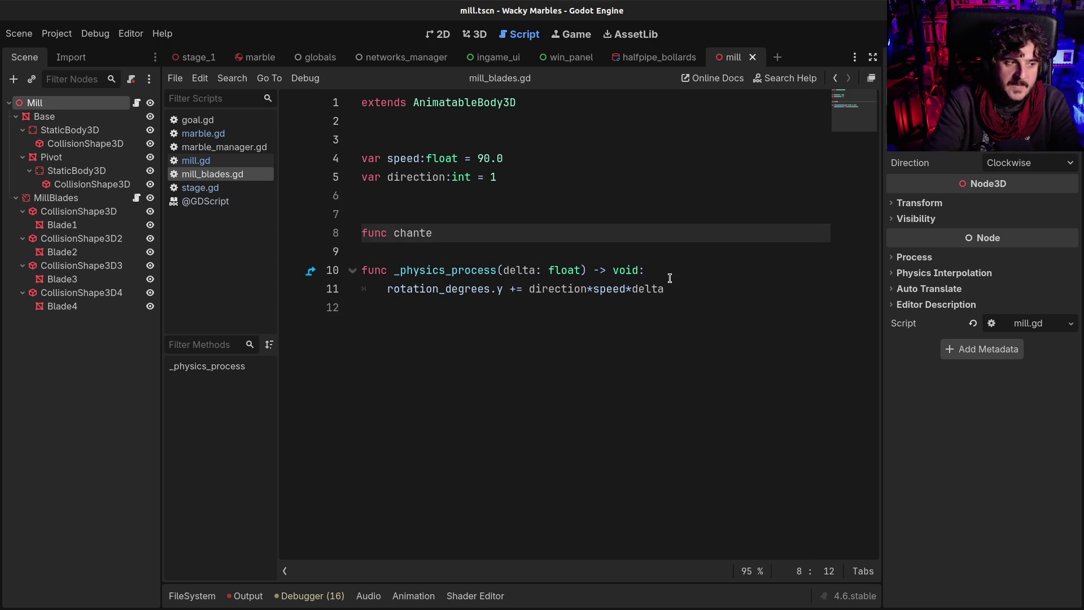
{"action": "key", "text": "BackSpace"}
{"action": "key", "text": "BackSpace"}
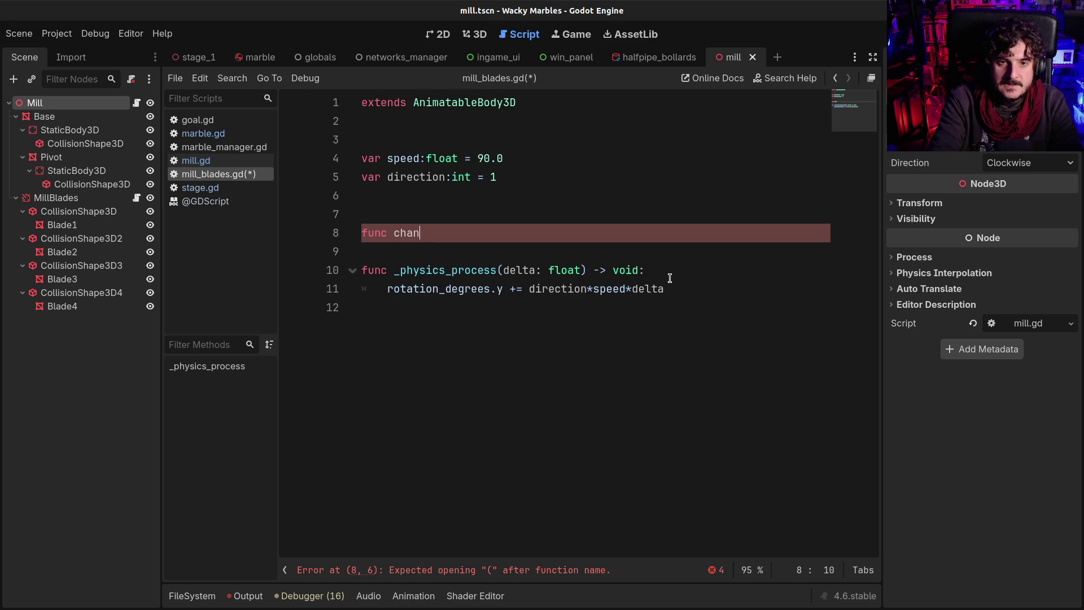
{"action": "type", "text": "ction (di"}
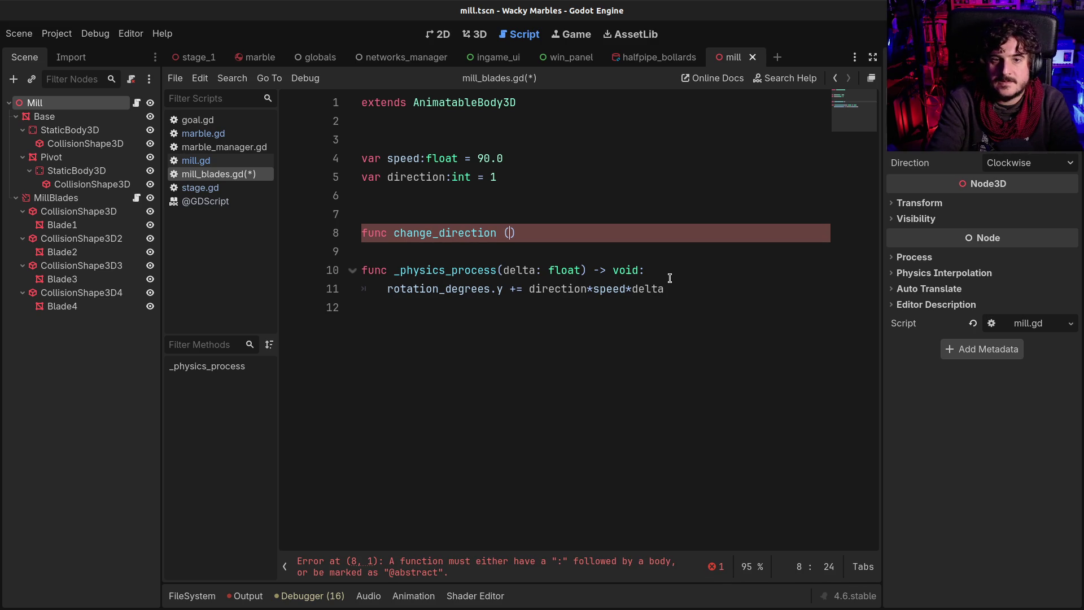
{"action": "type", "text": "rection:"}
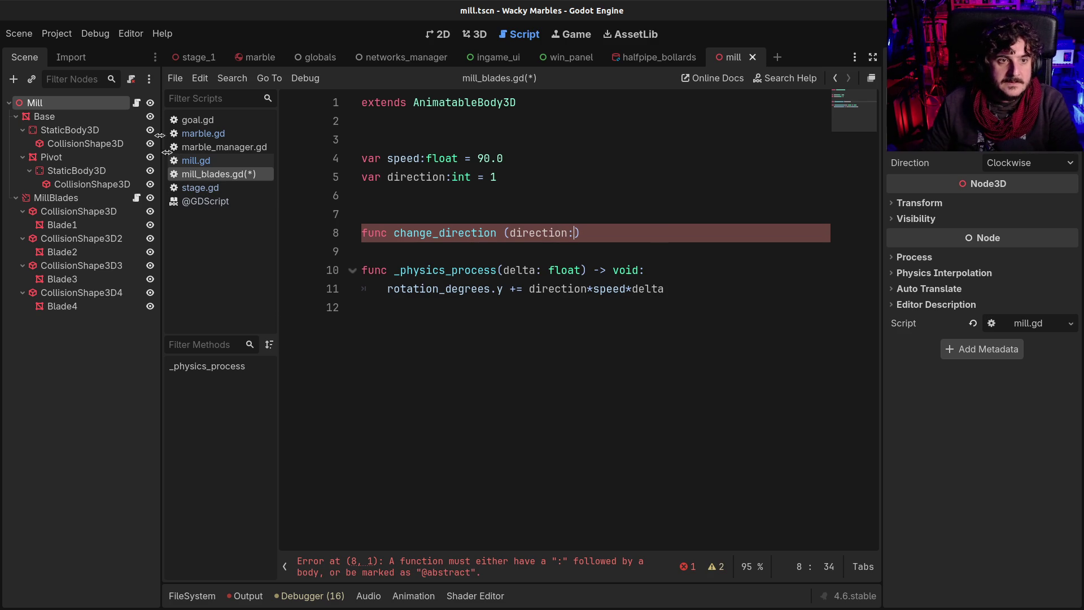
{"action": "left_click", "coordinate": [136, 103]}
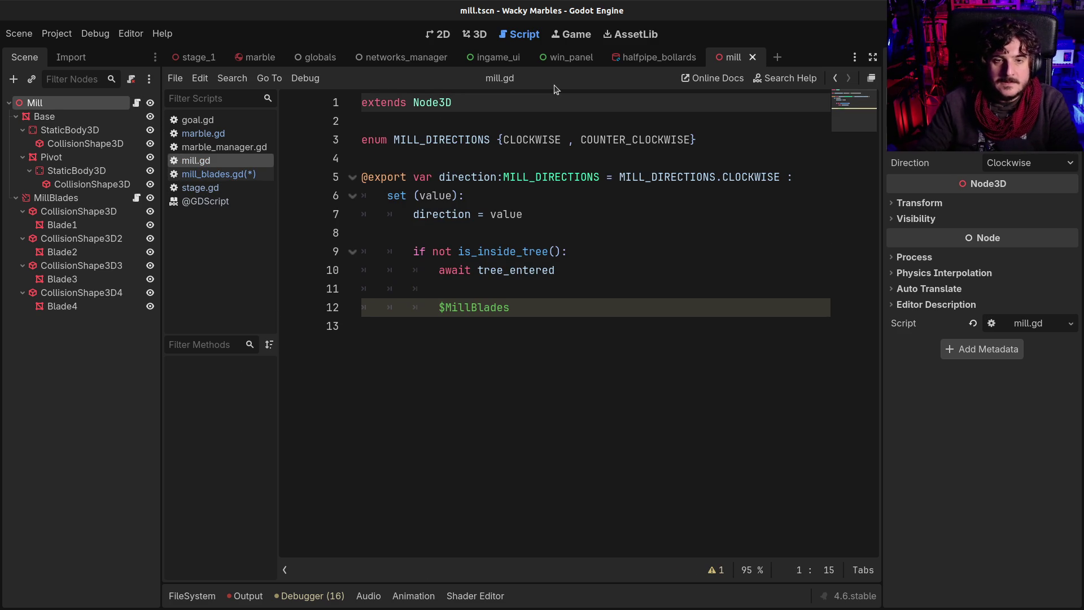
Add 'class_name BlockMill' above 'extends Node3D' in mill.gd and save.
{"action": "key", "text": "Return"}
{"action": "key", "text": "Up"}
{"action": "type", "text": "cl"}
{"action": "key", "text": "Escape"}
{"action": "type", "text": "ass_name b"}
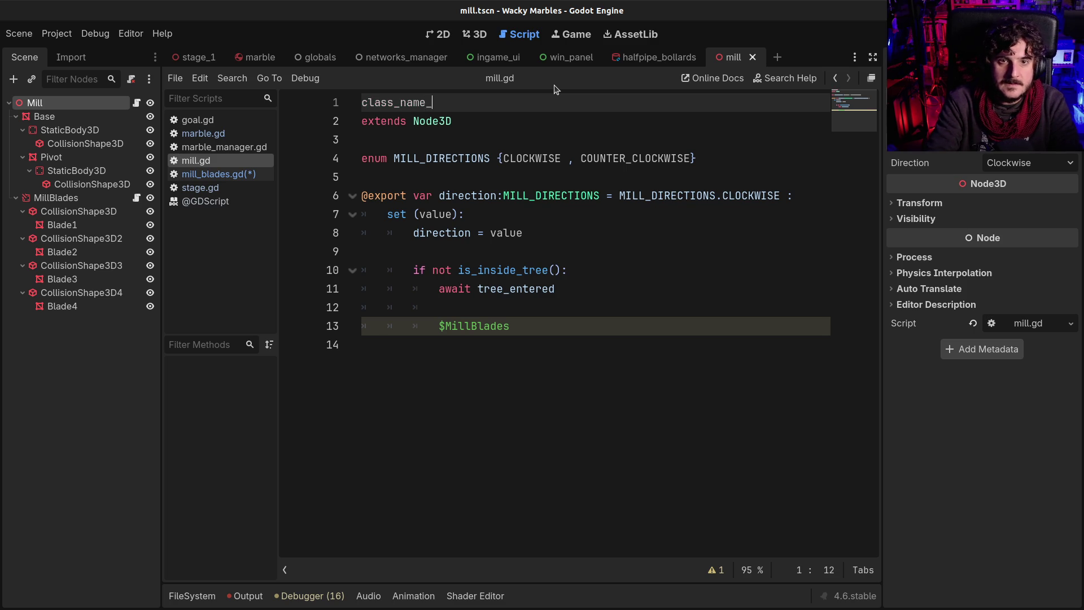
{"action": "type", "text": "lo"}
{"action": "key", "text": "BackSpace"}
{"action": "key", "text": "BackSpace"}
{"action": "key", "text": "BackSpace"}
{"action": "type", "text": "Block"}
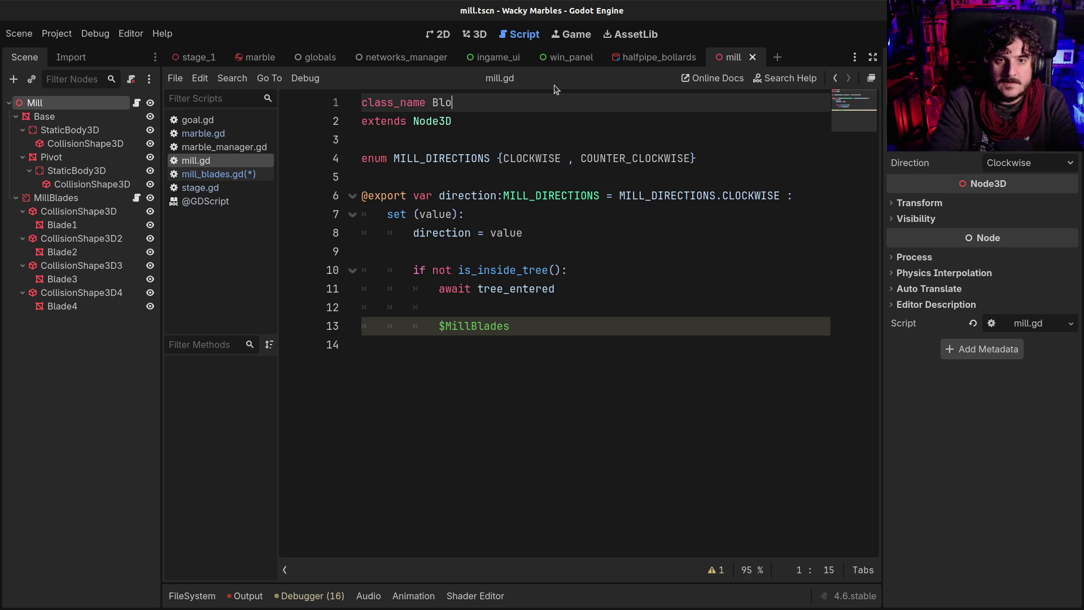
{"action": "type", "text": "Mill"}
{"action": "key", "text": "ctrl+s"}
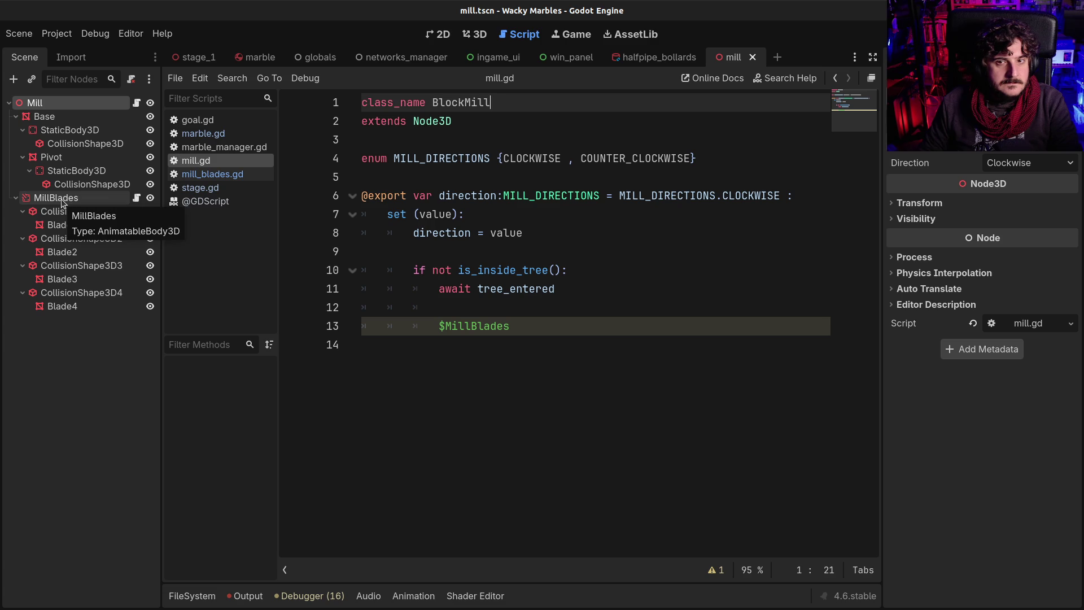
{"action": "left_click", "coordinate": [87, 199]}
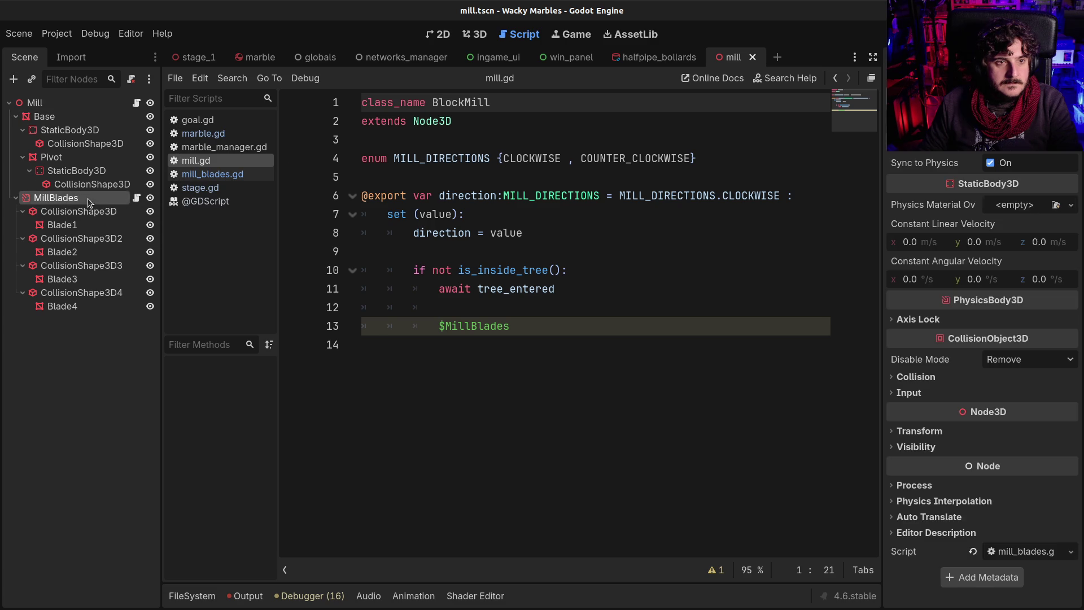
In mill_blades.gd, change the direction variable's type from int to BlockMill.MILL_DIRECTIONS.
{"action": "left_click", "coordinate": [136, 198]}
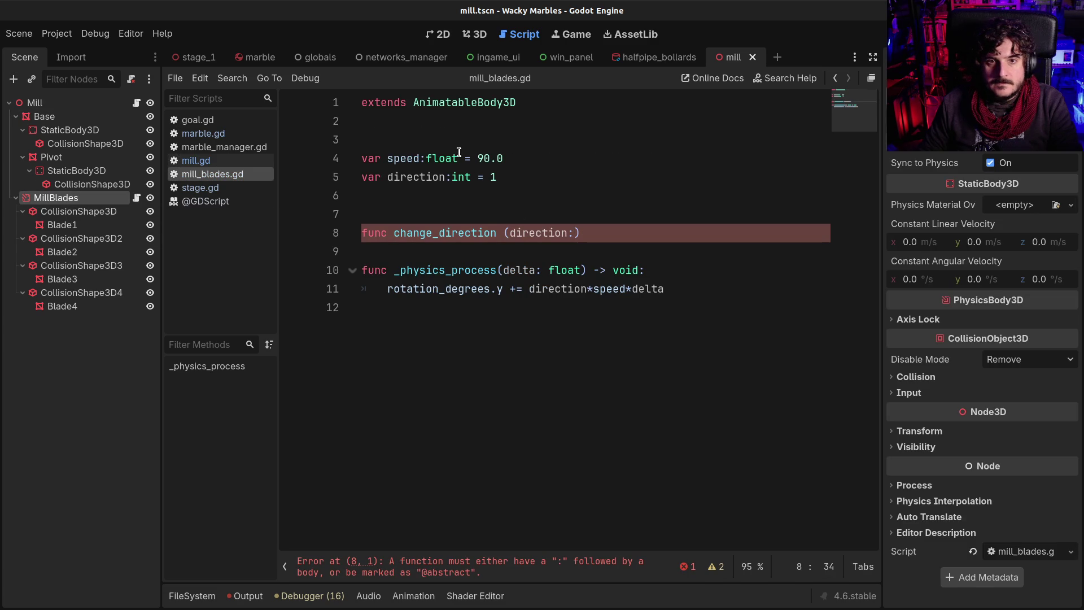
{"action": "double_click", "coordinate": [460, 177]}
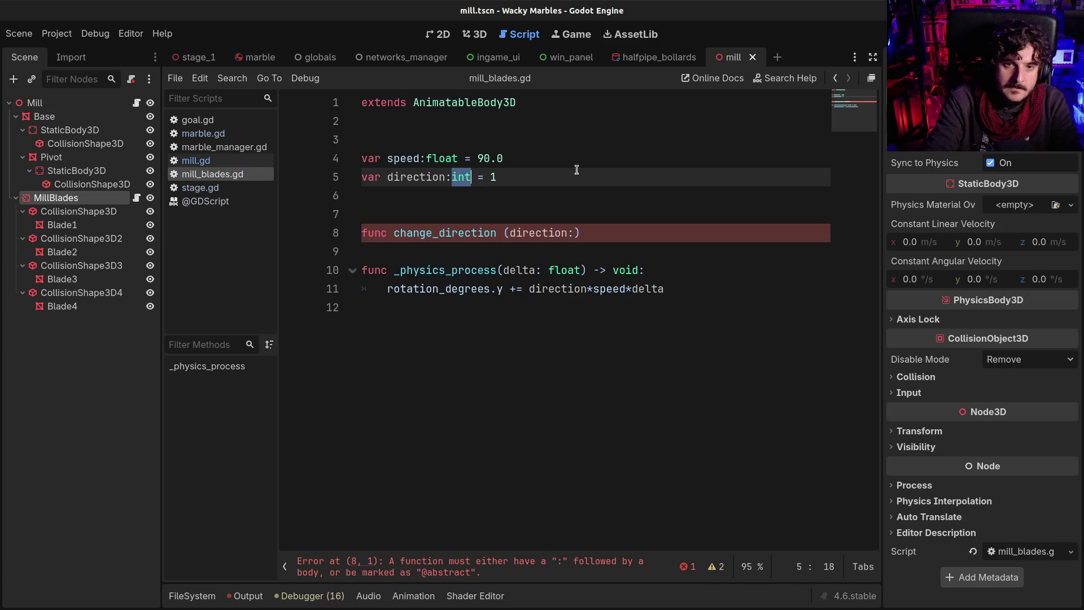
{"action": "type", "text": "B"}
{"action": "key", "text": "Return"}
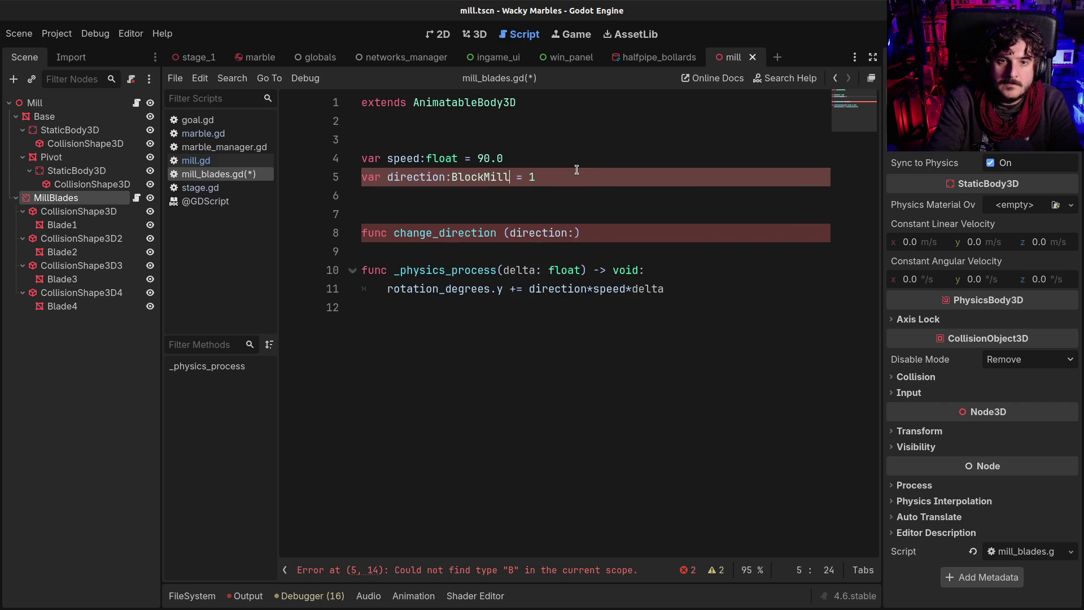
{"action": "type", "text": "."}
{"action": "key", "text": "Return"}
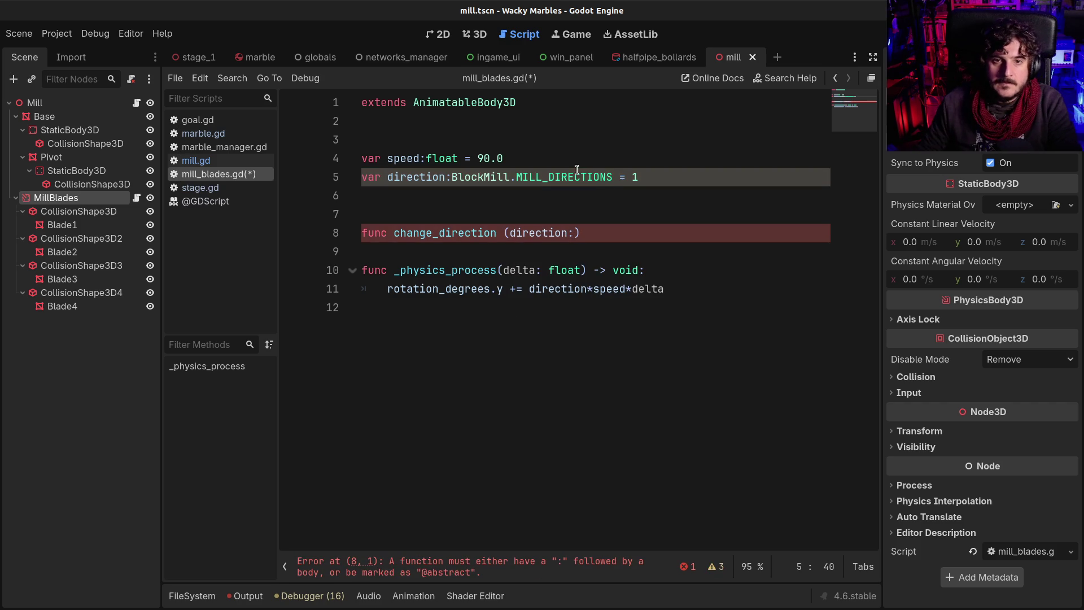
Set the direction variable's default value to BlockMill.MILL_DIRECTIONS.CLOCKWISE.
{"action": "left_click", "coordinate": [450, 177], "text": "shift"}
{"action": "key", "text": "ctrl+c"}
{"action": "double_click", "coordinate": [635, 177]}
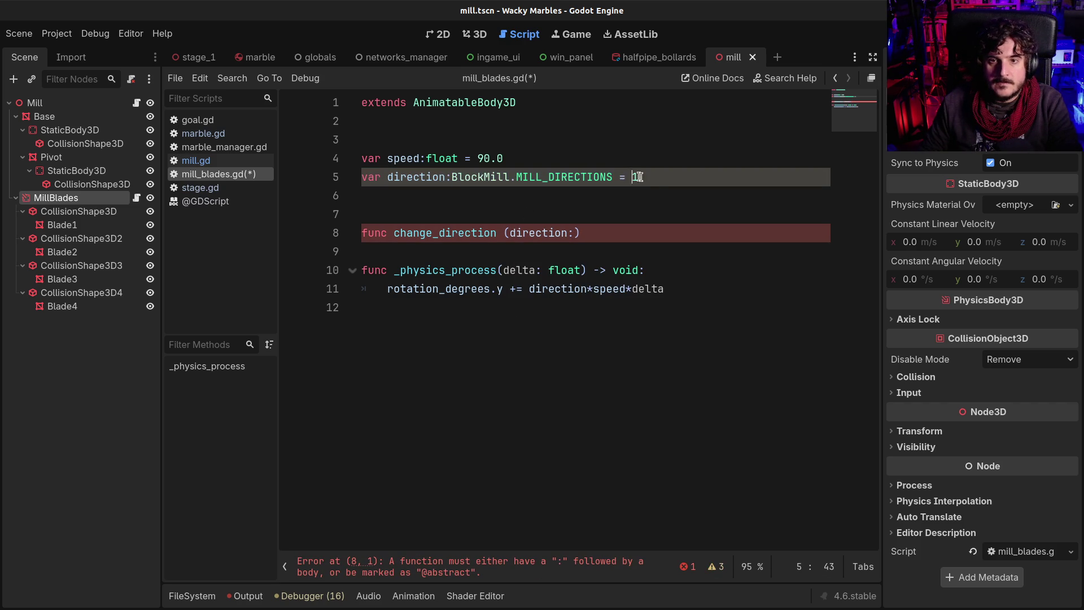
{"action": "key", "text": "ctrl+v"}
{"action": "type", "text": "."}
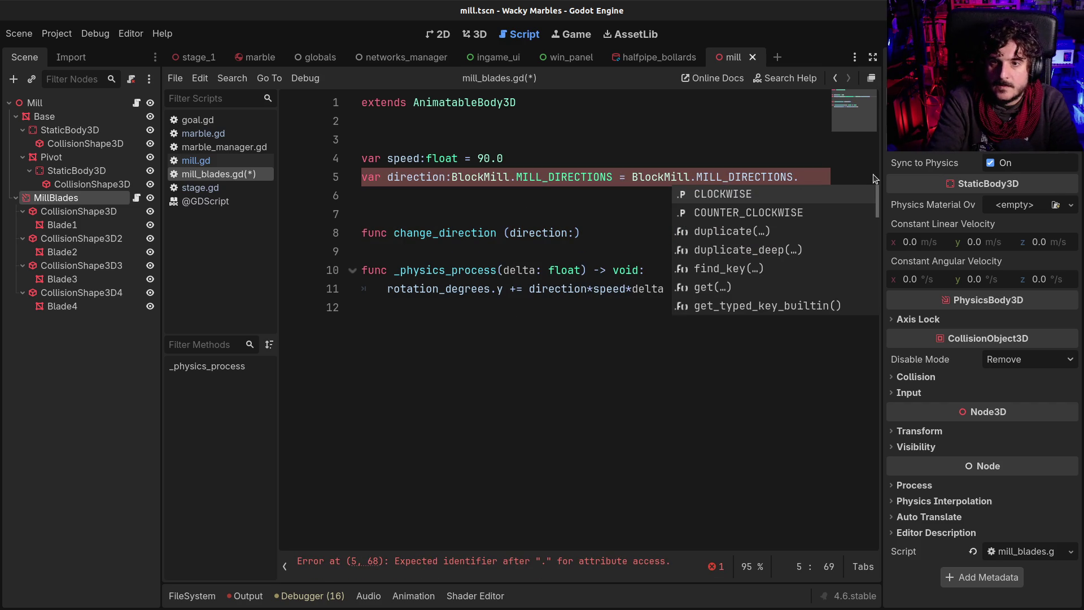
{"action": "key", "text": "Return"}
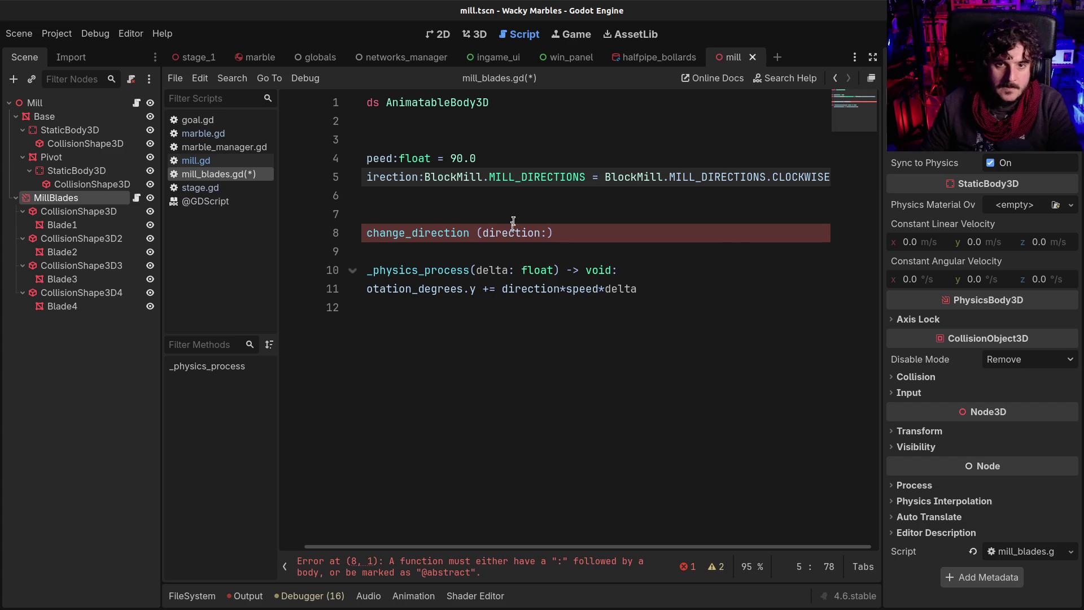
Type change_direction's parameter as BlockMill.MILL_DIRECTIONS and start the function body.
{"action": "left_click", "coordinate": [542, 231]}
{"action": "type", "text": ":BlockMill.MILL_DIRECTIONS"}
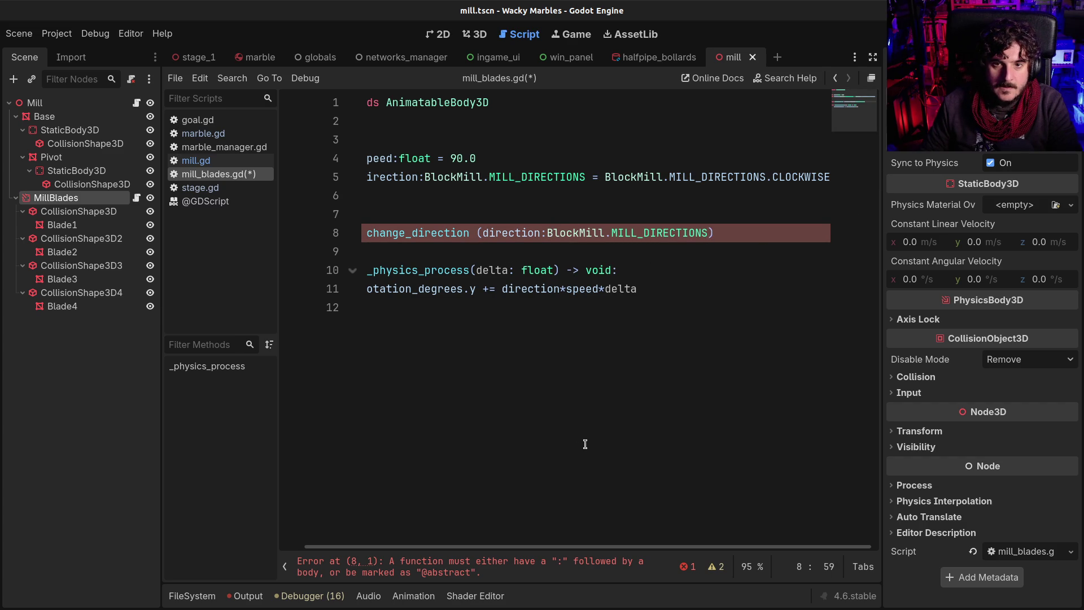
{"action": "key", "text": "Home"}
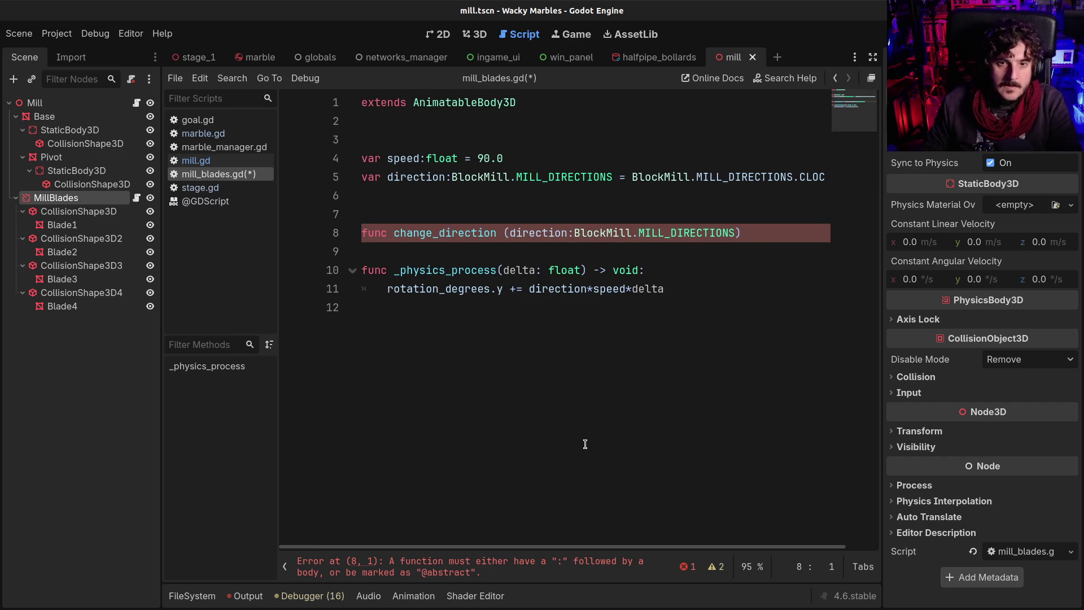
{"action": "key", "text": "End"}
{"action": "type", "text": ":"}
{"action": "key", "text": "Return"}
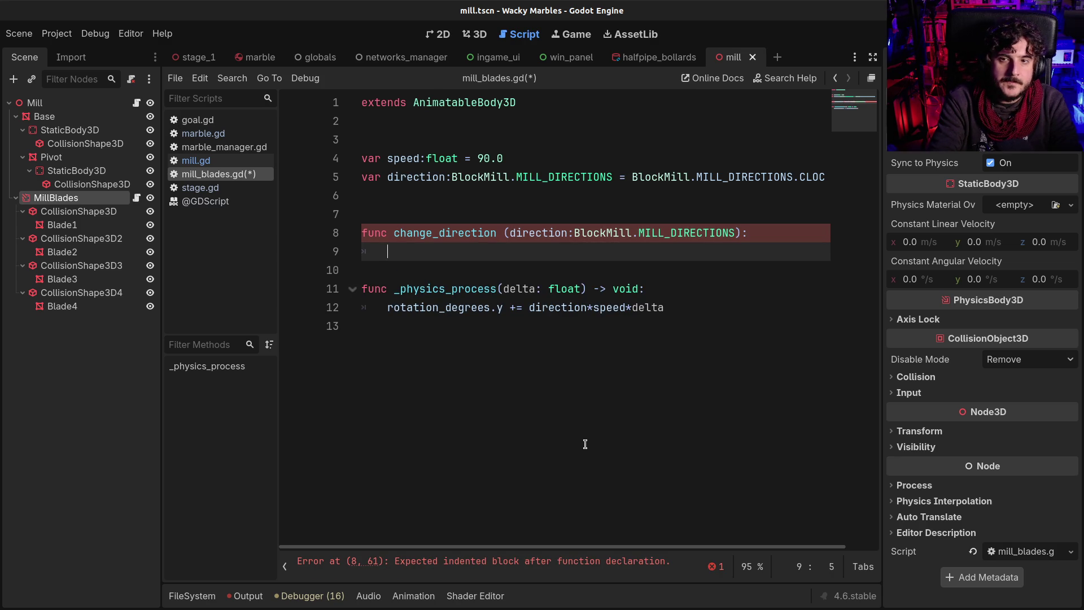
Add a match on direction with a BlockMill.MILL_DIRECTIONS.CLOCKWISE case.
{"action": "type", "text": "atch "}
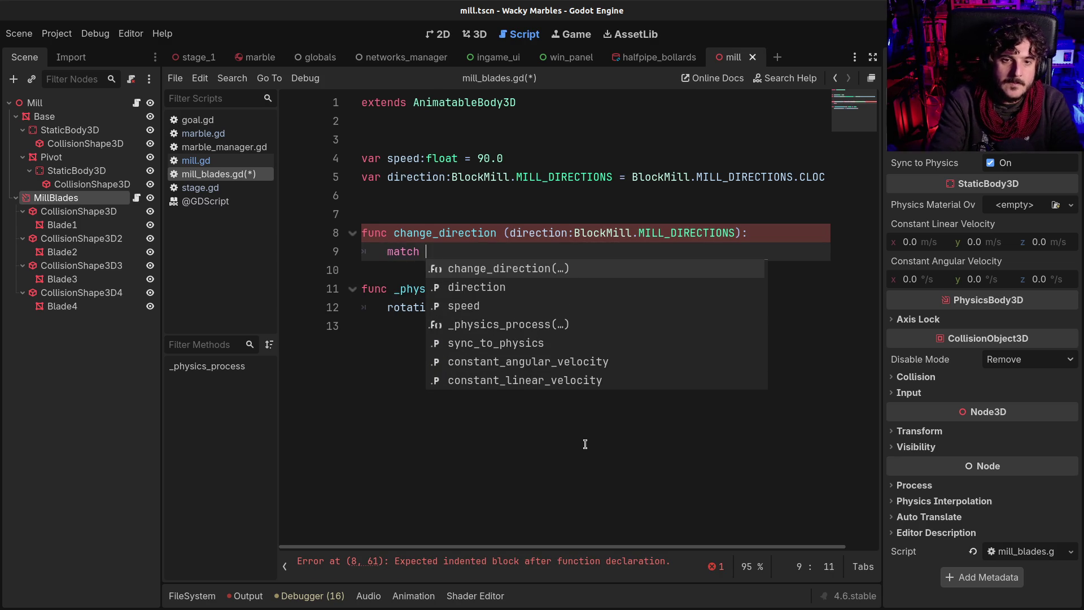
{"action": "type", "text": "di"}
{"action": "key", "text": "Return"}
{"action": "type", "text": ":"}
{"action": "key", "text": "Return"}
{"action": "type", "text": "BlockMill.MILL_DIRECTIONS."}
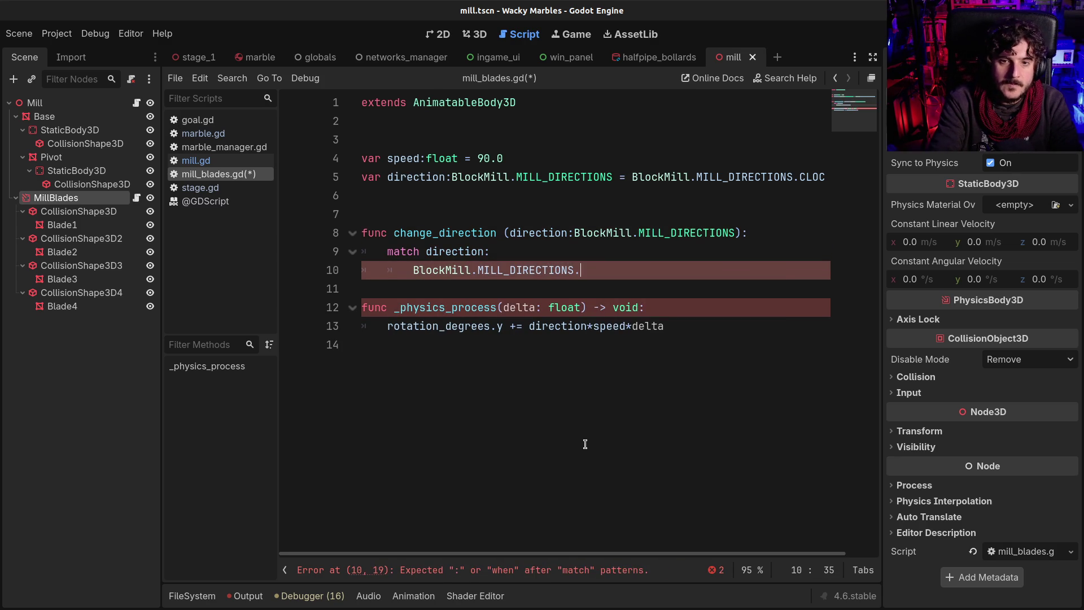
{"action": "key", "text": "Return"}
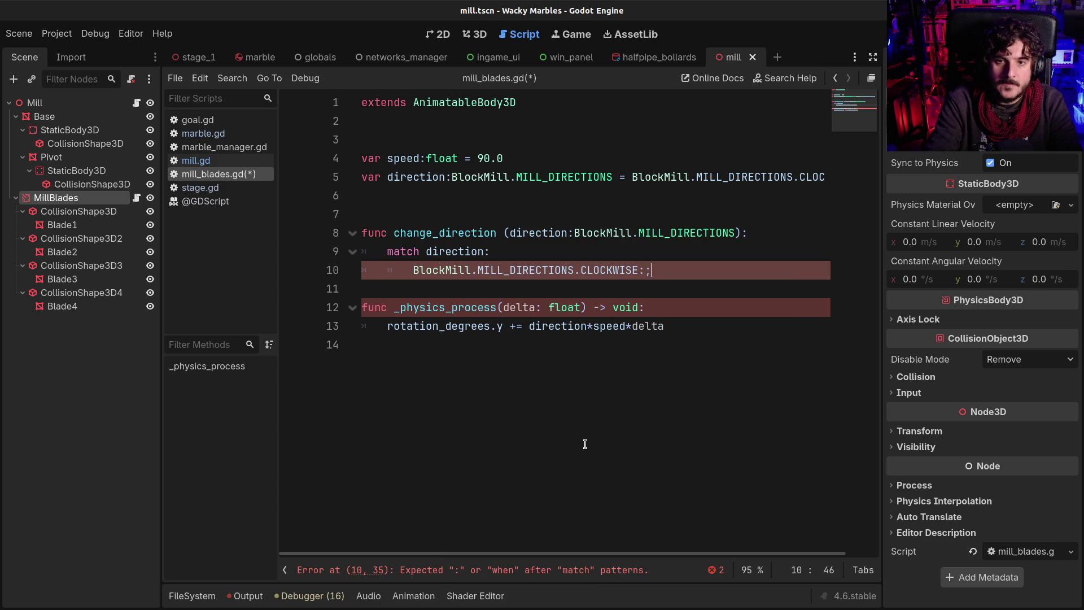
{"action": "key", "text": "BackSpace"}
{"action": "key", "text": "Return"}
{"action": "type", "text": "ire"}
{"action": "key", "text": "Return"}
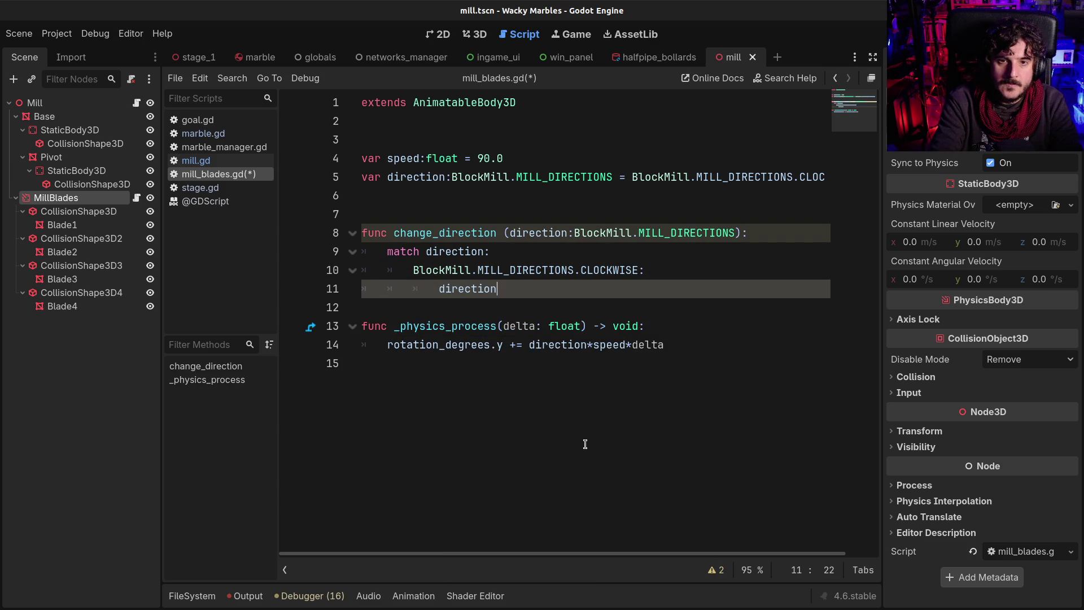
Revert the direction variable to type int with default value 1.
{"action": "left_click_drag", "start_coordinate": [450, 173], "coordinate": [614, 170]}
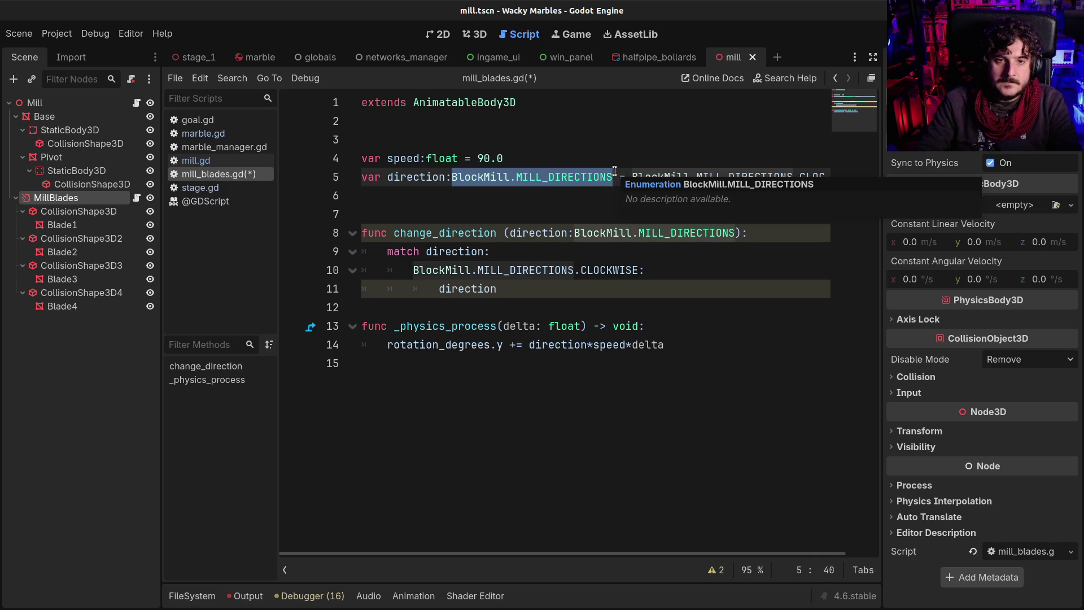
{"action": "type", "text": "int"}
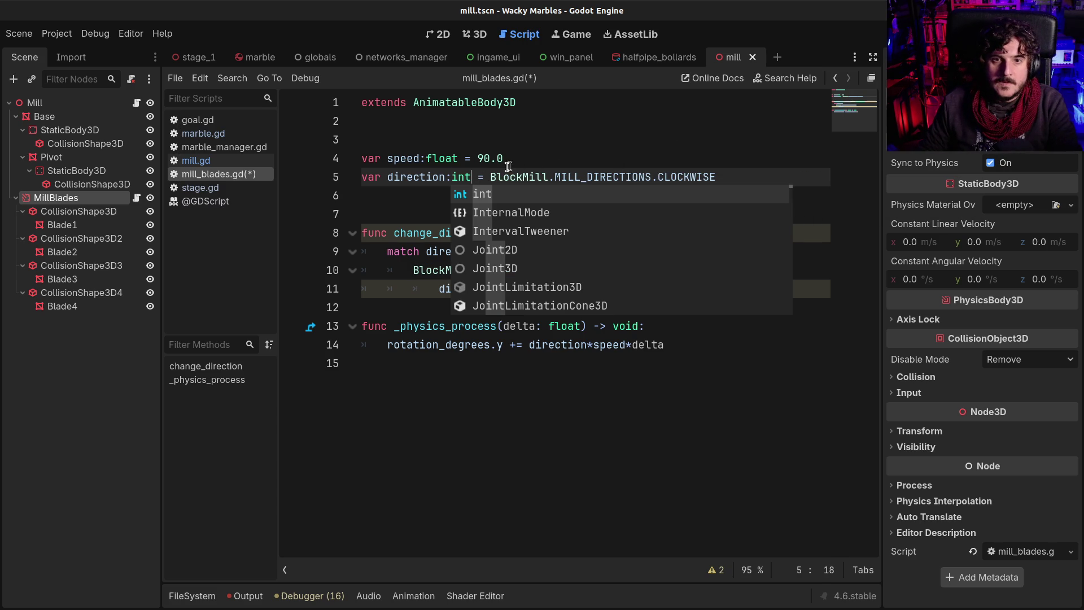
{"action": "left_click_drag", "start_coordinate": [487, 177], "coordinate": [717, 177]}
{"action": "type", "text": "1"}
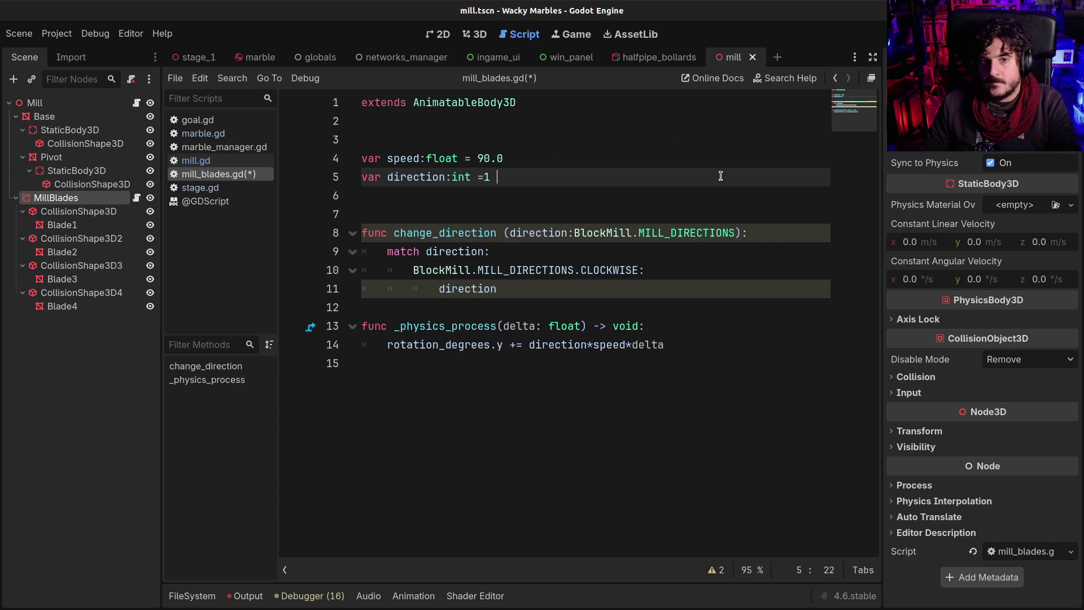
{"action": "key", "text": "Left"}
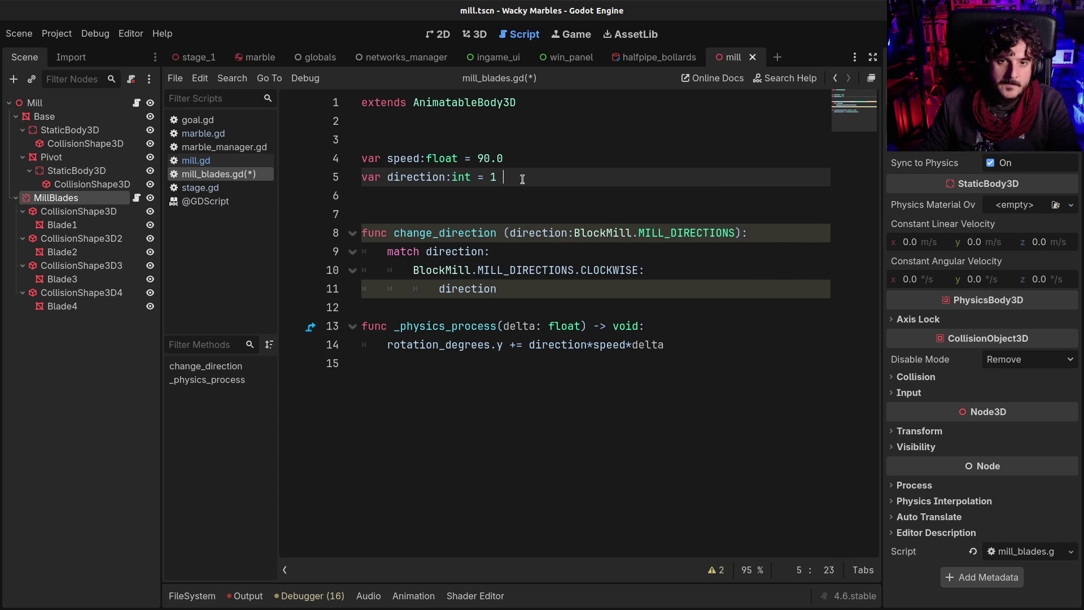
Make the CLOCKWISE case set direction = 1 and add a COUNTER_CLOCKWISE case.
{"action": "left_click", "coordinate": [551, 290]}
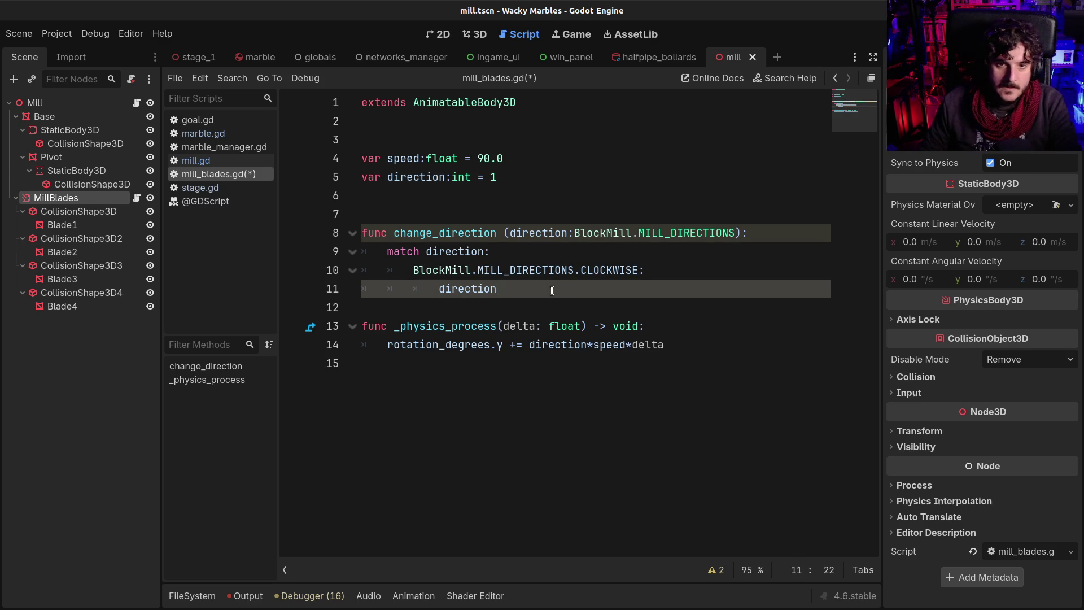
{"action": "type", "text": "= 1"}
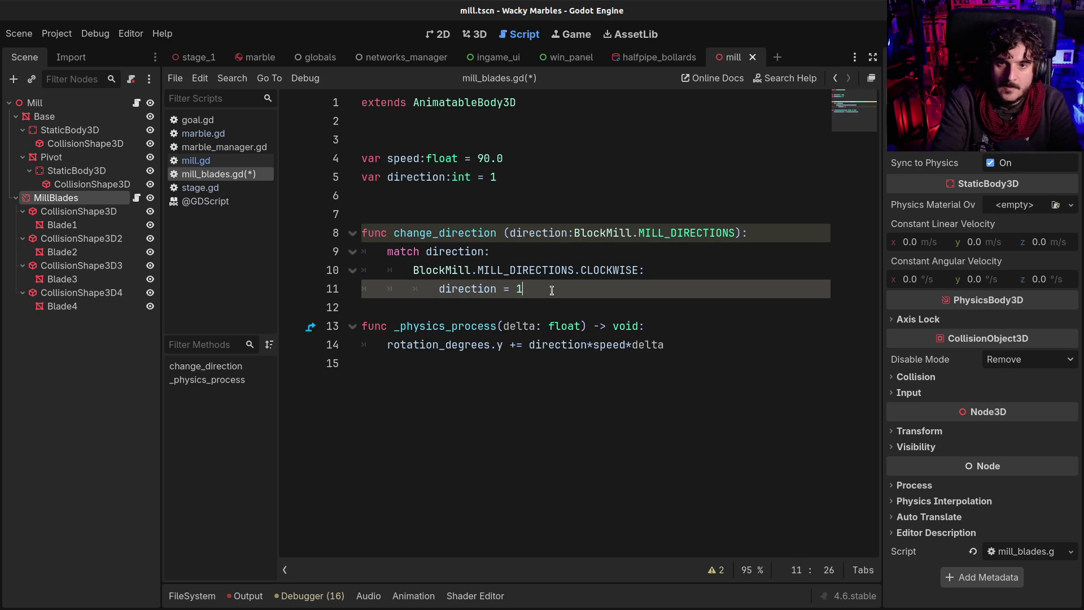
{"action": "key", "text": "Return"}
{"action": "type", "text": "direct"}
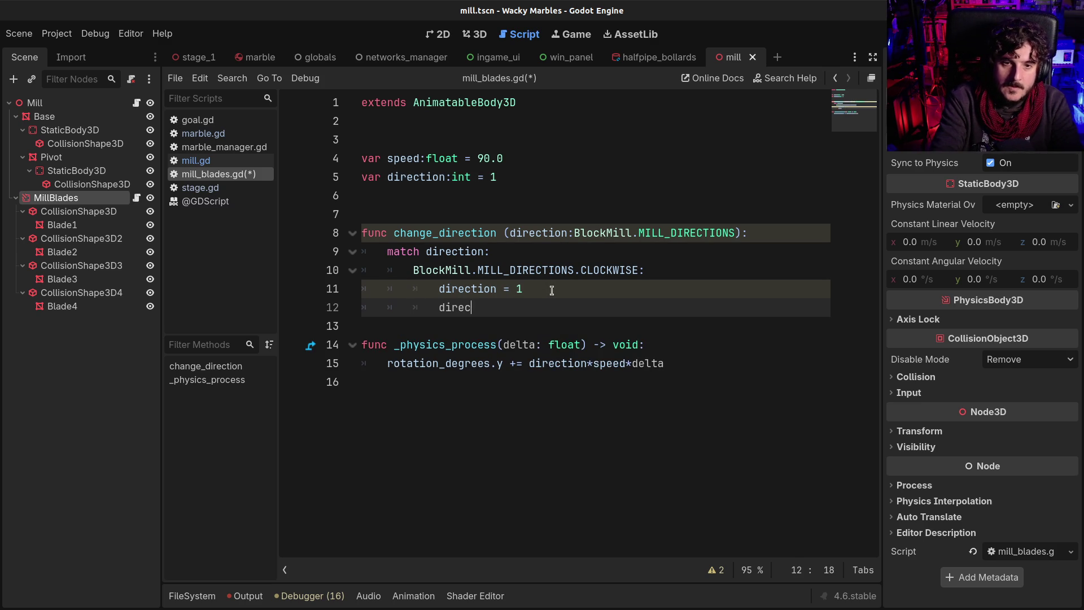
{"action": "key", "text": "BackSpace"}
{"action": "key", "text": "BackSpace"}
{"action": "key", "text": "BackSpace"}
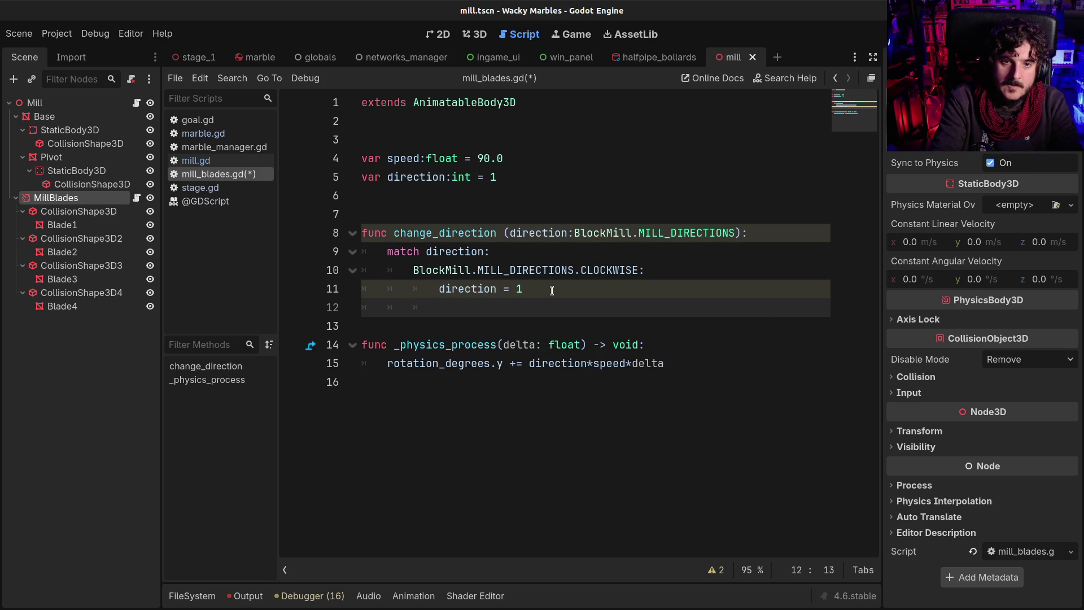
{"action": "type", "text": "BlockMill.MILL_DIRECTIONS."}
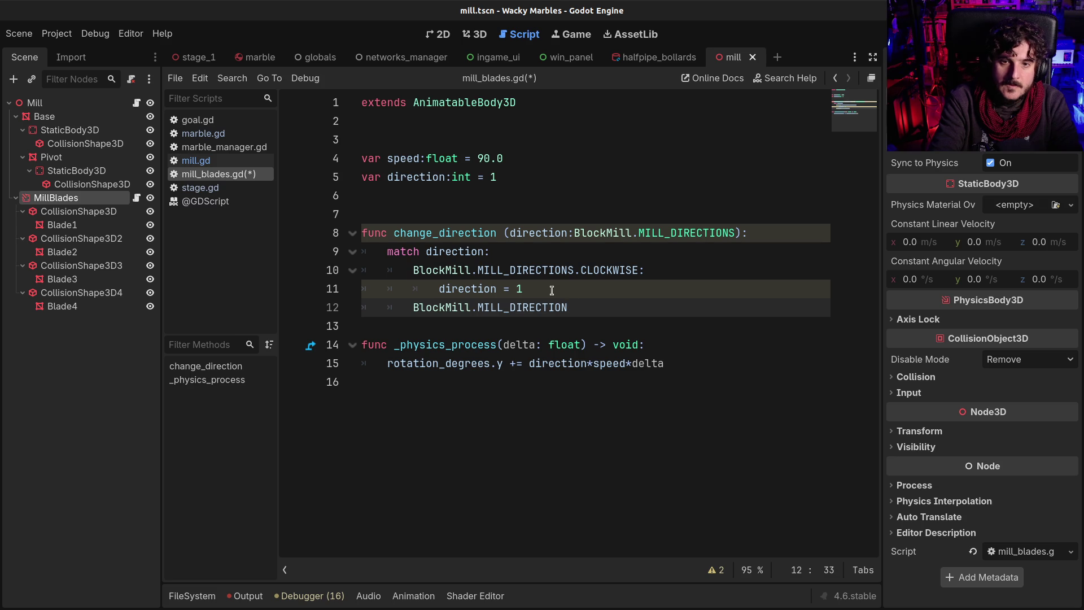
{"action": "type", "text": "C"}
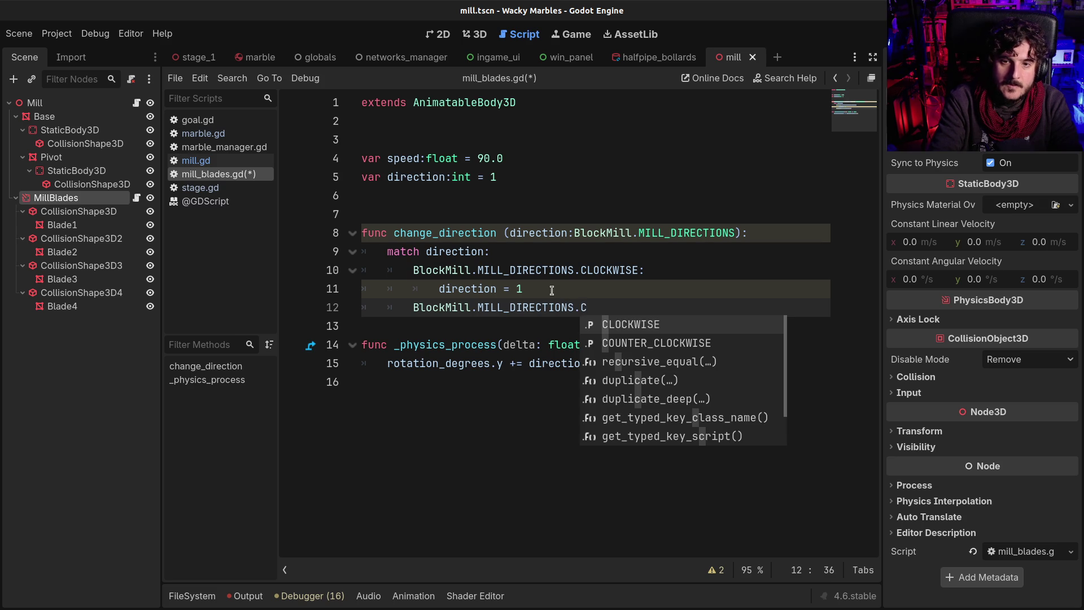
{"action": "key", "text": "Down"}
{"action": "key", "text": "Return"}
{"action": "type", "text": ":"}
{"action": "key", "text": "Return"}
{"action": "type", "text": "ection"}
Save mill_blades.gd and insert an empty line above extends AnimatableBody3D.
{"action": "key", "text": "ctrl+s"}
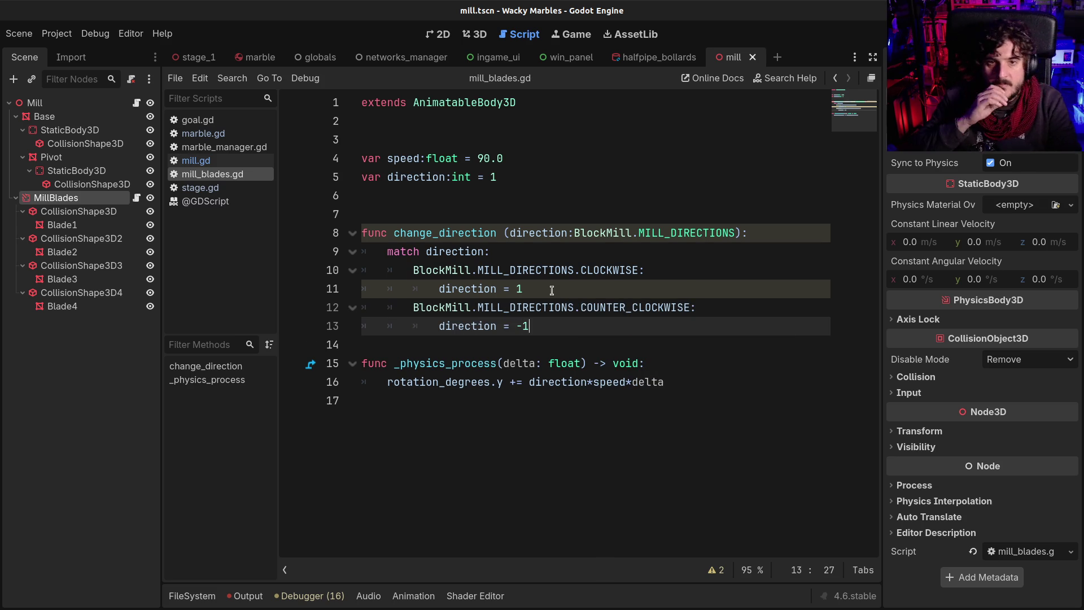
{"action": "left_click", "coordinate": [442, 339]}
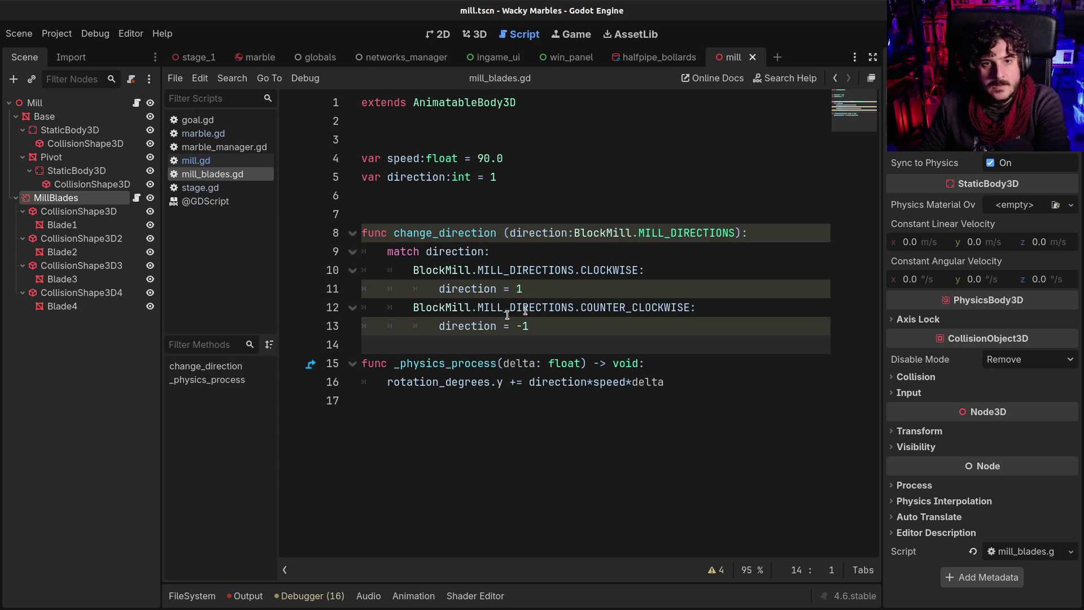
{"action": "mouse_move", "coordinate": [528, 309]}
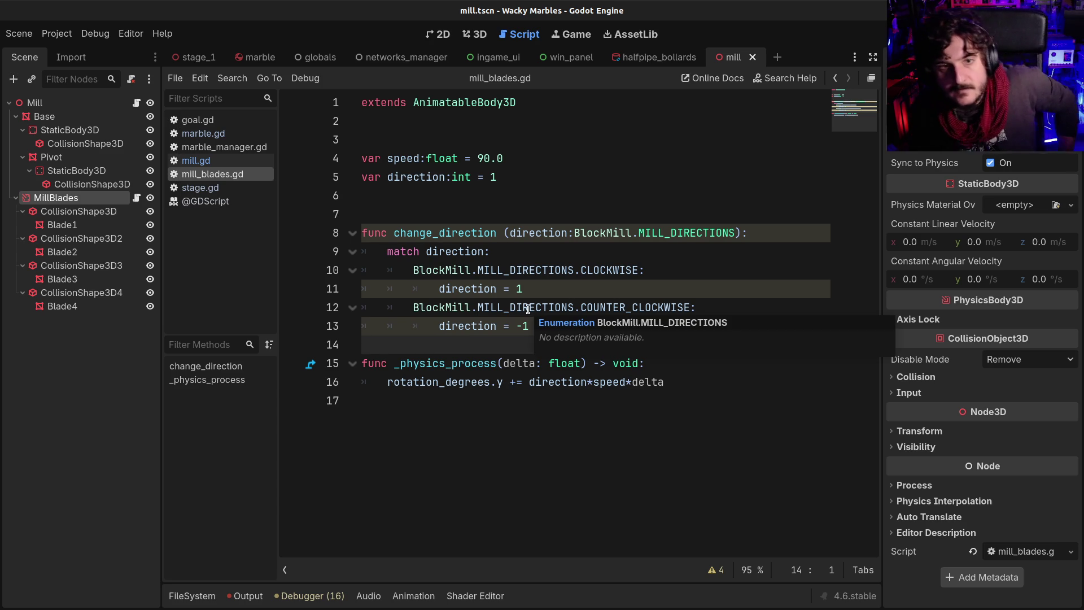
{"action": "left_click", "coordinate": [367, 102]}
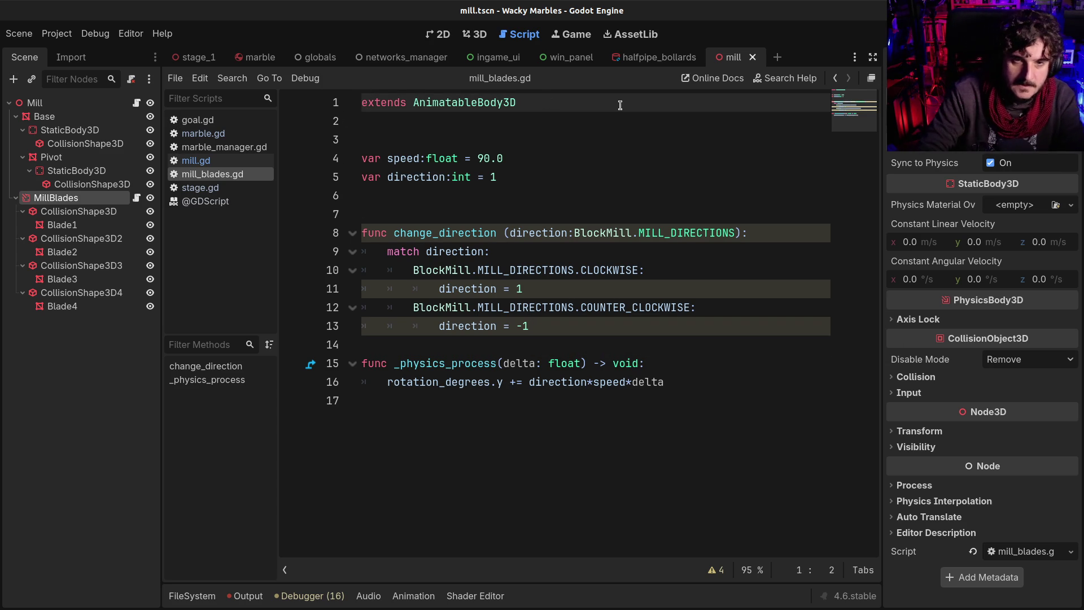
{"action": "key", "text": "ctrl+shift+Return"}
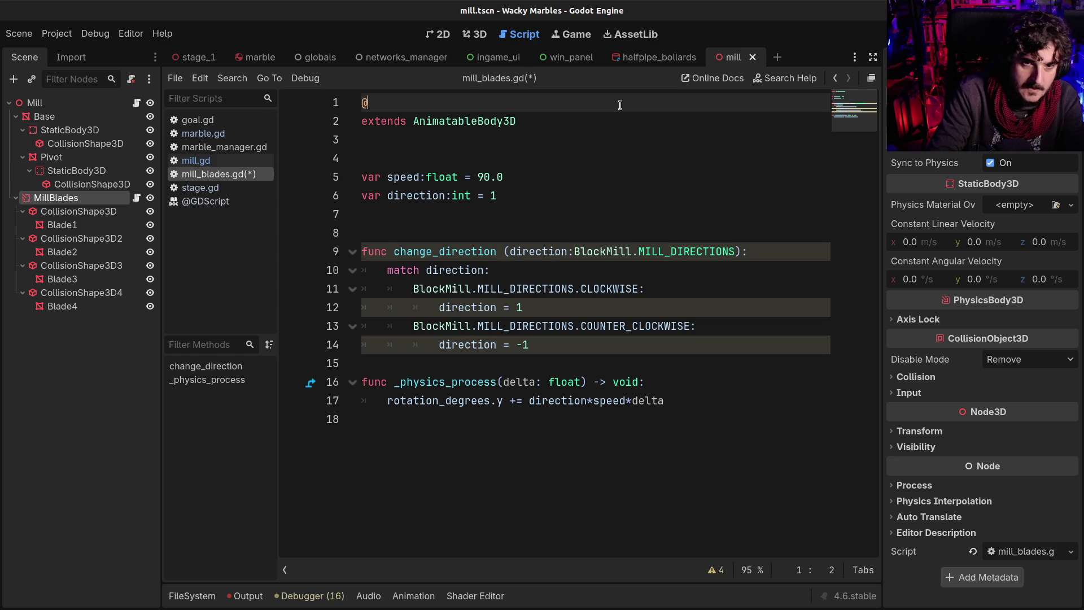
{"action": "type", "text": "e"}
{"action": "key", "text": "BackSpace"}
{"action": "type", "text": "tool"}
{"action": "key", "text": "Escape"}
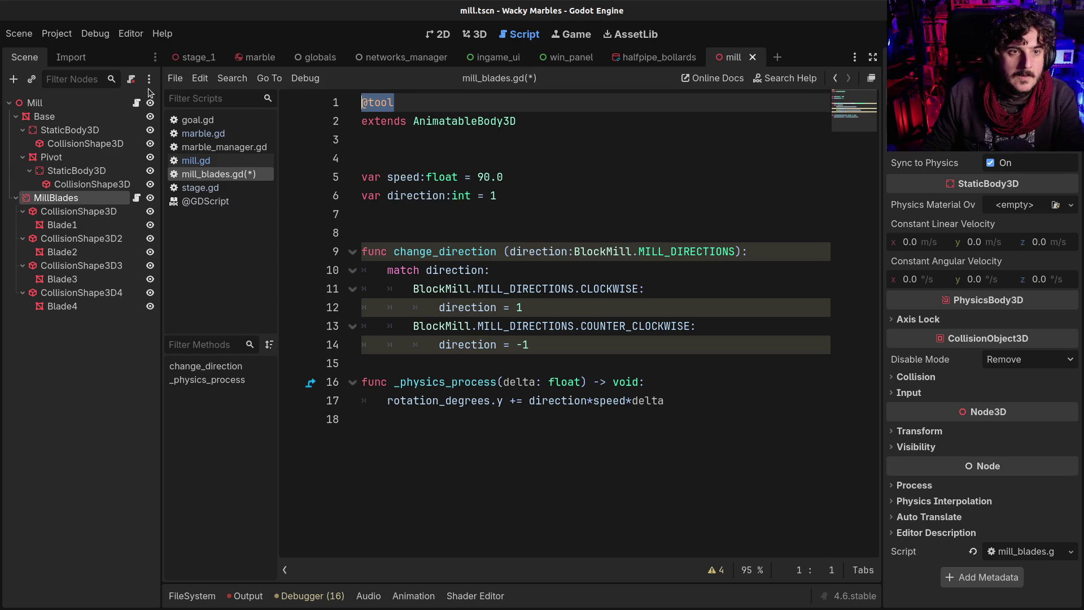
{"action": "key", "text": "alt+Left"}
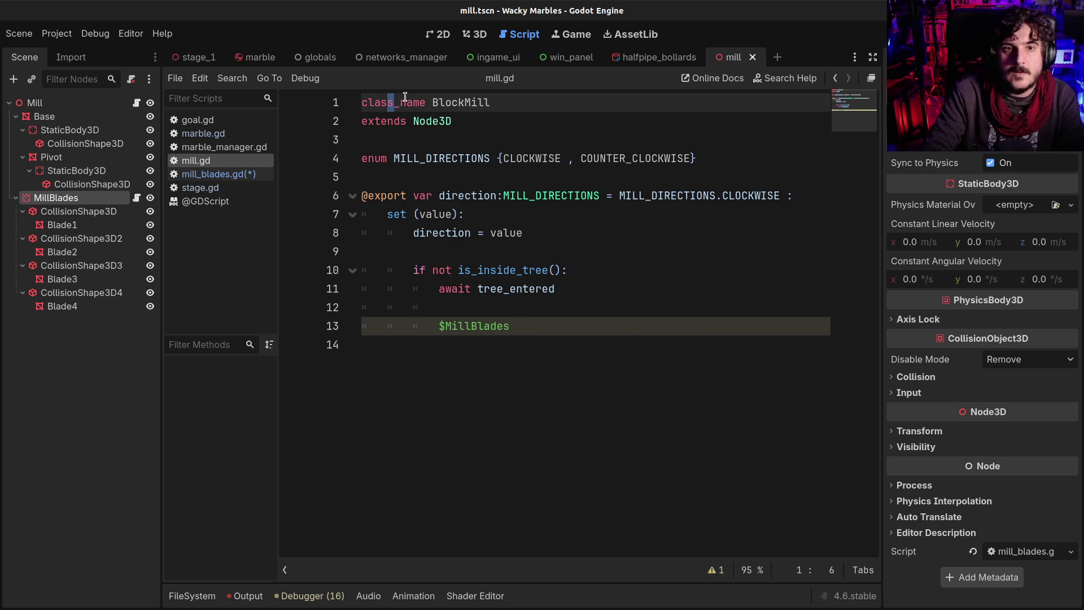
{"action": "key", "text": "ctrl+shift+Return"}
{"action": "type", "text": "@tool"}
{"action": "key", "text": "ctrl+s"}
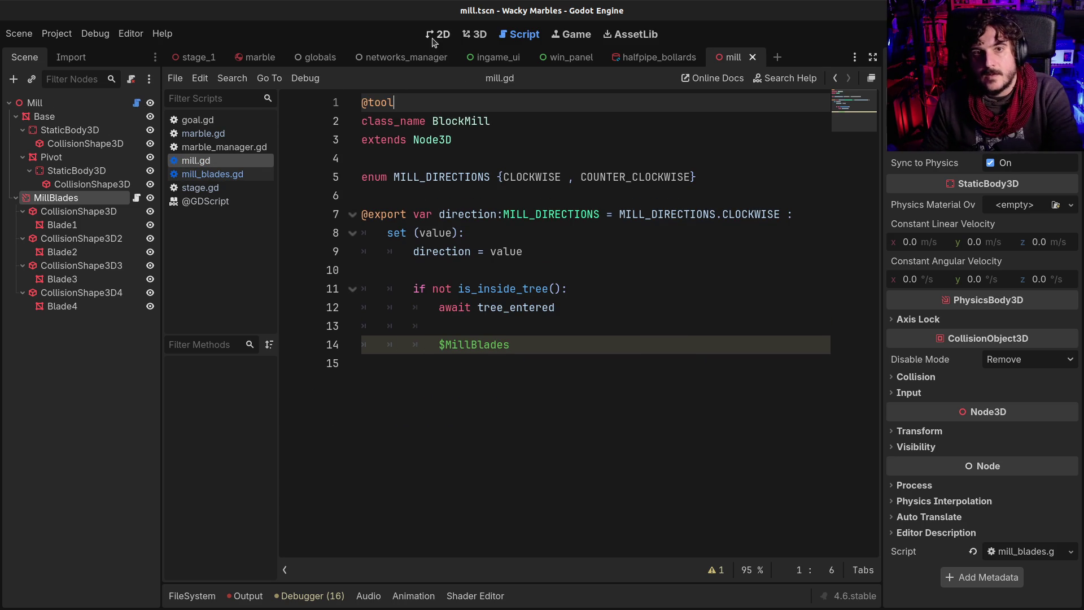
{"action": "left_click", "coordinate": [475, 34]}
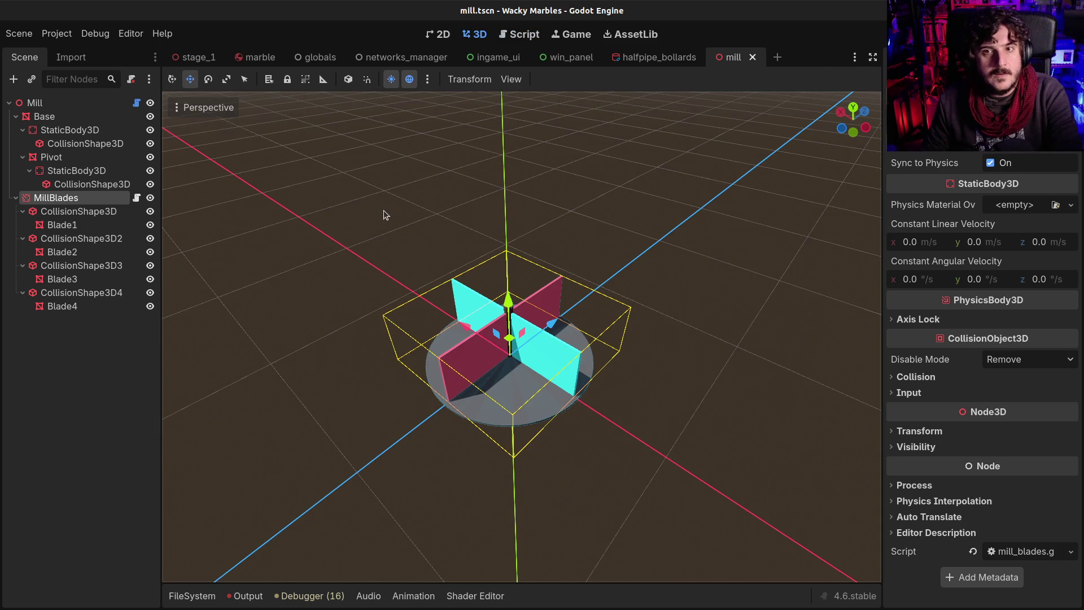
Reload the current project from the Project menu.
{"action": "left_click", "coordinate": [57, 33]}
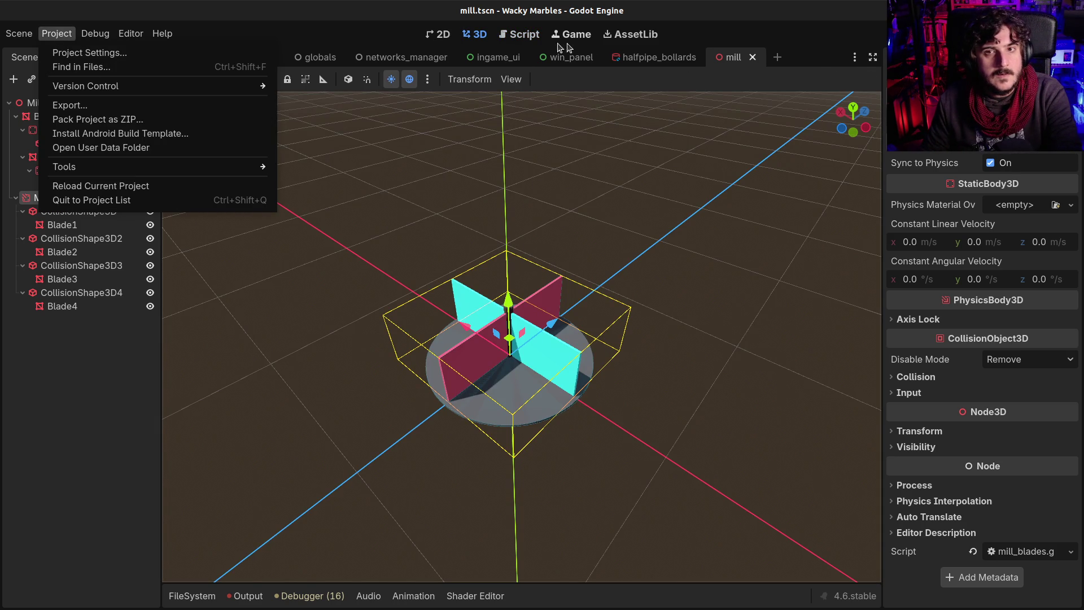
{"action": "left_click", "coordinate": [621, 54]}
{"action": "left_click", "coordinate": [621, 54]}
{"action": "left_click", "coordinate": [728, 59]}
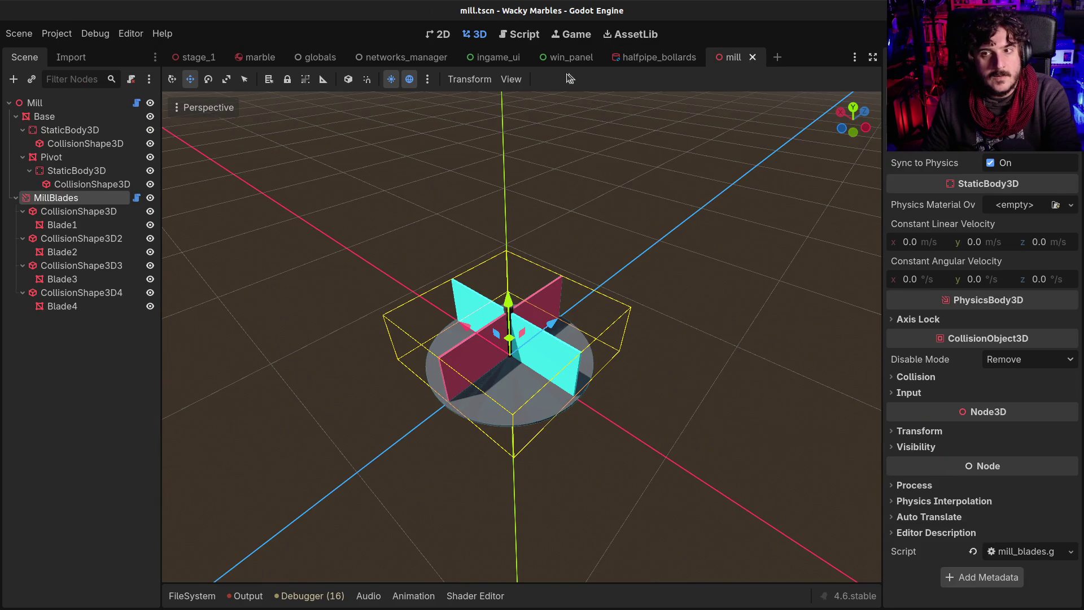
{"action": "left_click", "coordinate": [56, 33]}
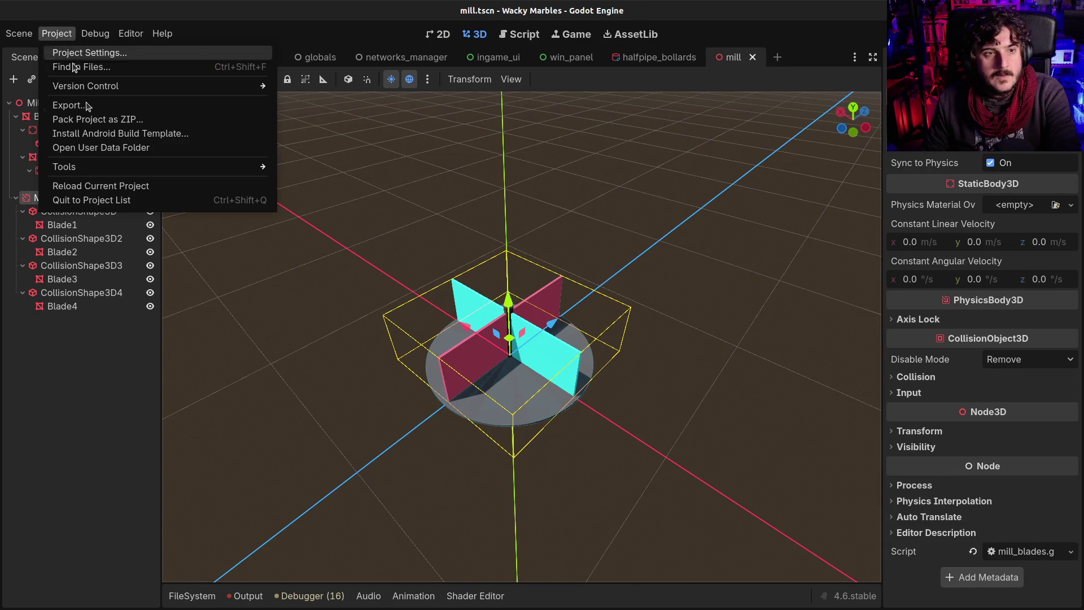
{"action": "left_click", "coordinate": [122, 191]}
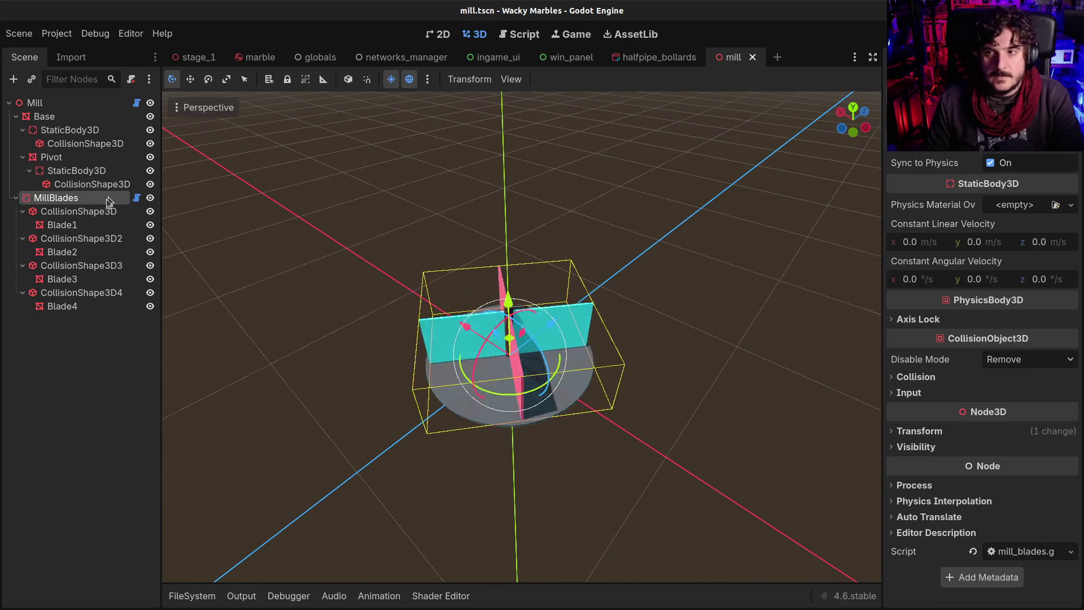
Select the Mill node and set its Direction to Counter Clockwise, then open mill_blades.gd.
{"action": "left_click", "coordinate": [110, 106]}
{"action": "left_click", "coordinate": [1034, 165]}
{"action": "left_click", "coordinate": [1031, 200]}
{"action": "left_click", "coordinate": [1034, 163]}
{"action": "left_click", "coordinate": [1030, 183]}
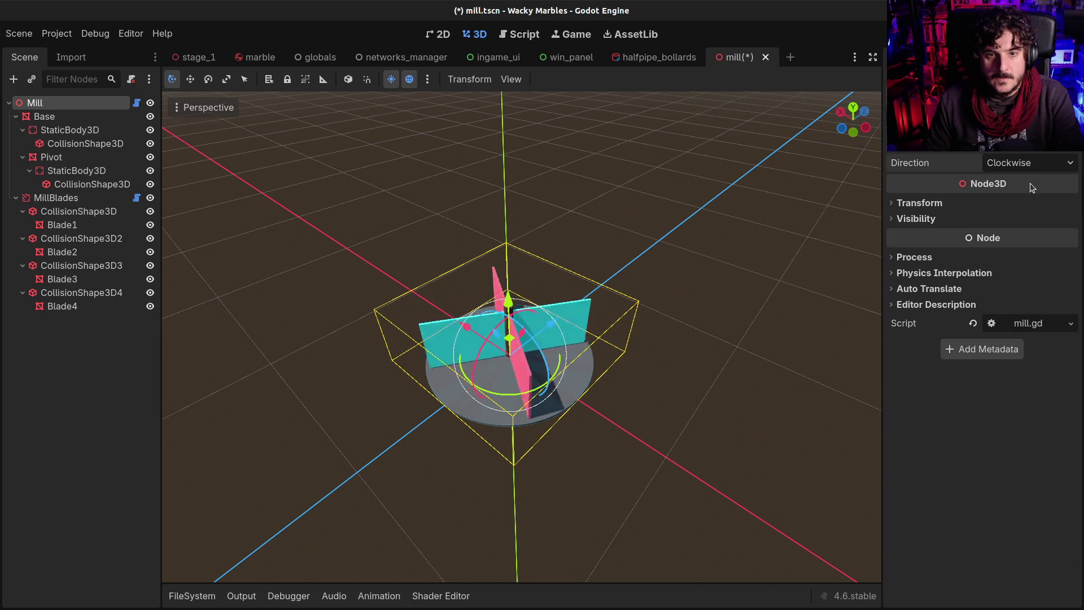
{"action": "left_click", "coordinate": [1033, 163]}
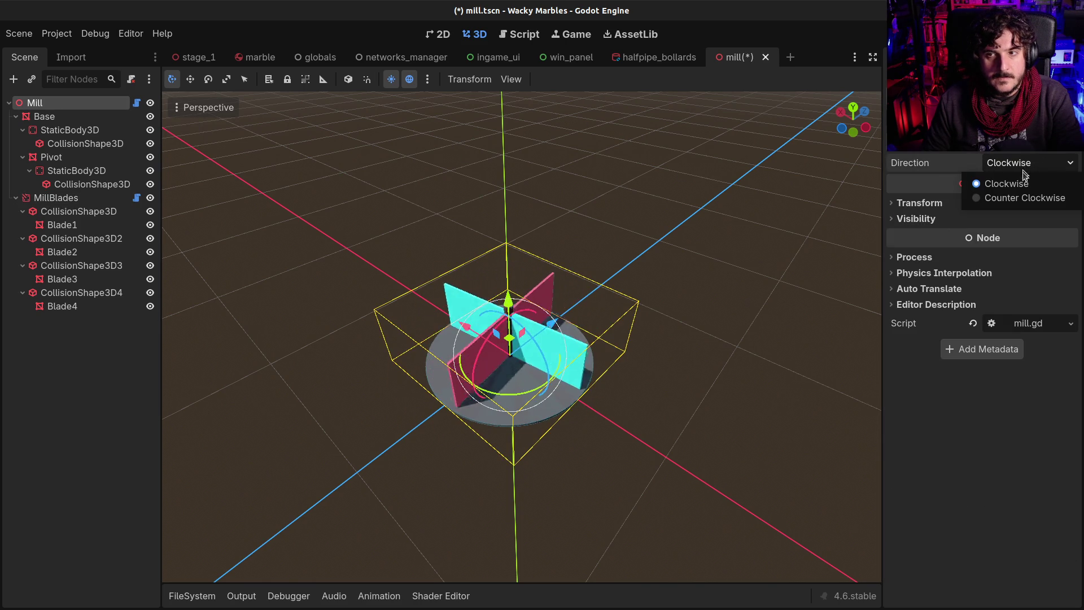
{"action": "left_click", "coordinate": [1023, 199]}
{"action": "left_click", "coordinate": [137, 198]}
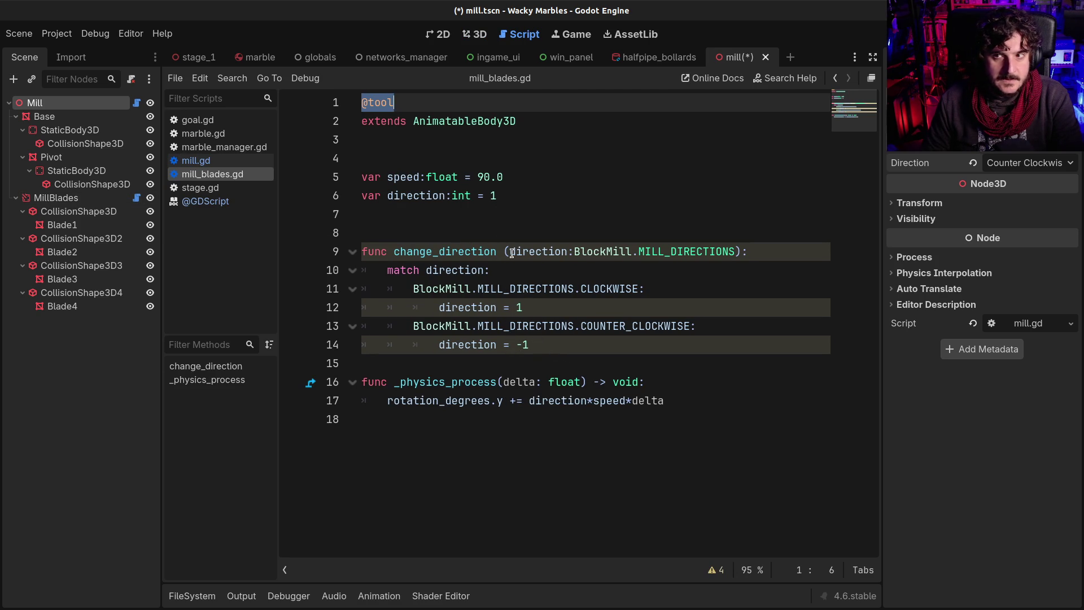
Make mill.gd's setter line call $MillBlades.change_direction(value) one indent shallower, saving scene and script.
{"action": "key", "text": "ctrl+s"}
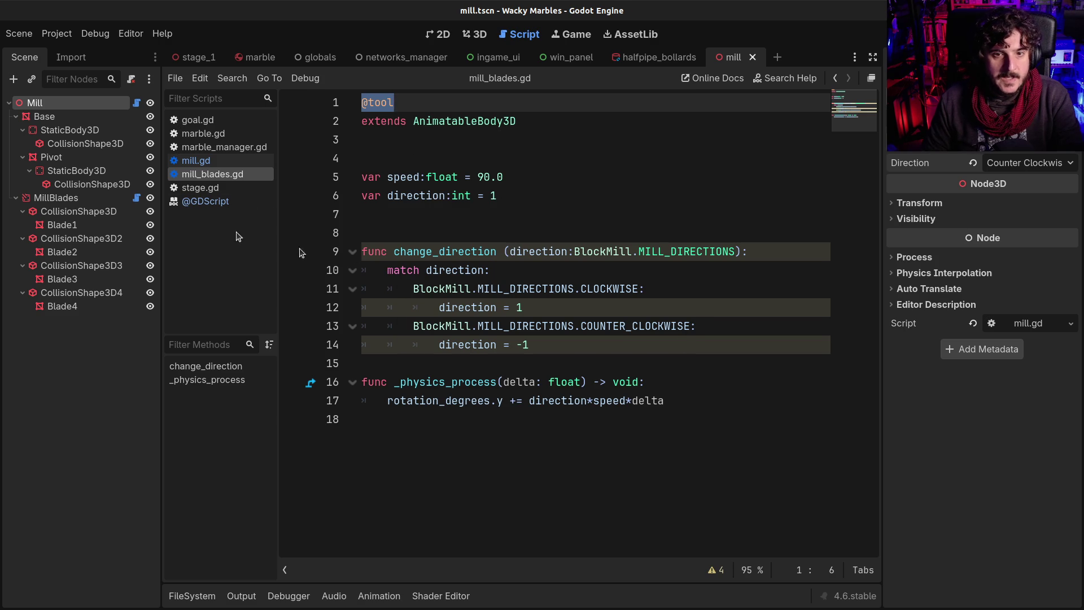
{"action": "double_click", "coordinate": [467, 250]}
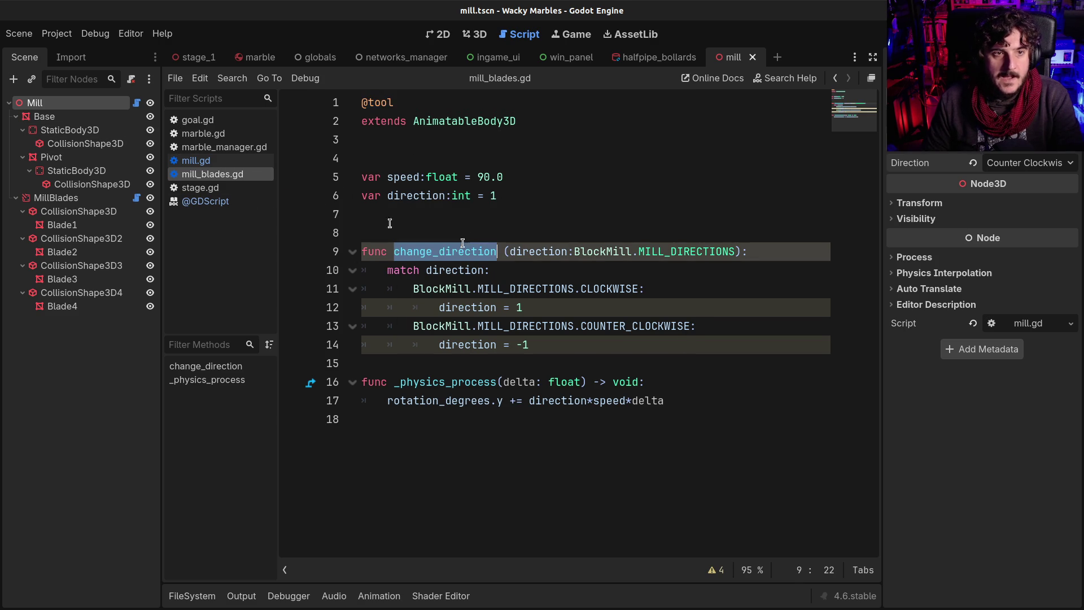
{"action": "key", "text": "alt+Left"}
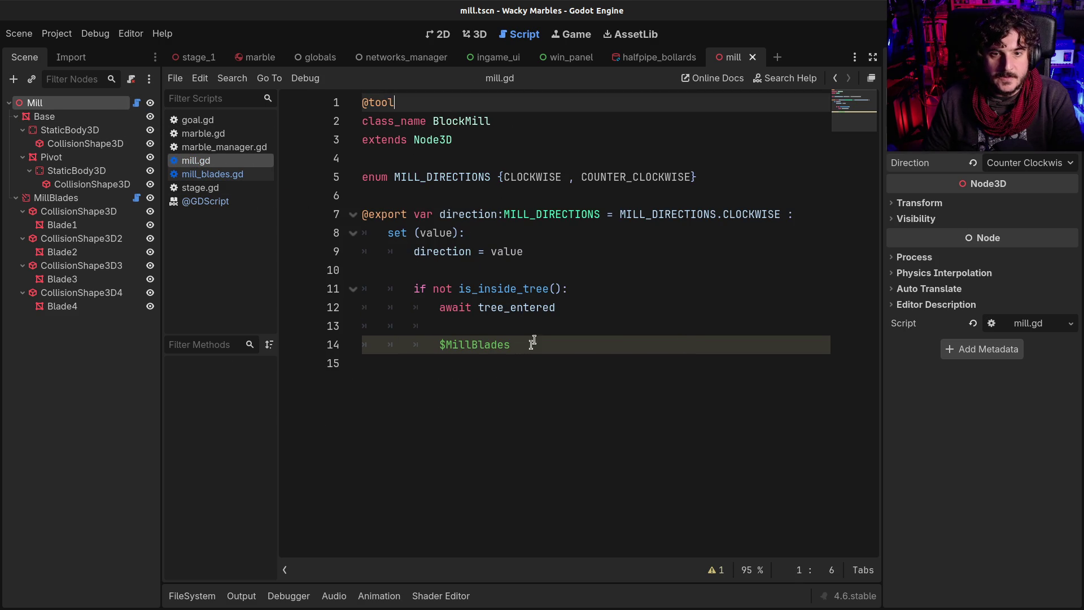
{"action": "left_click", "coordinate": [528, 352]}
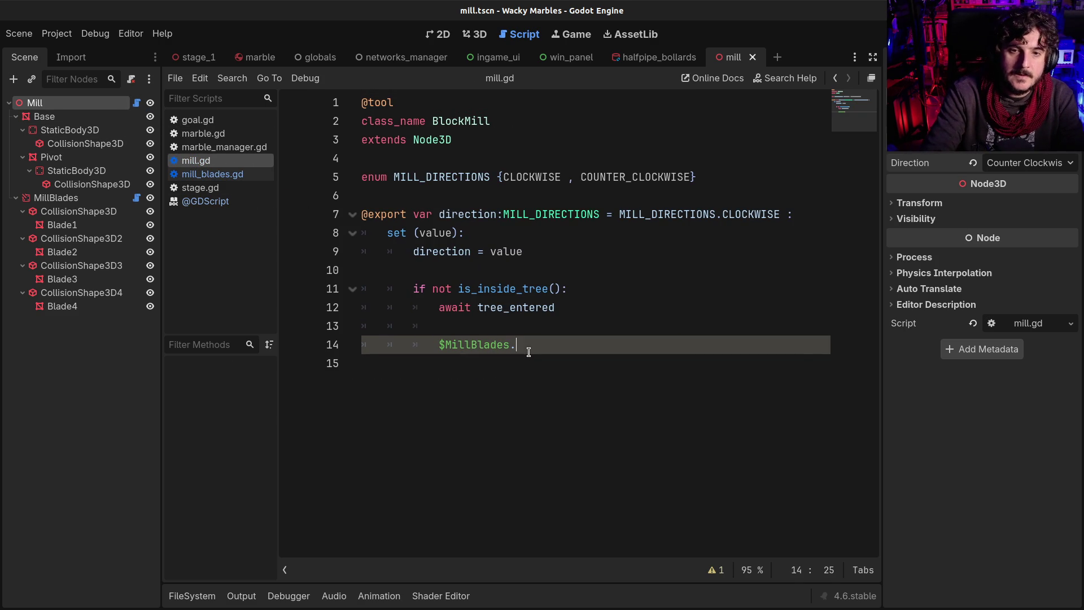
{"action": "key", "text": "Escape"}
{"action": "key", "text": "Home"}
{"action": "key", "text": "BackSpace"}
{"action": "key", "text": "End"}
{"action": "type", "text": "change_direction"}
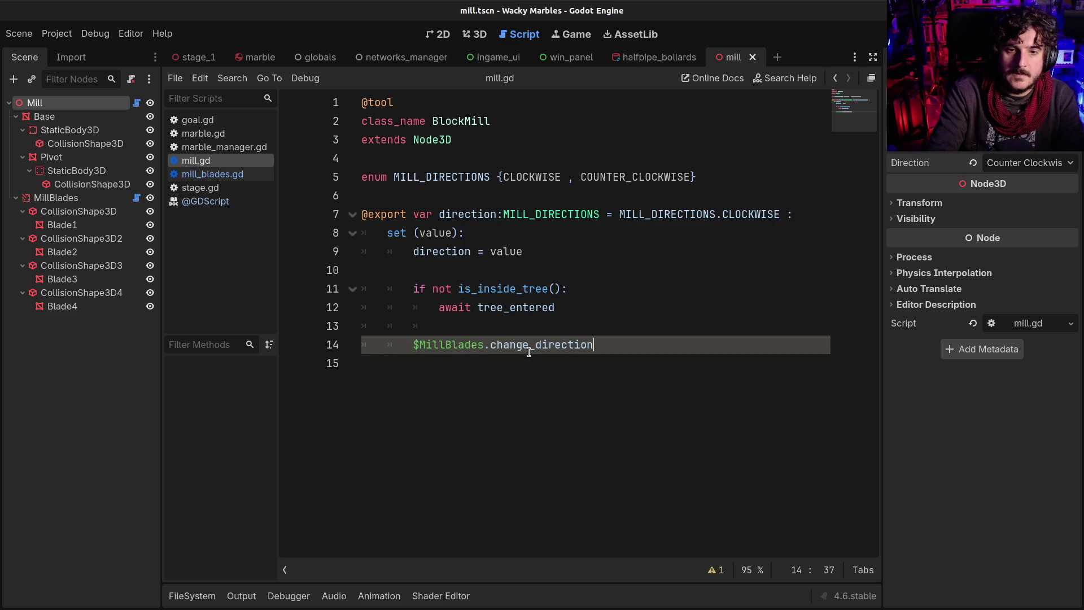
{"action": "type", "text": "(value"}
{"action": "key", "text": "ctrl+s"}
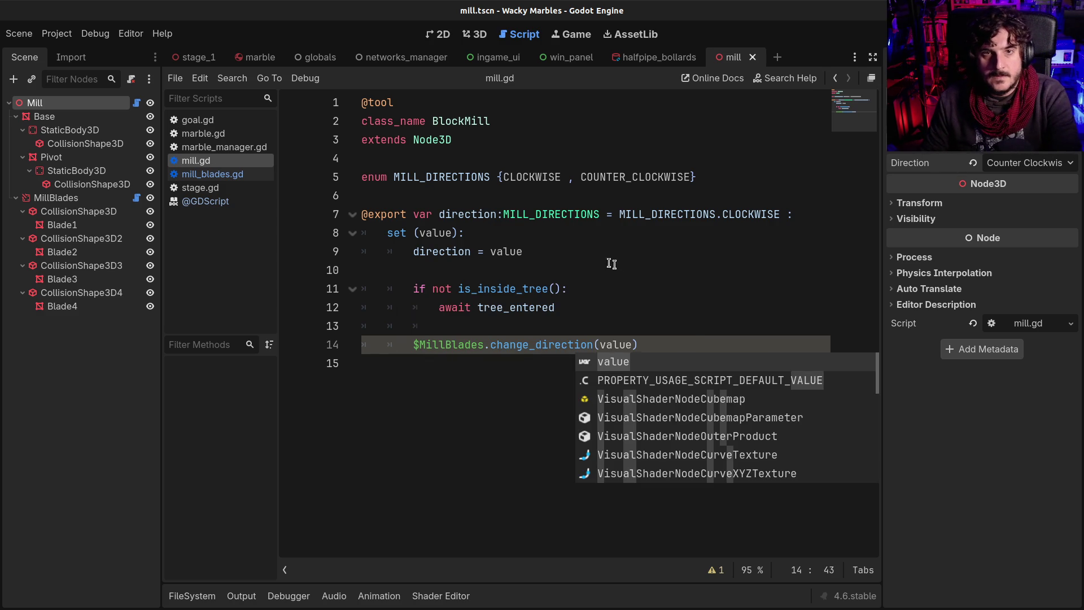
{"action": "left_click", "coordinate": [571, 35]}
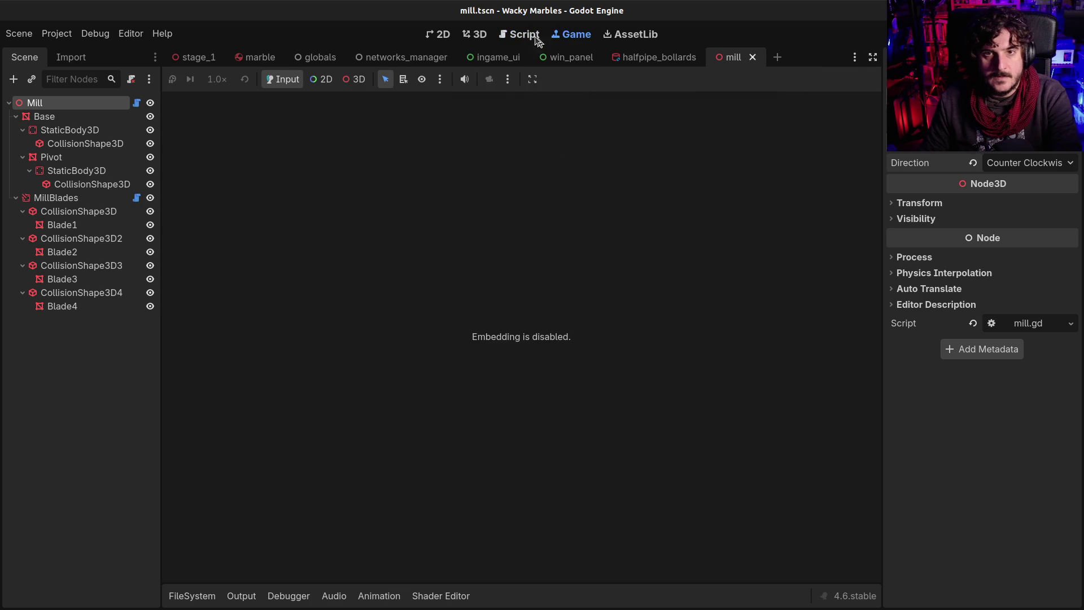
Toggle the Mill's Direction between Clockwise and Counter Clockwise twice, ending Counter Clockwise, and save.
{"action": "left_click", "coordinate": [525, 36]}
{"action": "left_click", "coordinate": [565, 253]}
{"action": "left_click", "coordinate": [475, 35]}
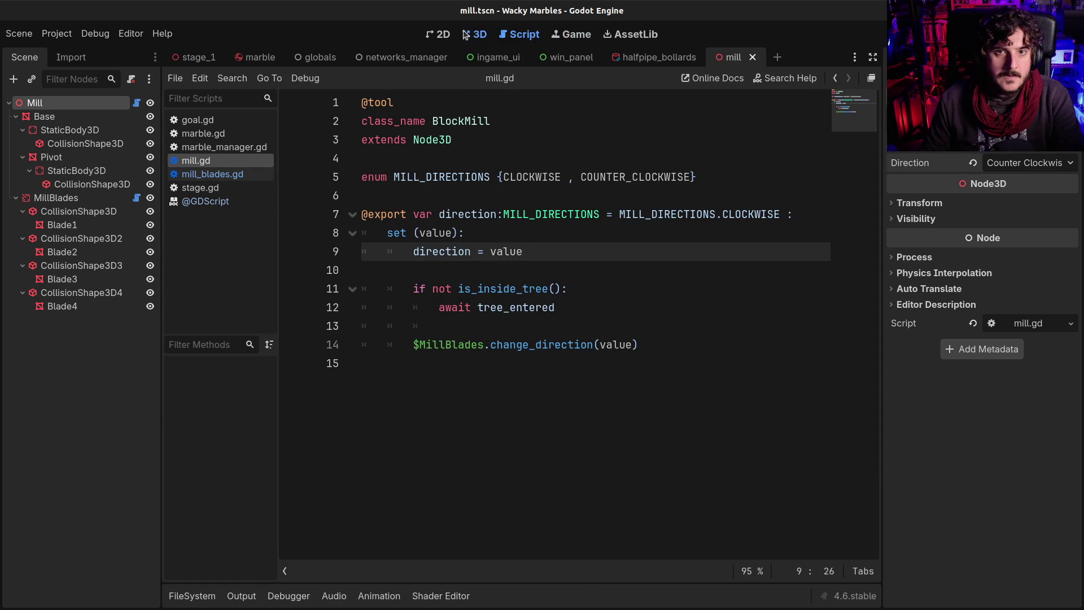
{"action": "left_click", "coordinate": [1022, 163]}
{"action": "left_click", "coordinate": [1009, 182]}
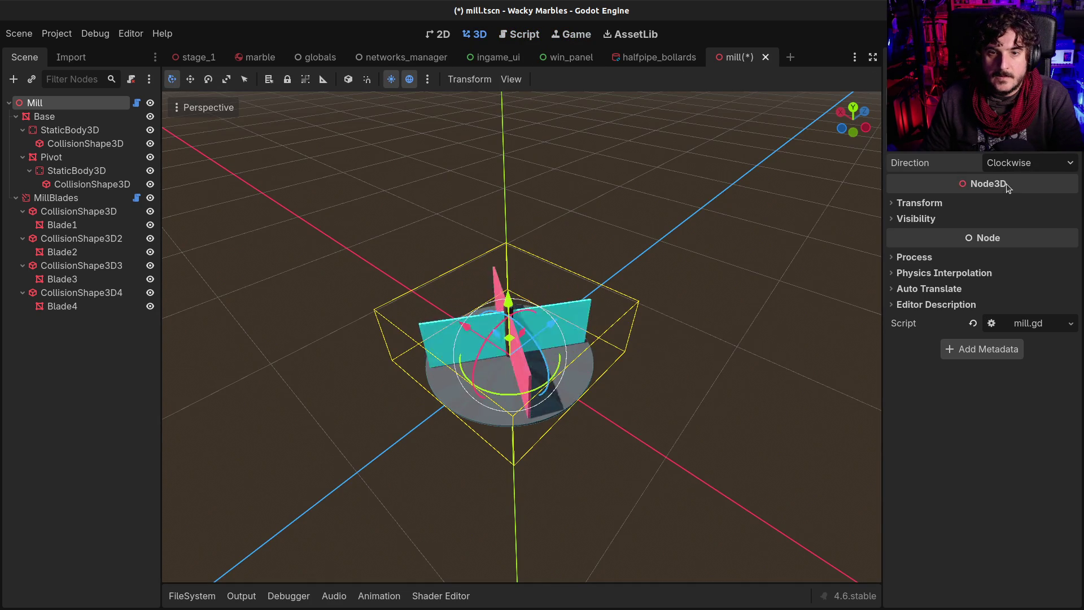
{"action": "left_click", "coordinate": [1011, 163]}
{"action": "left_click", "coordinate": [1014, 197]}
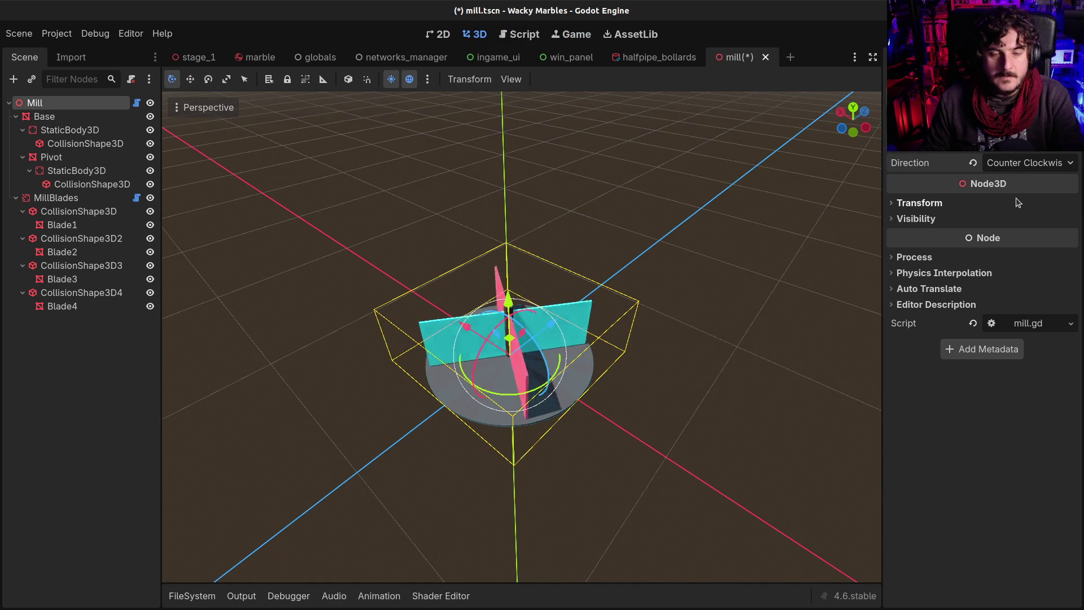
{"action": "left_click", "coordinate": [1019, 162]}
{"action": "left_click", "coordinate": [1020, 184]}
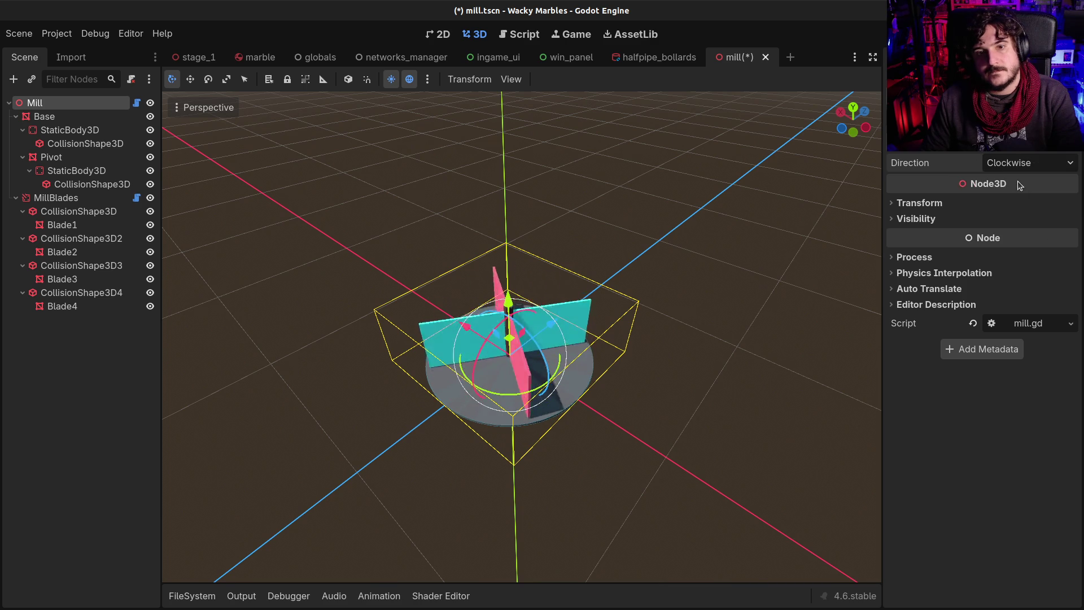
{"action": "left_click", "coordinate": [1018, 163]}
{"action": "left_click", "coordinate": [1025, 198]}
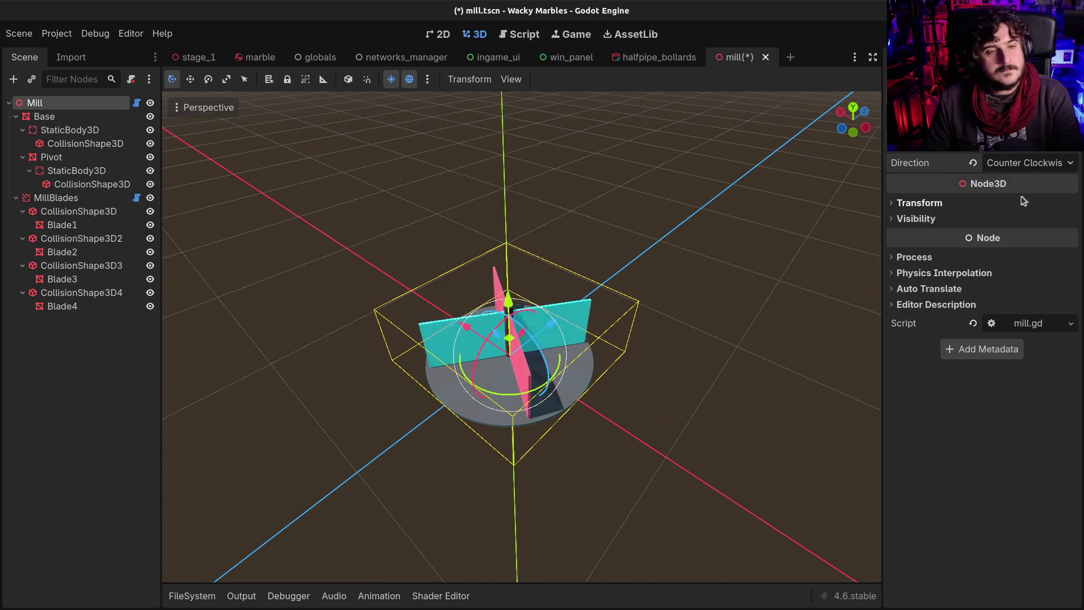
{"action": "key", "text": "ctrl+s"}
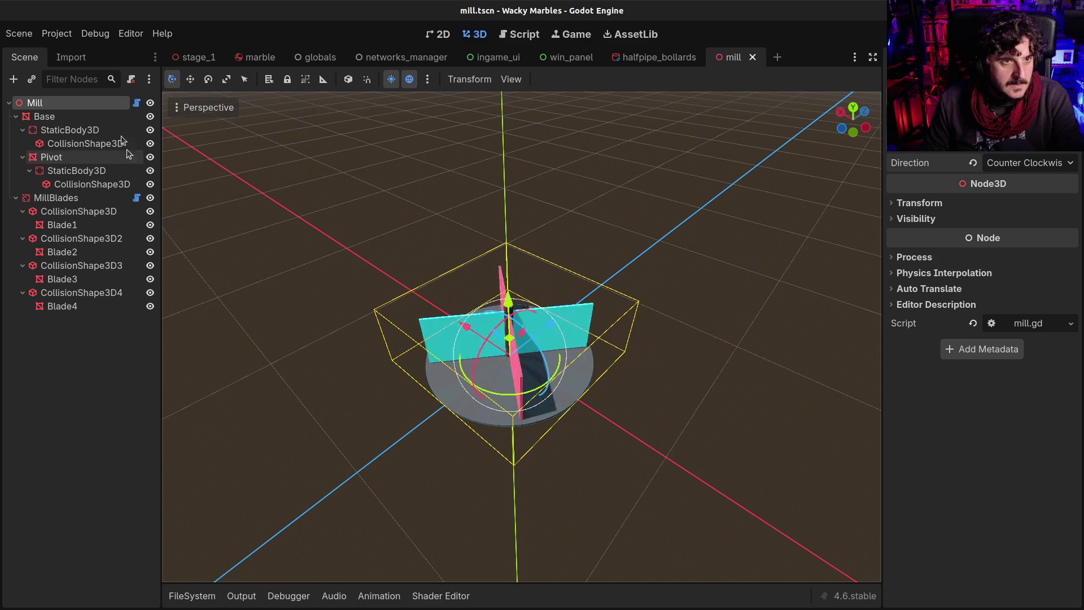
{"action": "left_click", "coordinate": [131, 104]}
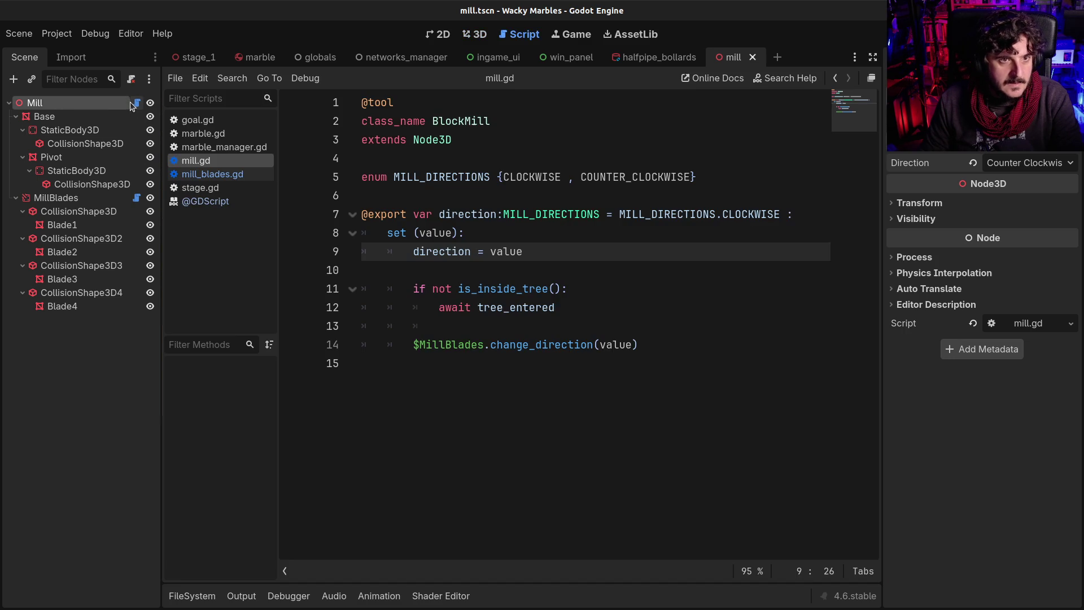
Review mill.gd's exported direction property, its setter, and the wait for tree_entered.
{"action": "left_click", "coordinate": [412, 305]}
{"action": "left_click_drag", "start_coordinate": [420, 219], "coordinate": [525, 252]}
{"action": "left_click", "coordinate": [464, 233]}
{"action": "left_click", "coordinate": [524, 252]}
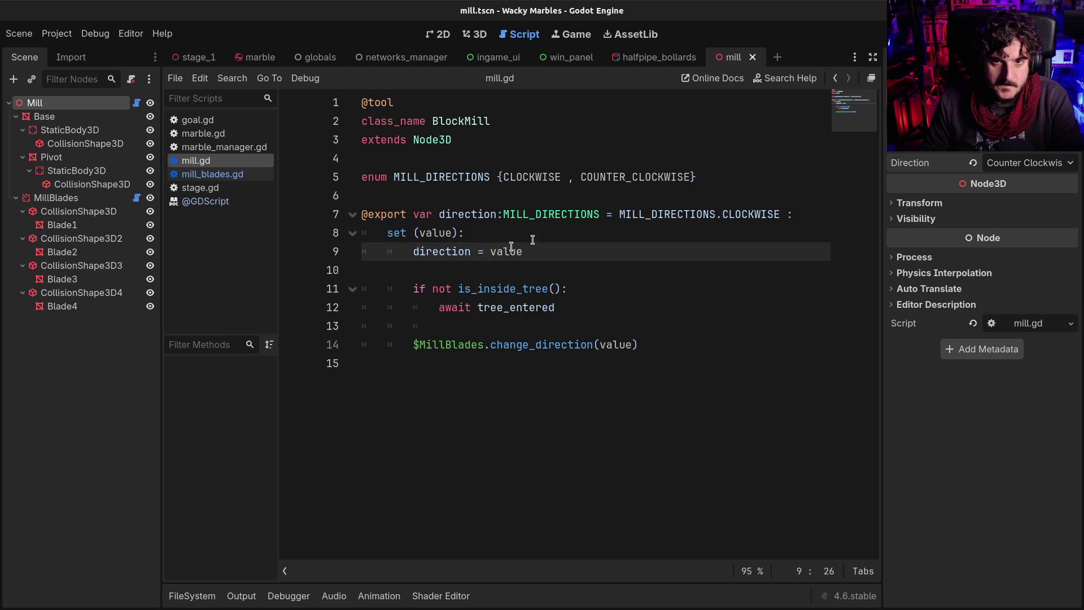
{"action": "left_click", "coordinate": [486, 312]}
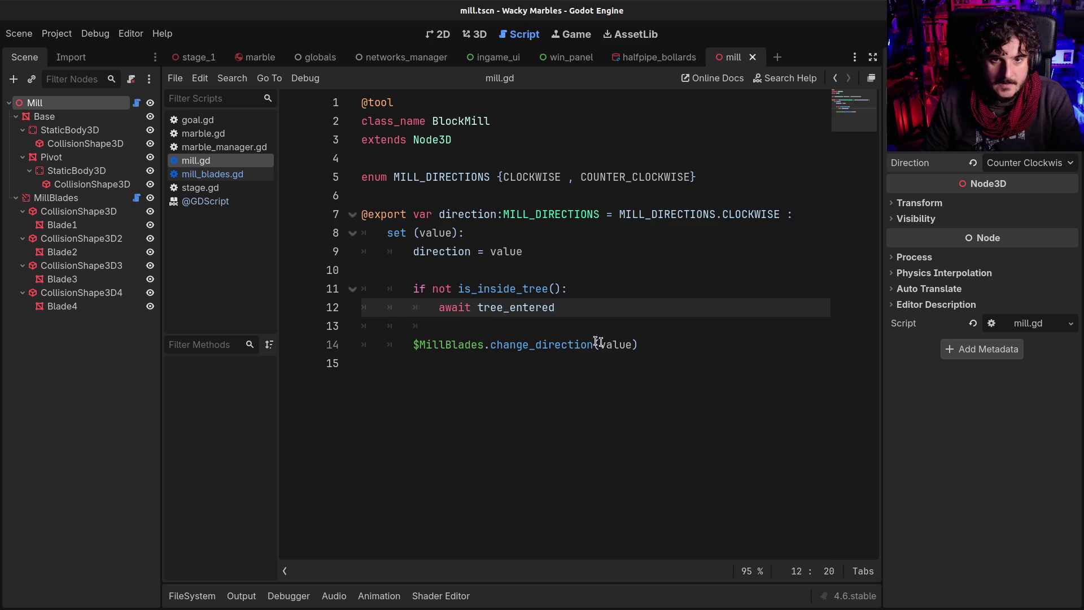
Review mill_blades.gd's change_direction cases setting direction to 1 or -1 and the rotation line.
{"action": "left_click", "coordinate": [136, 197]}
{"action": "left_click", "coordinate": [448, 214]}
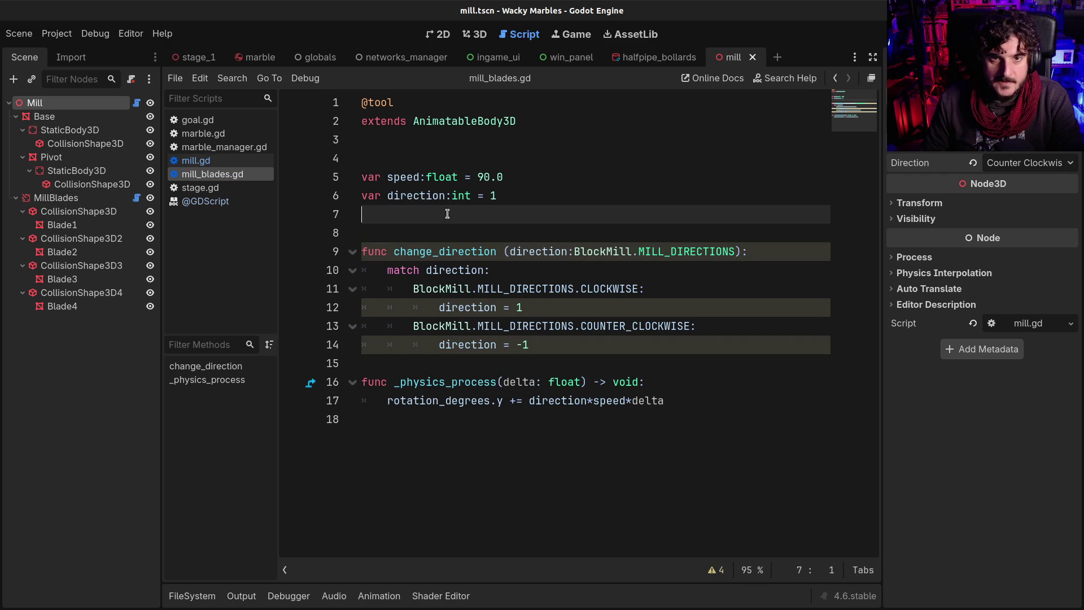
{"action": "left_click", "coordinate": [398, 177]}
{"action": "left_click", "coordinate": [507, 326]}
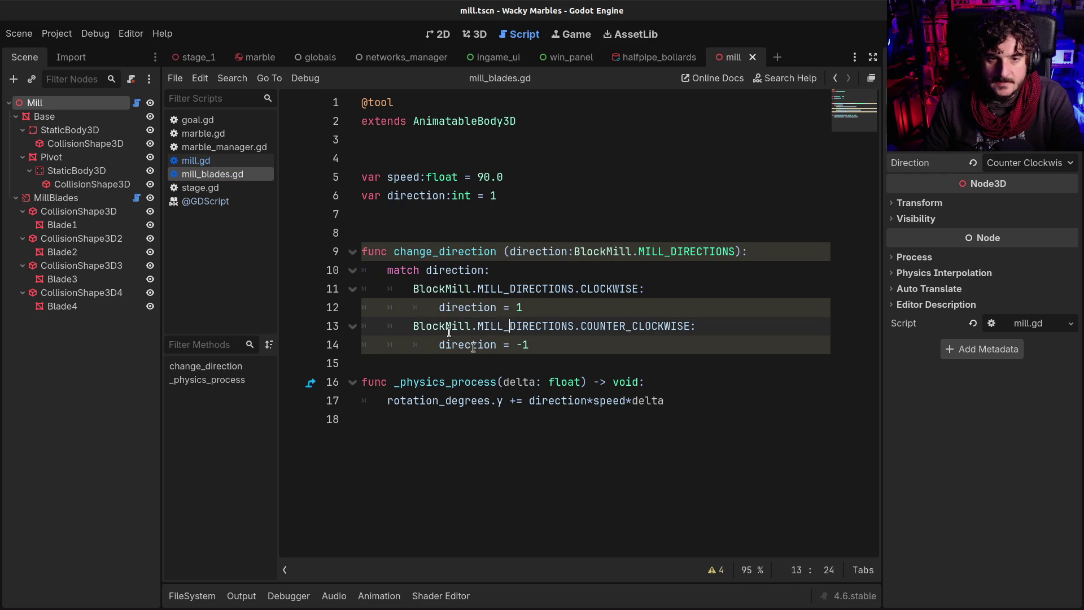
{"action": "left_click", "coordinate": [436, 251]}
{"action": "left_click", "coordinate": [485, 300]}
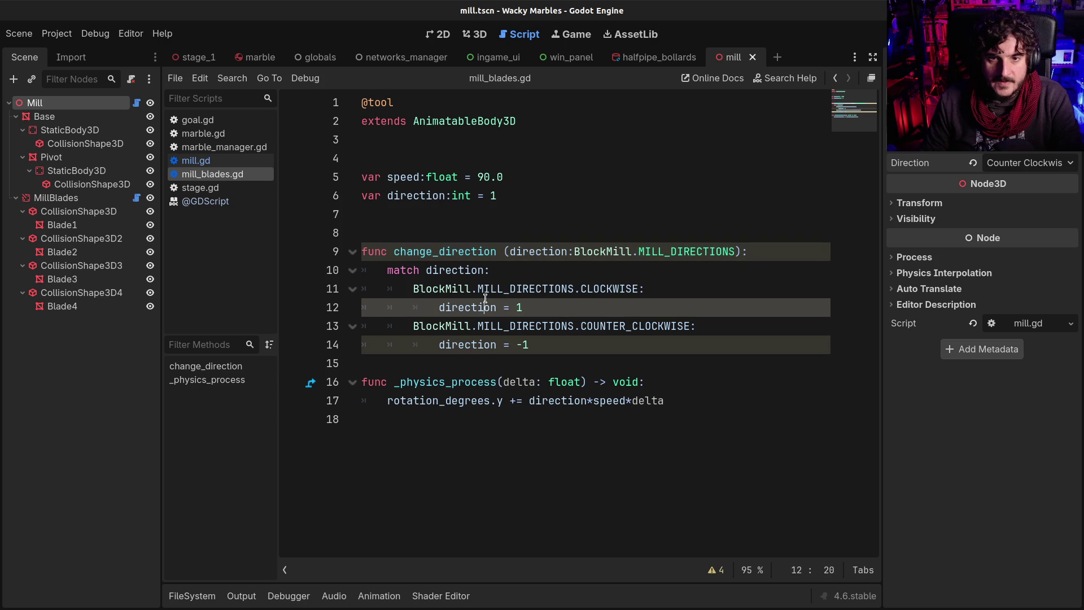
{"action": "left_click", "coordinate": [462, 345]}
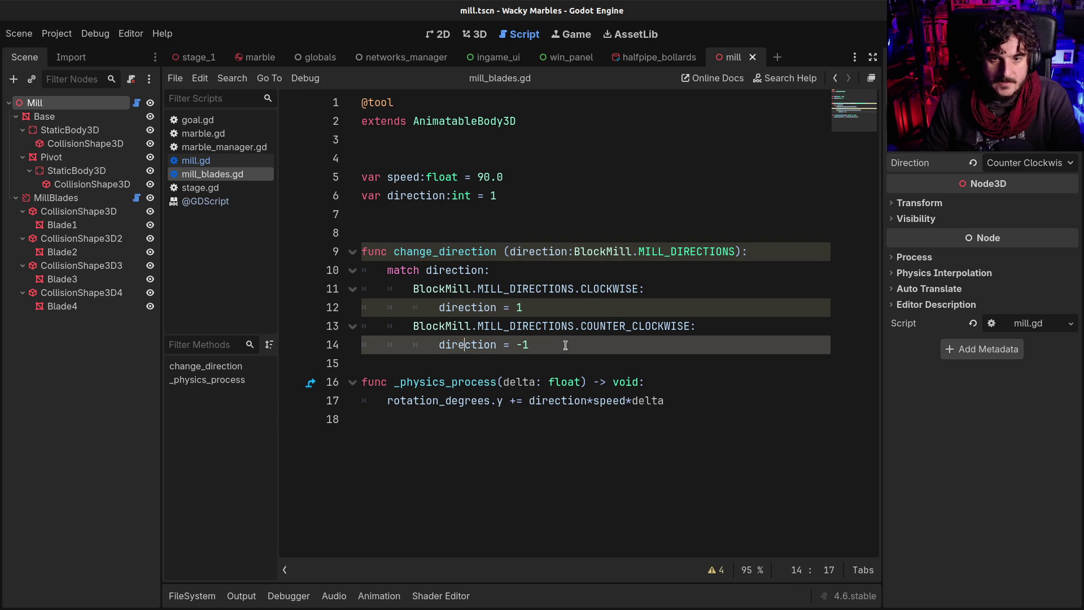
{"action": "left_click", "coordinate": [457, 307]}
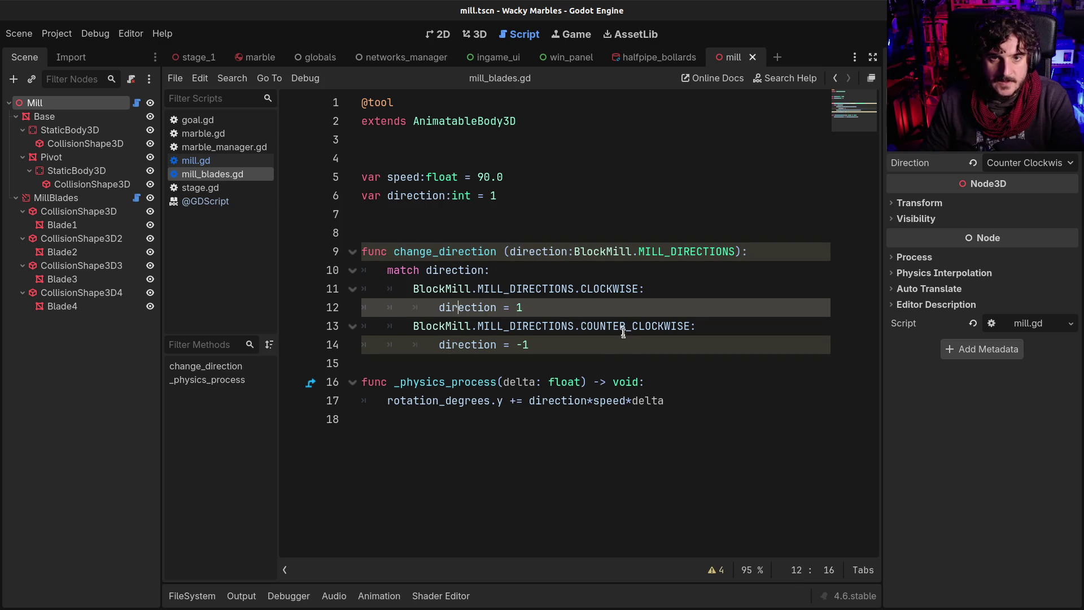
{"action": "left_click", "coordinate": [532, 401]}
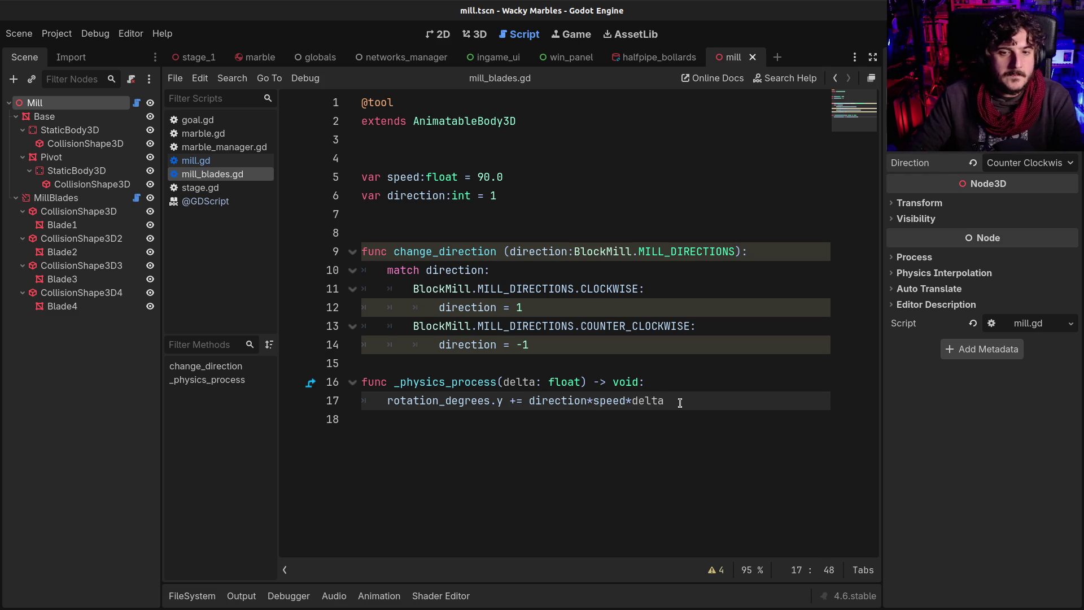
Add print(direction) to _physics_process, run the game with F5, and check the Output log.
{"action": "key", "text": "Return"}
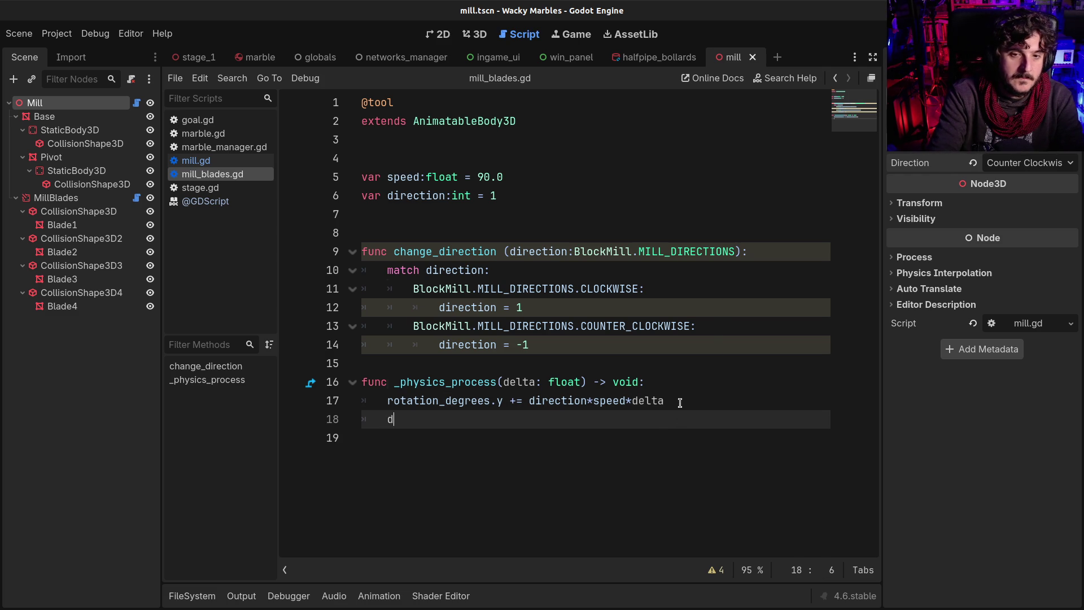
{"action": "type", "text": "rint(di"}
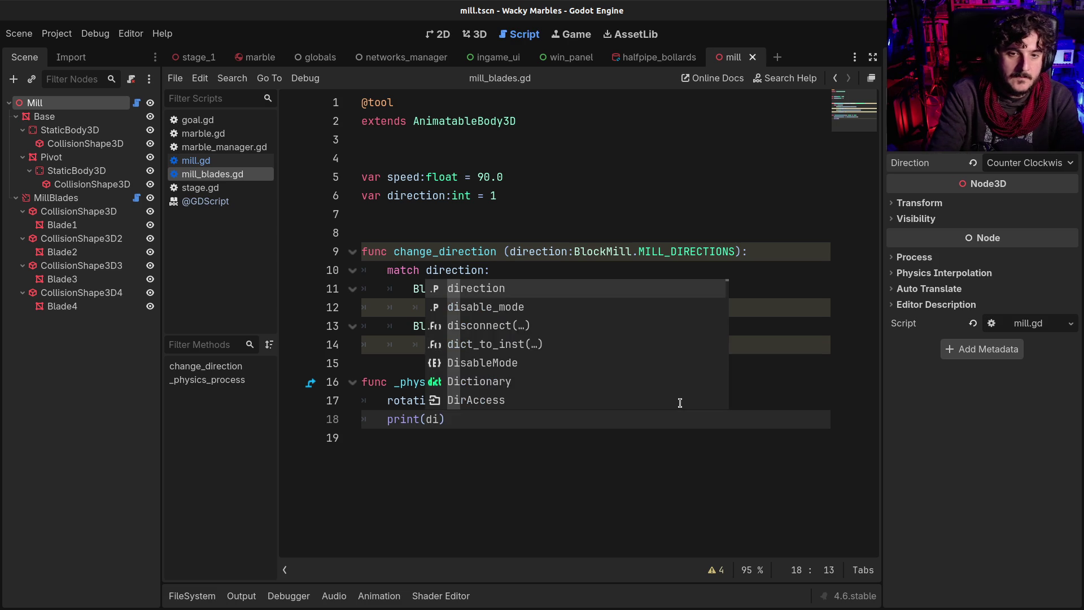
{"action": "key", "text": "Return"}
{"action": "key", "text": "F5"}
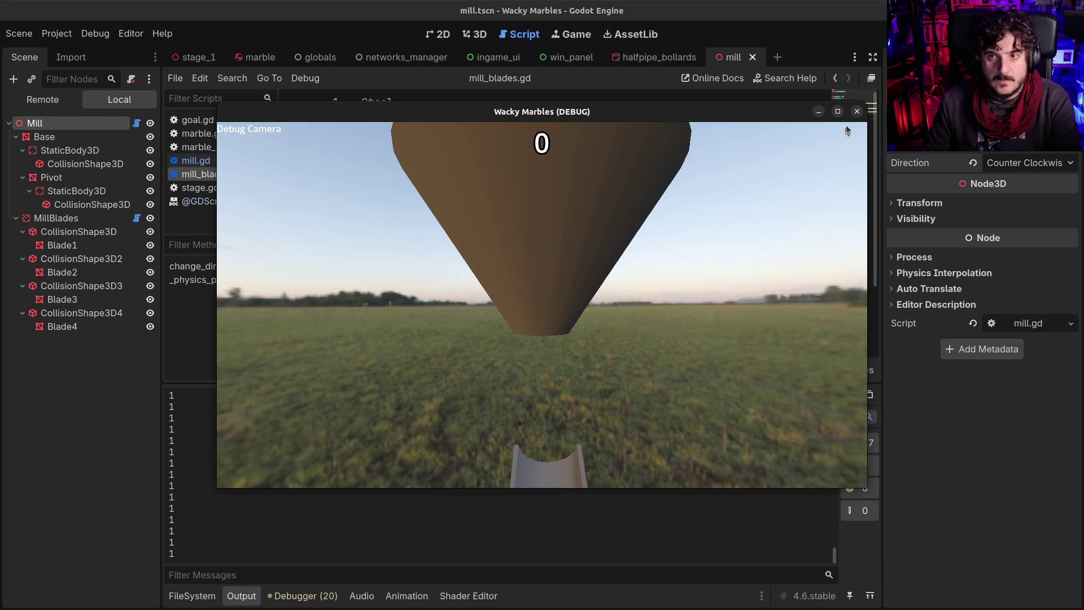
{"action": "left_click", "coordinate": [857, 111]}
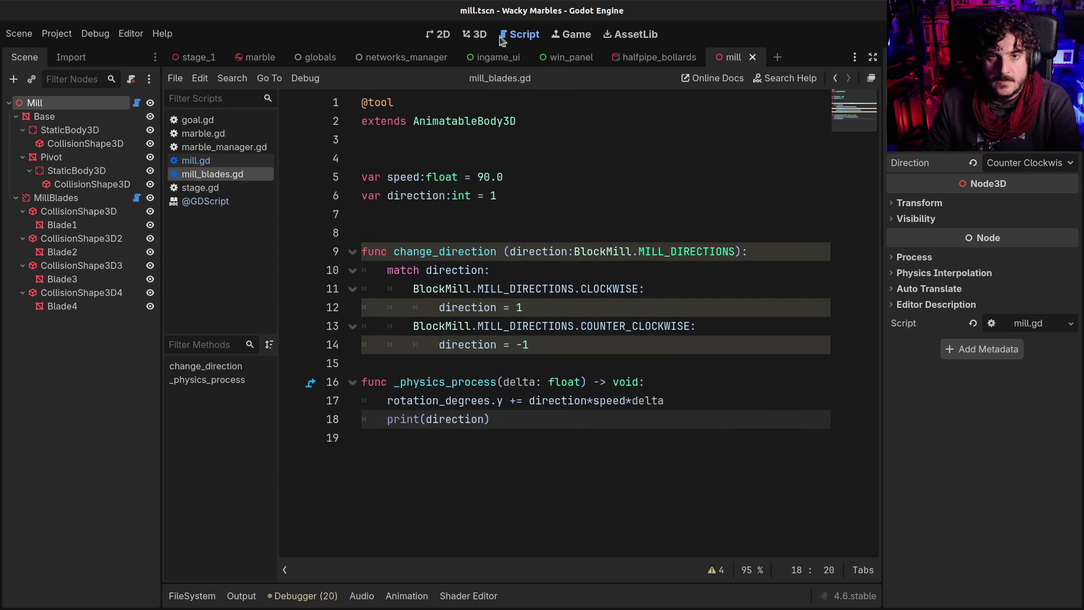
{"action": "left_click", "coordinate": [241, 596]}
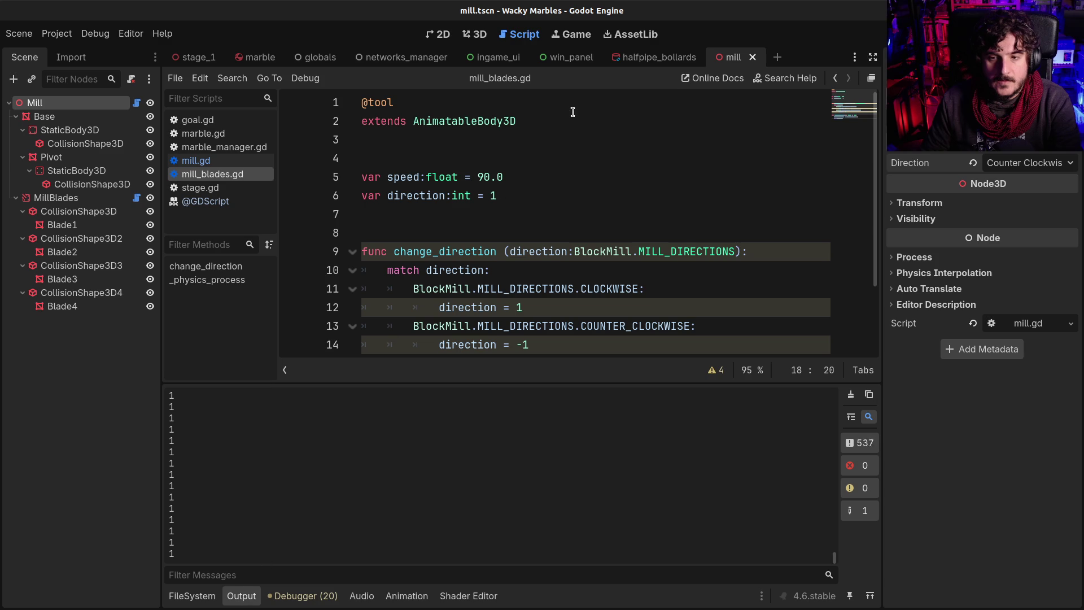
{"action": "left_click", "coordinate": [466, 38]}
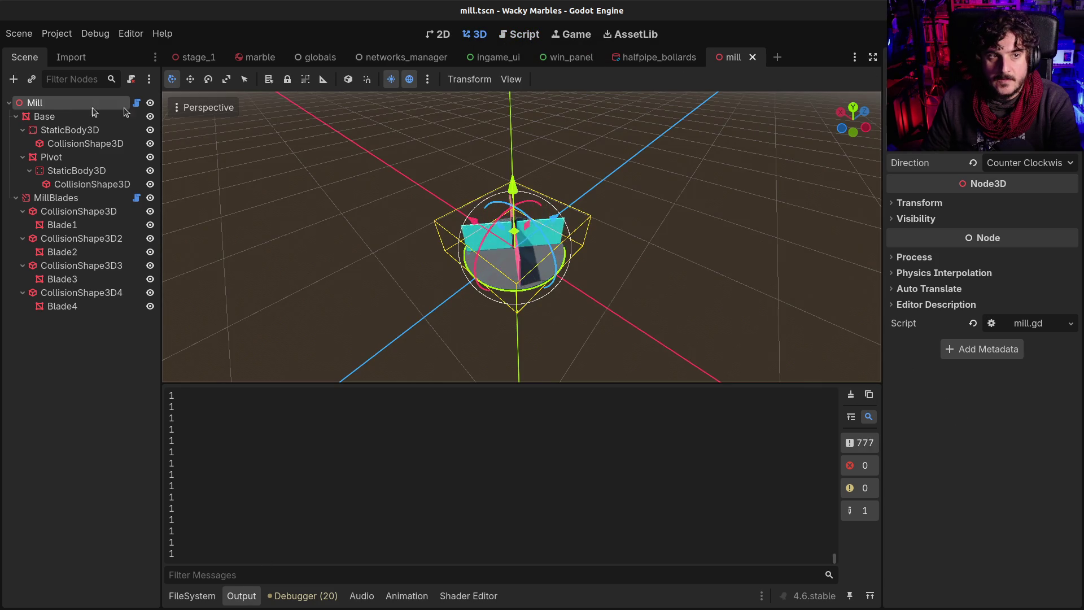
Switch the Mill's Direction to Clockwise and back to Counter Clockwise twice.
{"action": "left_click", "coordinate": [1055, 164]}
{"action": "left_click", "coordinate": [1044, 183]}
{"action": "left_click", "coordinate": [1044, 164]}
{"action": "left_click", "coordinate": [1040, 196]}
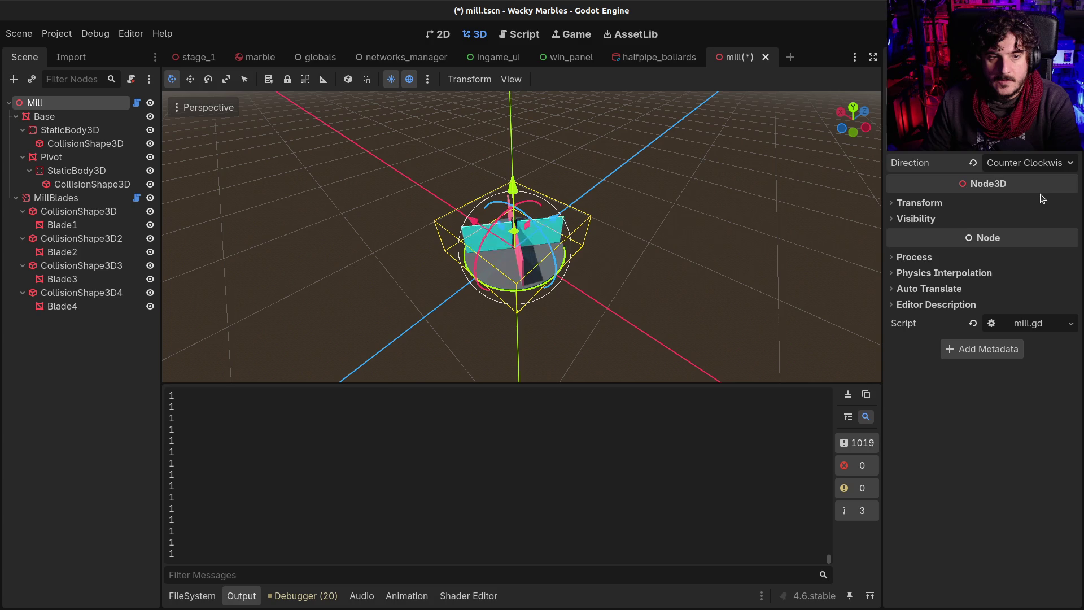
{"action": "left_click", "coordinate": [1037, 165]}
{"action": "left_click", "coordinate": [1034, 182]}
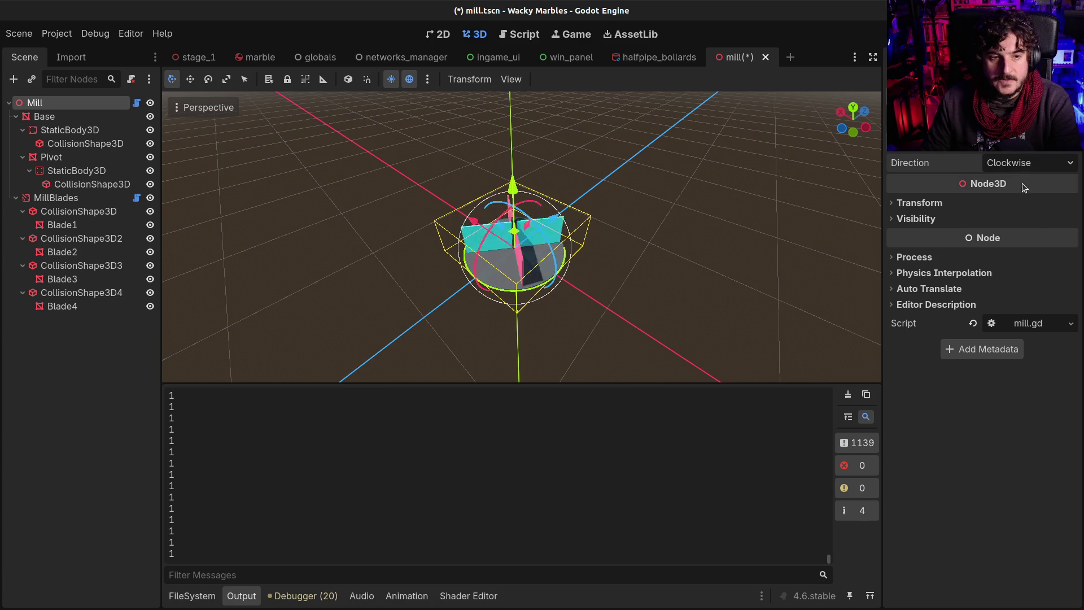
{"action": "left_click", "coordinate": [1056, 163]}
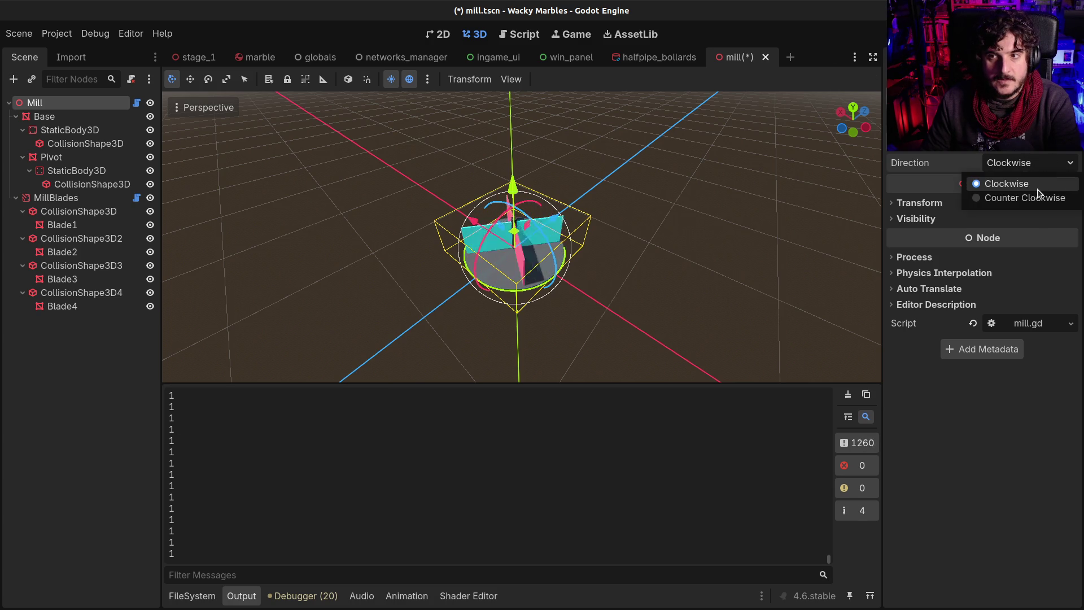
{"action": "left_click", "coordinate": [1040, 196]}
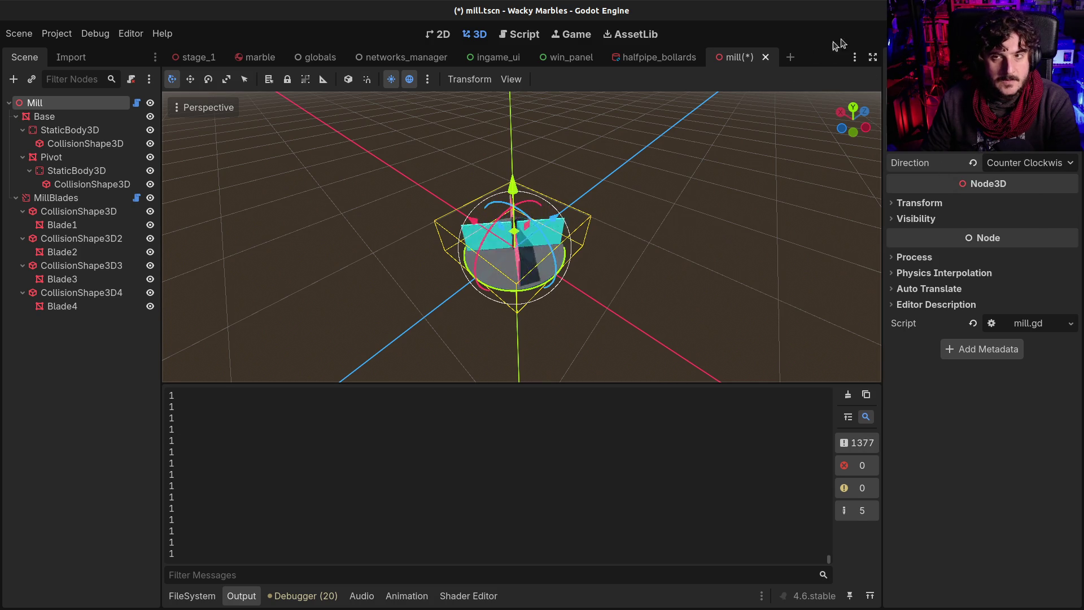
{"action": "left_click", "coordinate": [524, 38]}
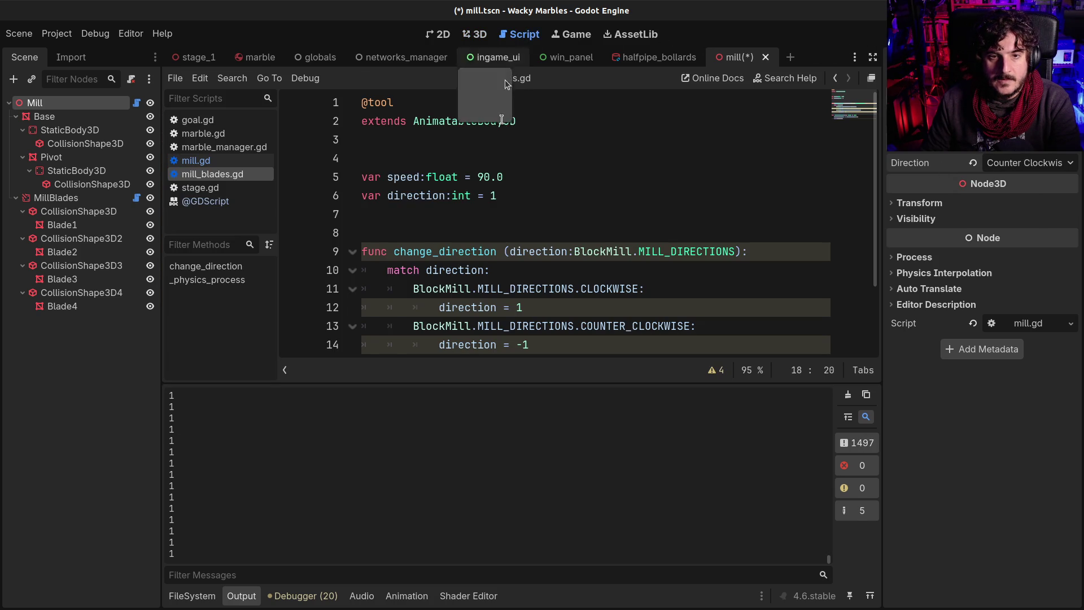
Delete the print(direction) debug line and hide the Output panel.
{"action": "scroll", "coordinate": [495, 219], "scroll_direction": "down", "scroll_amount": 2}
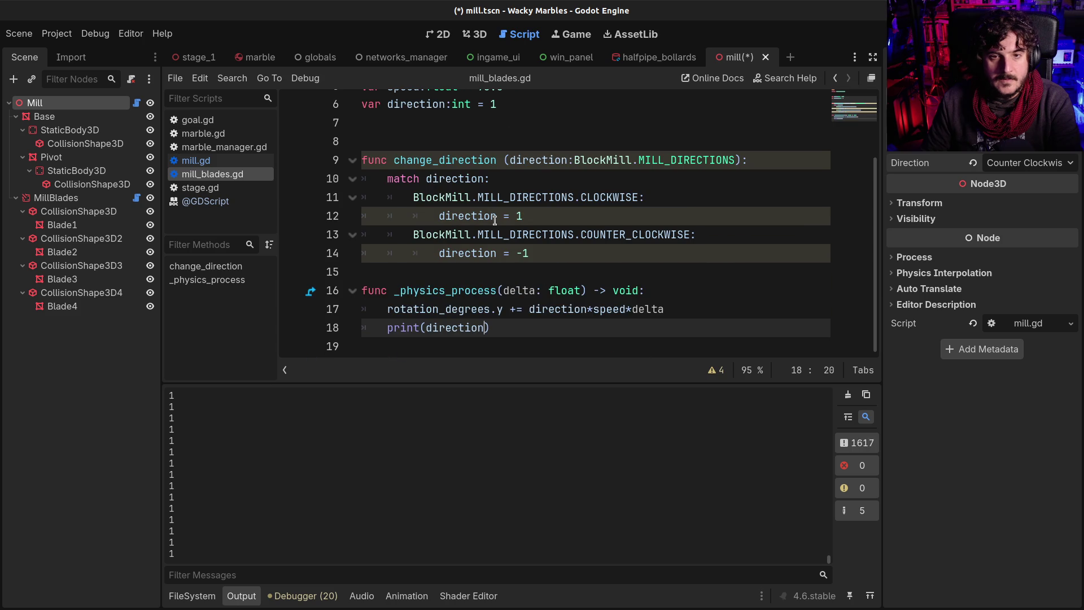
{"action": "scroll", "coordinate": [485, 237], "scroll_direction": "up", "scroll_amount": 1}
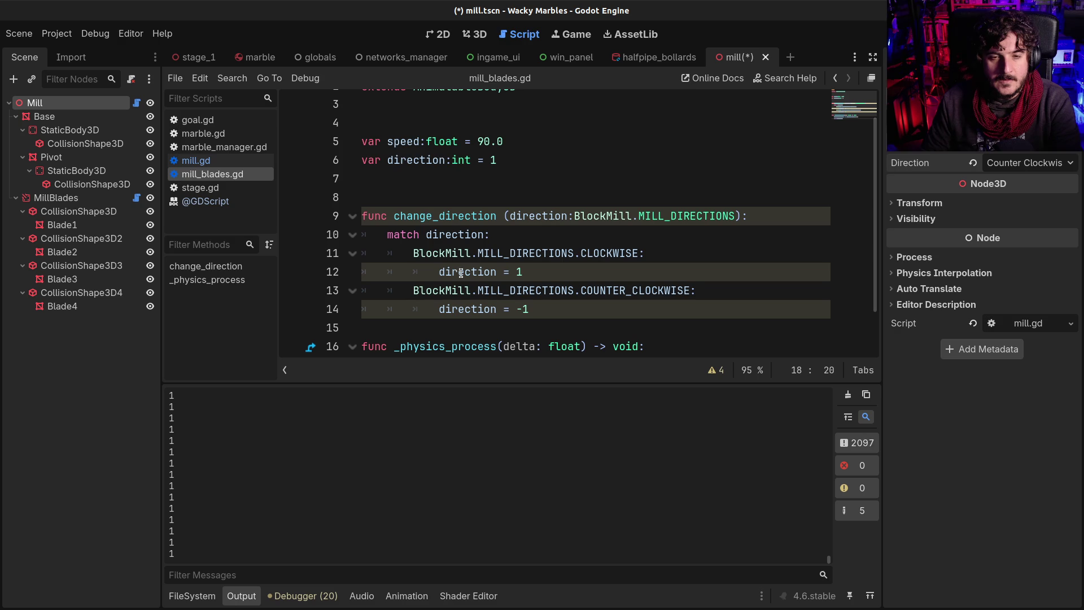
{"action": "scroll", "coordinate": [528, 262], "scroll_direction": "down", "scroll_amount": 1}
{"action": "key", "text": "shift+Home"}
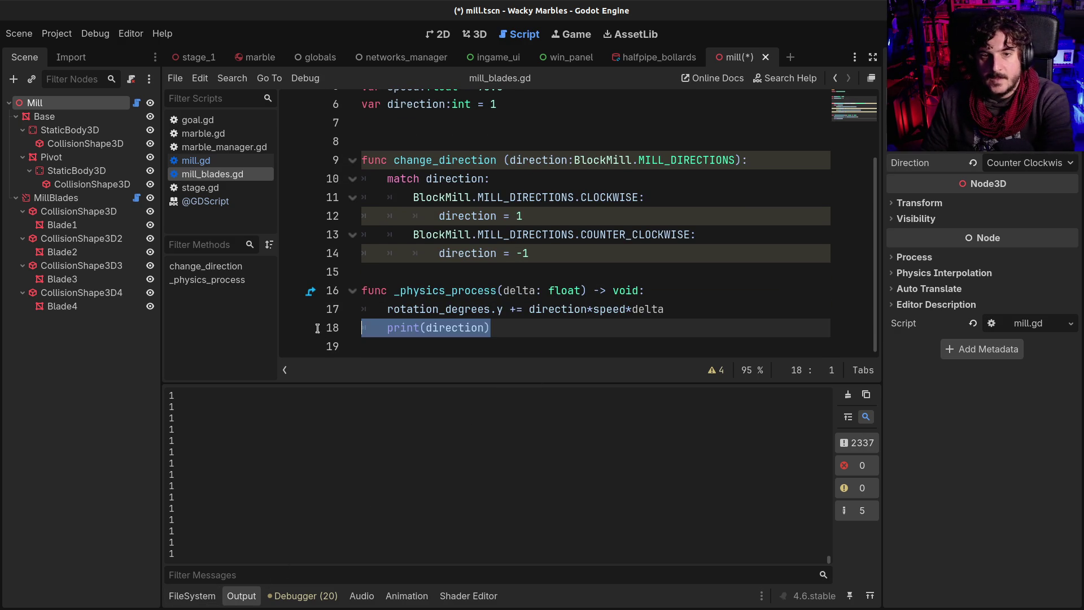
{"action": "key", "text": "BackSpace"}
{"action": "key", "text": "BackSpace"}
{"action": "key", "text": "BackSpace"}
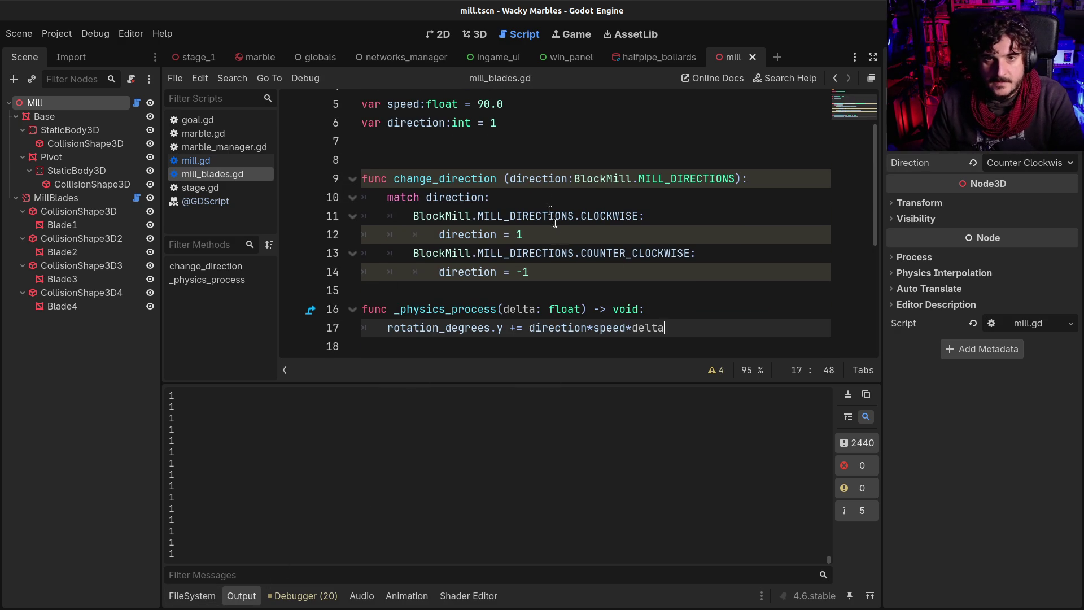
{"action": "left_click", "coordinate": [240, 596]}
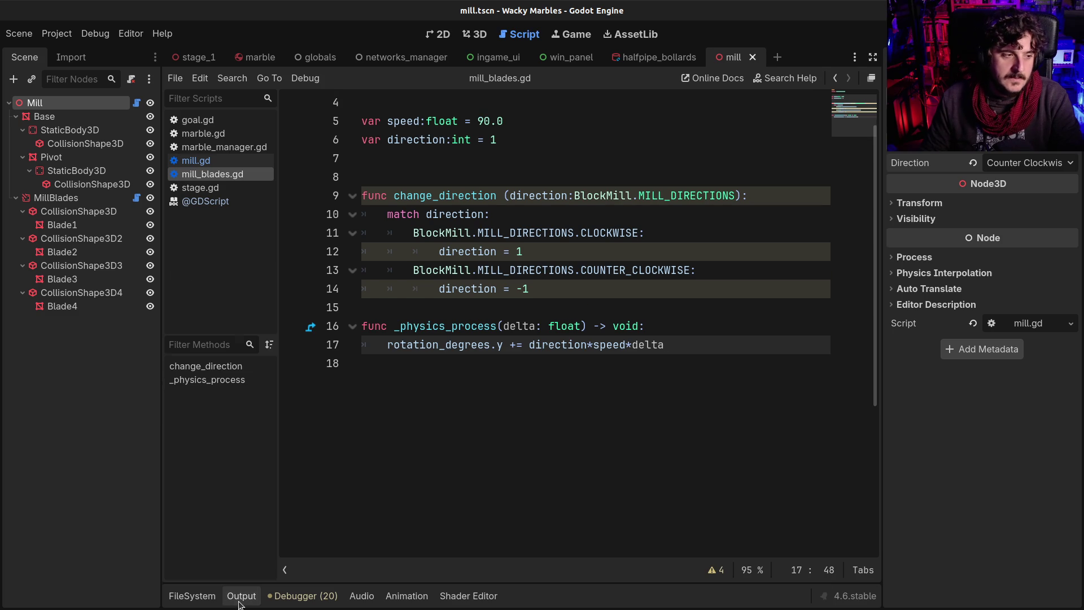
Rename change_direction's parameter to _direction and match on it.
{"action": "left_click", "coordinate": [513, 196]}
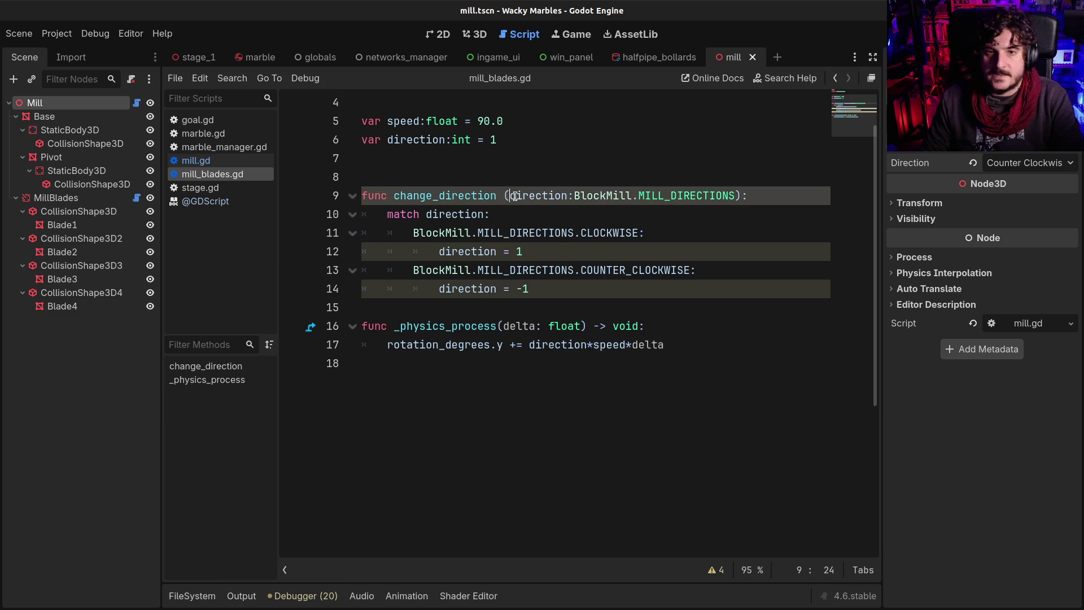
{"action": "left_click", "coordinate": [424, 214]}
{"action": "type", "text": "_"}
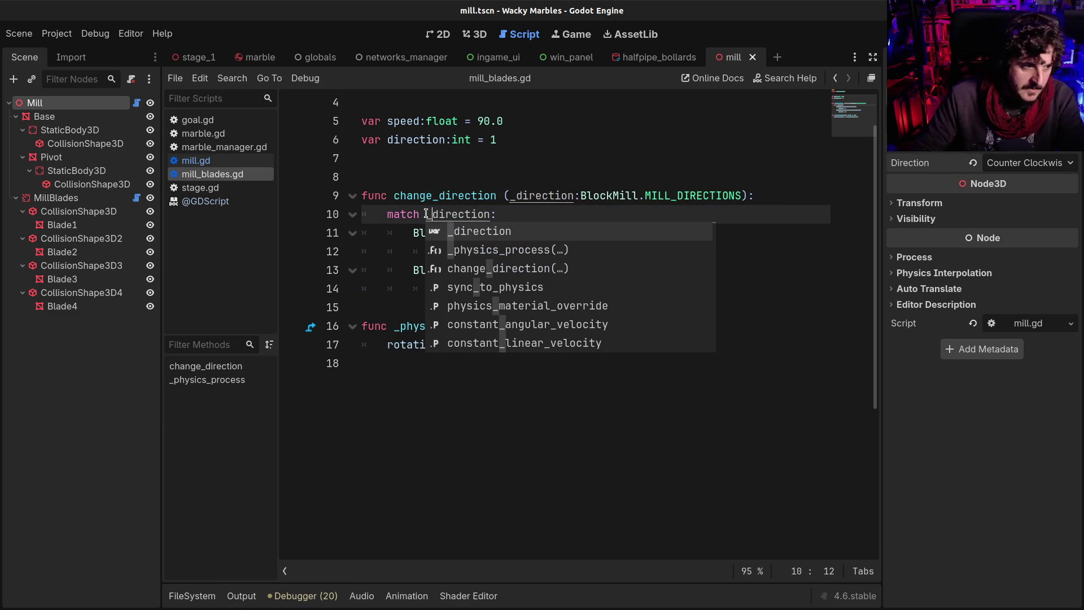
{"action": "left_click", "coordinate": [473, 36]}
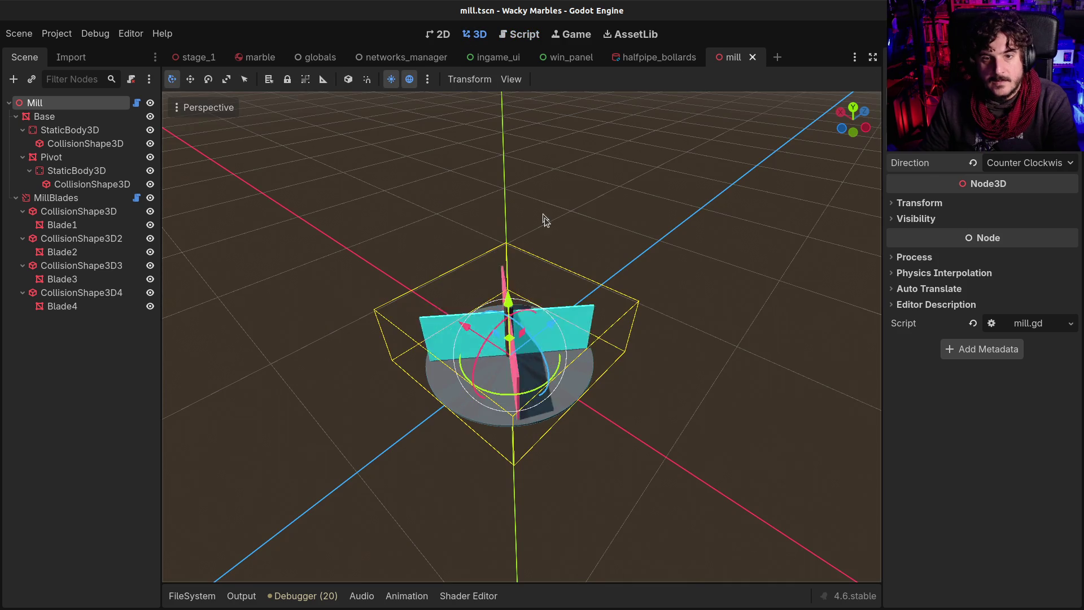
Switch the Mill's Direction to Clockwise, then back to Counter Clockwise.
{"action": "left_click", "coordinate": [1027, 164]}
{"action": "left_click", "coordinate": [1029, 185]}
{"action": "left_click", "coordinate": [1026, 163]}
{"action": "left_click", "coordinate": [1029, 199]}
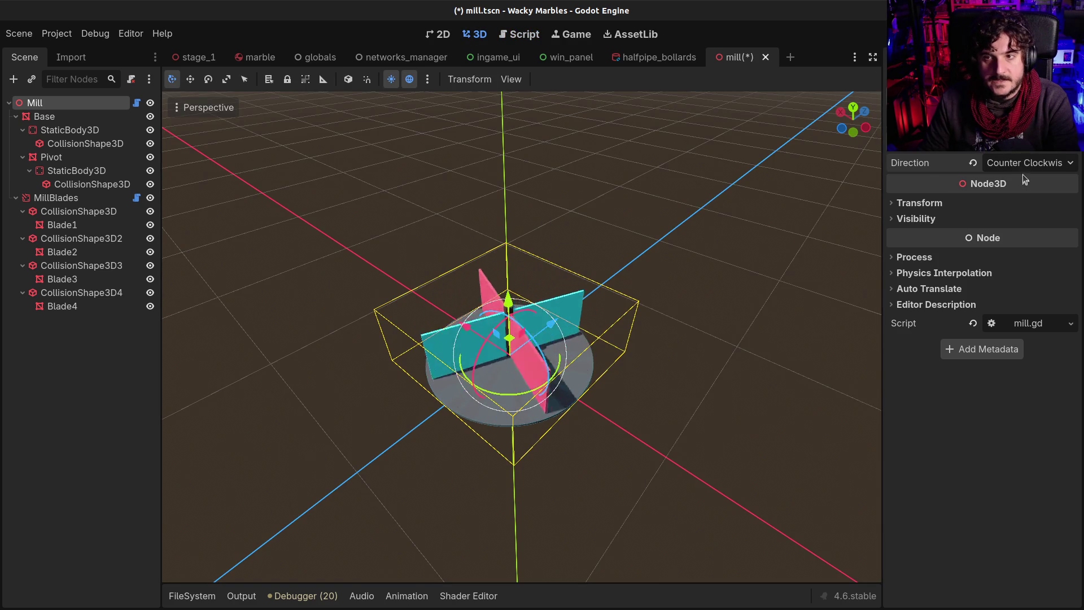
Set the Mill's Direction to Clockwise and open its mill.gd script.
{"action": "left_click", "coordinate": [1023, 164]}
{"action": "left_click", "coordinate": [1016, 185]}
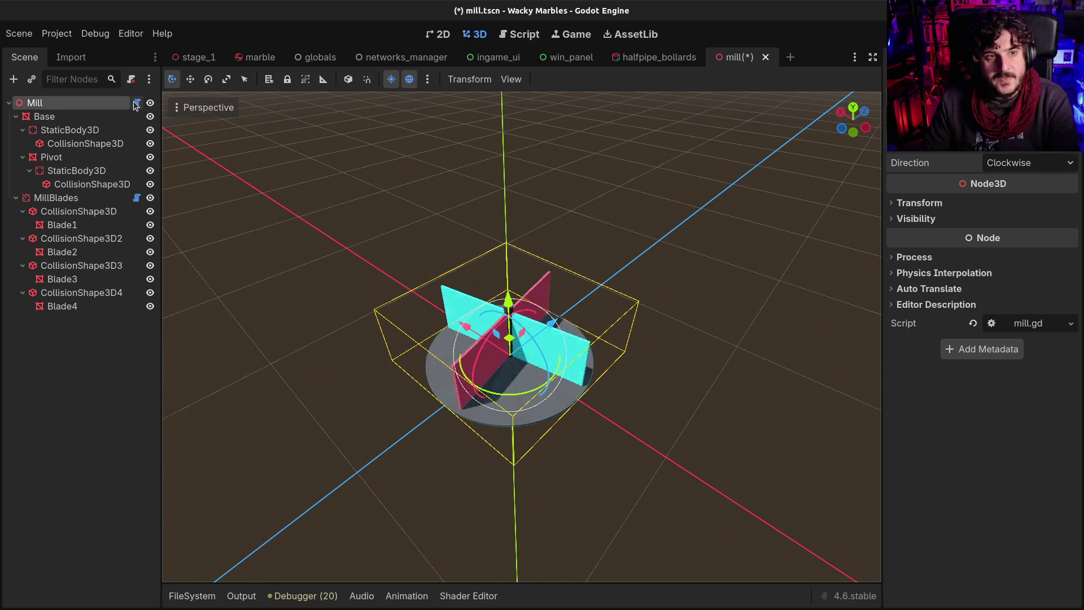
{"action": "left_click", "coordinate": [136, 103]}
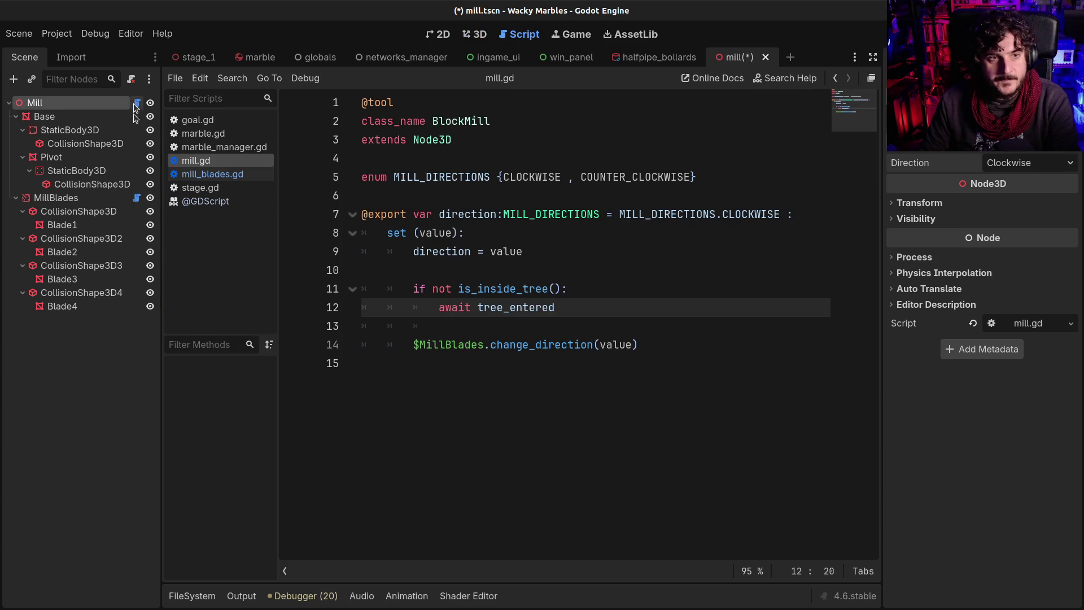
In mill_blades.gd, change the default direction on line 6 to -1 and save.
{"action": "left_click", "coordinate": [137, 200]}
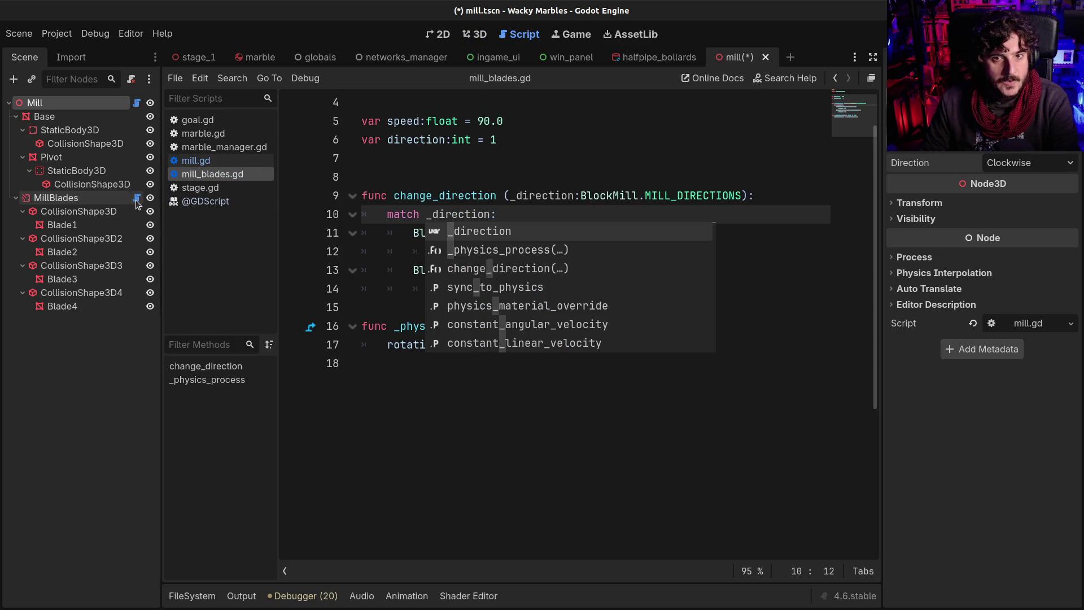
{"action": "left_click", "coordinate": [636, 170]}
{"action": "left_click", "coordinate": [490, 141]}
{"action": "key", "text": "ctrl+s"}
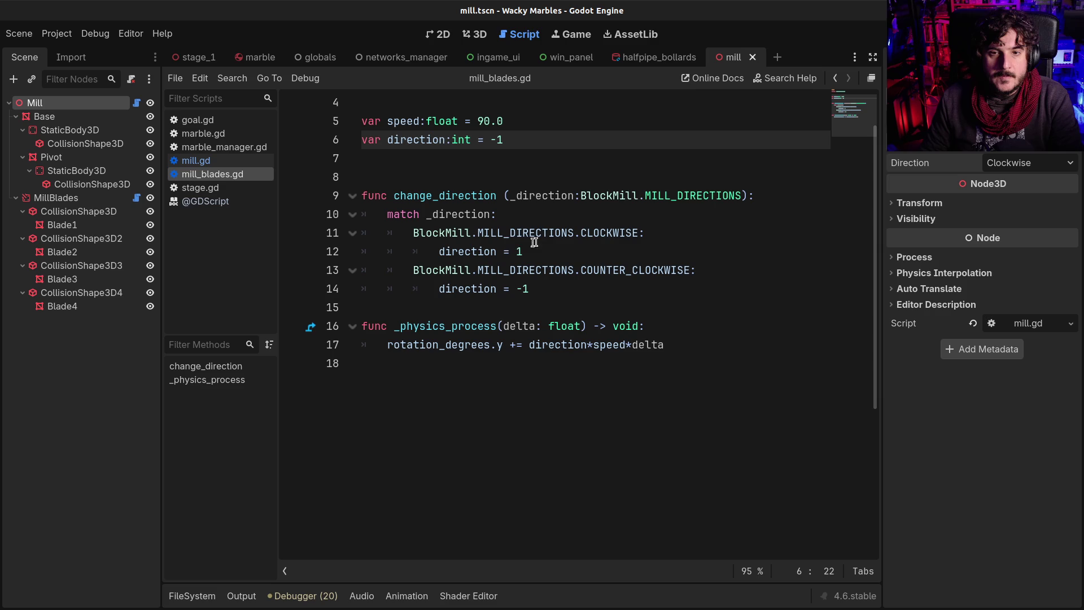
Map Clockwise to -1 (line 12) and Counter Clockwise to 1 (line 14), then save.
{"action": "left_click", "coordinate": [517, 251]}
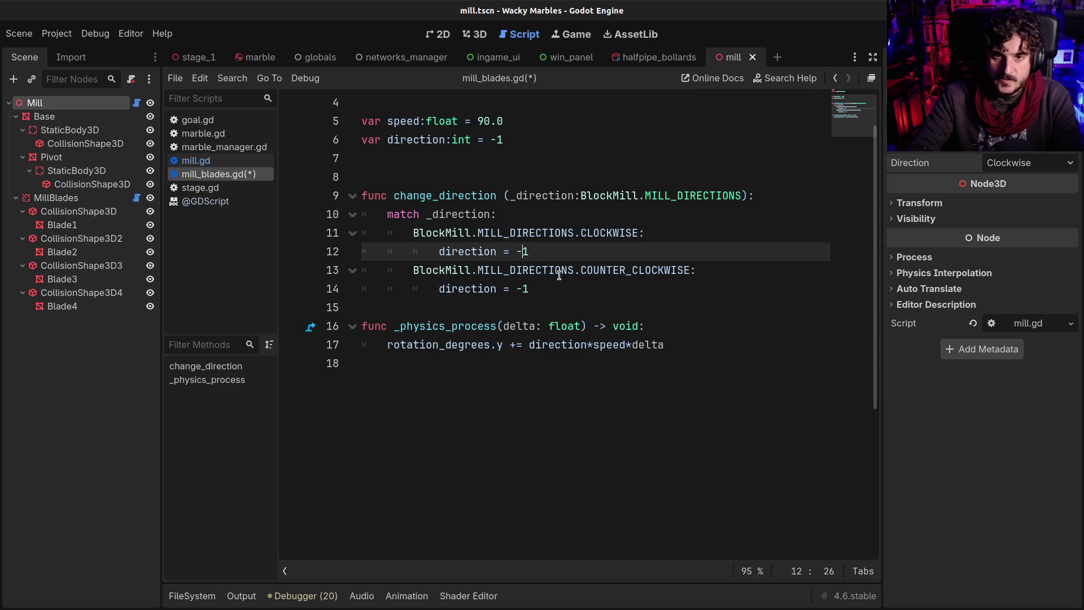
{"action": "key", "text": "Down"}
{"action": "key", "text": "Down"}
{"action": "key", "text": "Left"}
{"action": "key", "text": "BackSpace"}
{"action": "key", "text": "ctrl+s"}
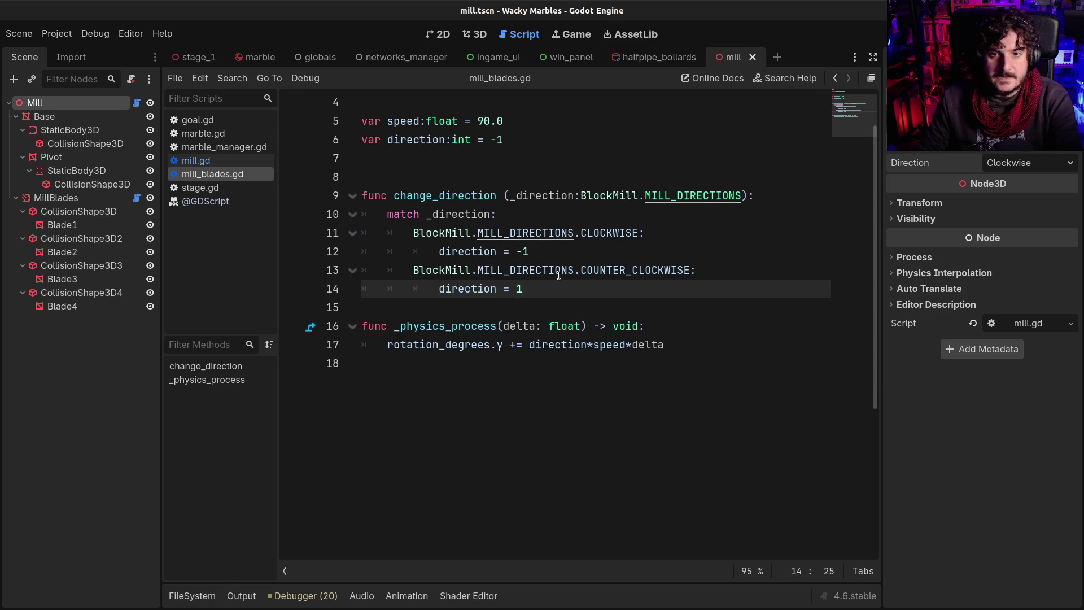
Run the game with F6 to test the change, close it, and return to 3D.
{"action": "key", "text": "F6"}
{"action": "left_click", "coordinate": [856, 110]}
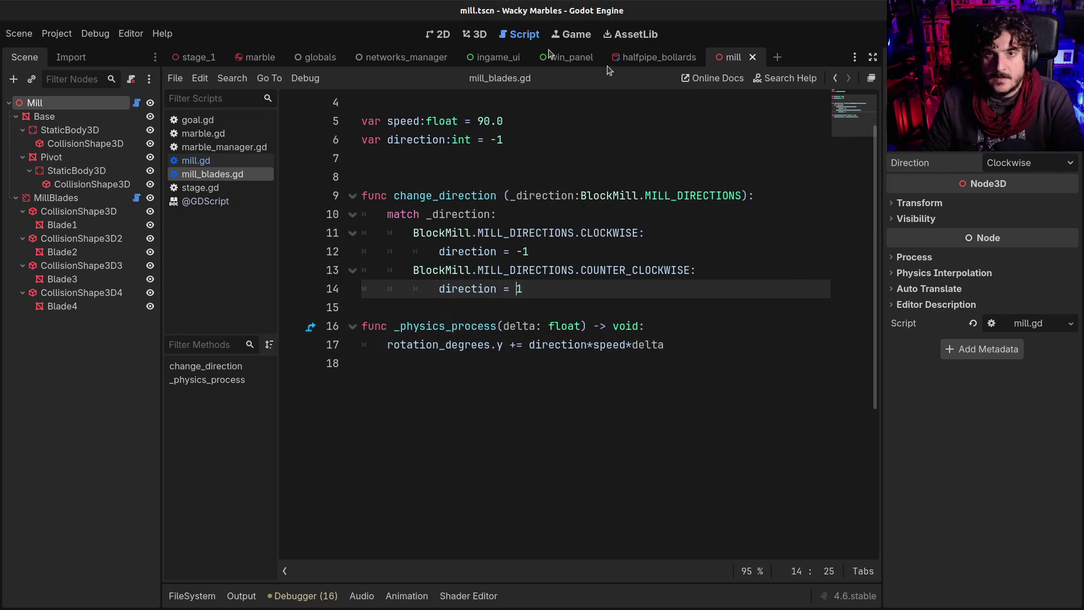
{"action": "left_click", "coordinate": [464, 37]}
Switch the mill to Counter Clockwise and back to Clockwise, then view it from above.
{"action": "left_click", "coordinate": [1028, 163]}
{"action": "left_click", "coordinate": [1017, 195]}
{"action": "left_click", "coordinate": [1025, 163]}
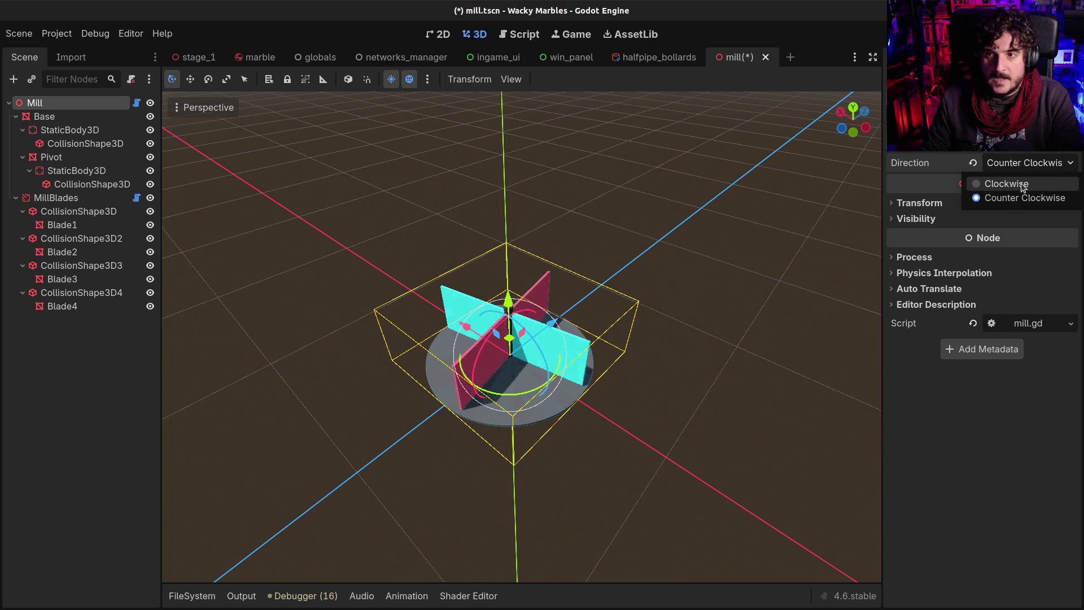
{"action": "left_click", "coordinate": [1022, 182]}
{"action": "key", "text": "KP_7"}
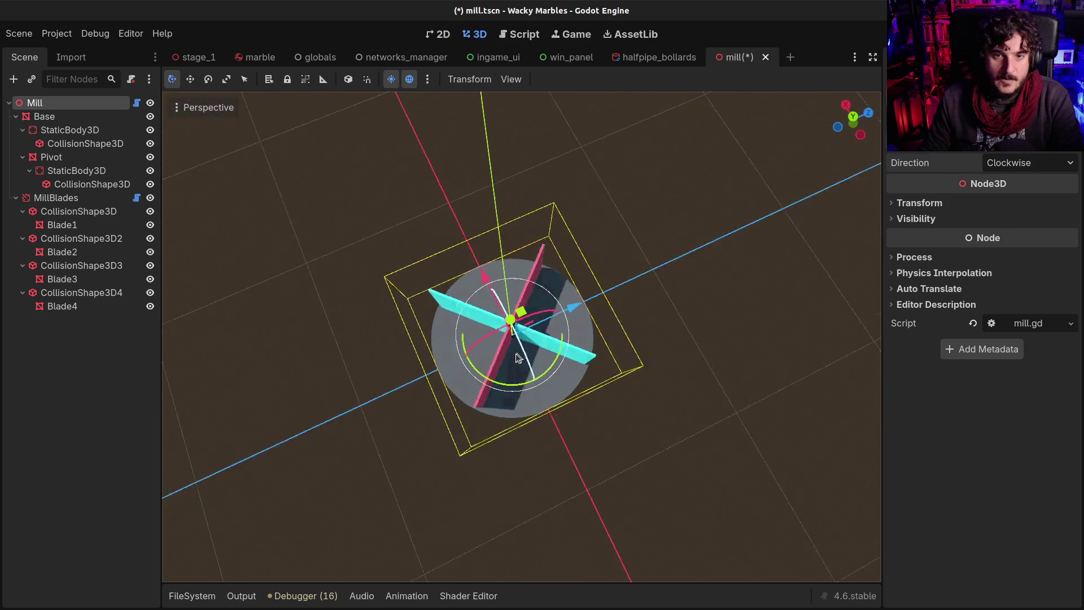
Toggle the mill to Counter Clockwise again, leave it Clockwise, and open the stage_1 scene.
{"action": "left_click", "coordinate": [1028, 163]}
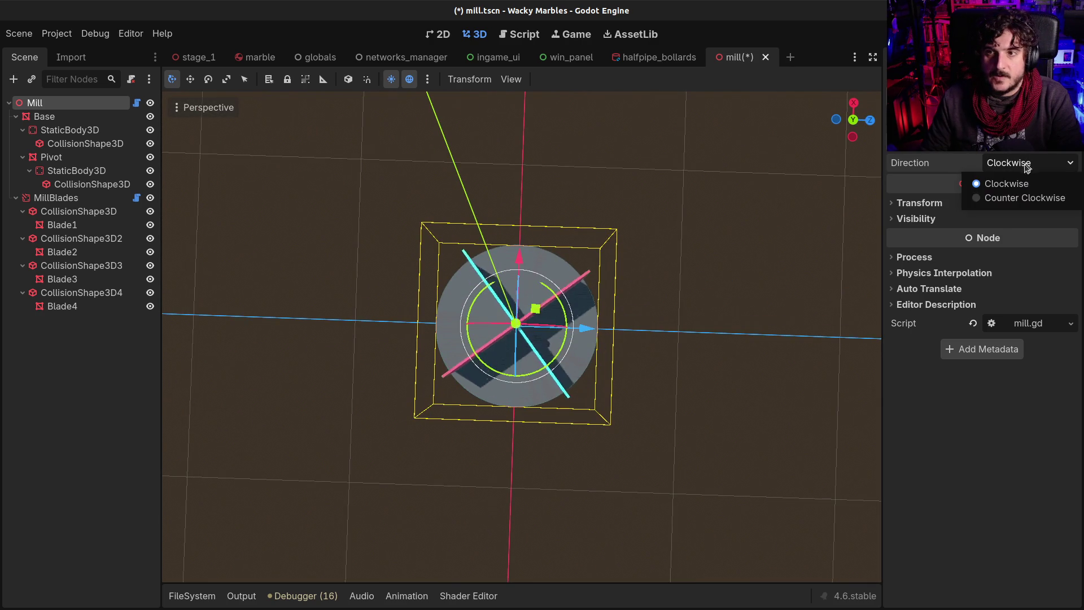
{"action": "left_click", "coordinate": [1016, 198]}
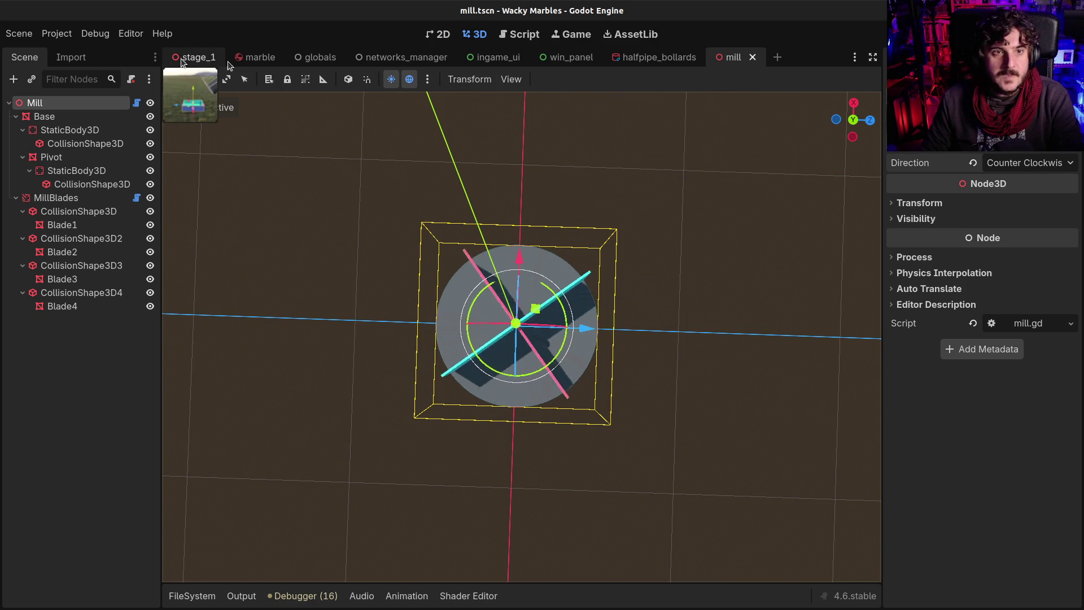
{"action": "left_click", "coordinate": [1017, 164]}
{"action": "left_click", "coordinate": [1007, 184]}
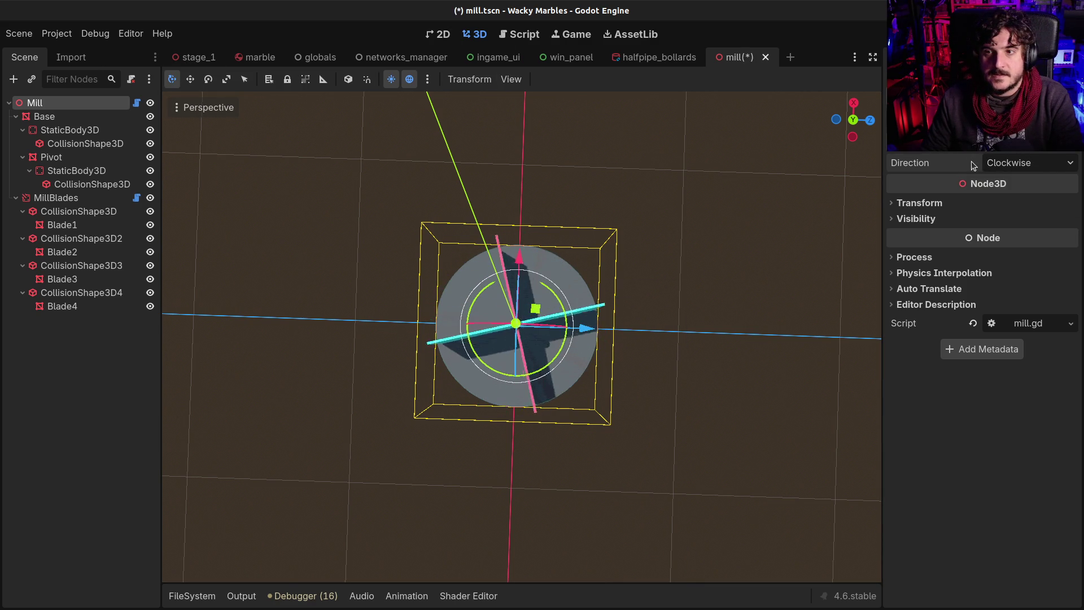
{"action": "left_click", "coordinate": [200, 58]}
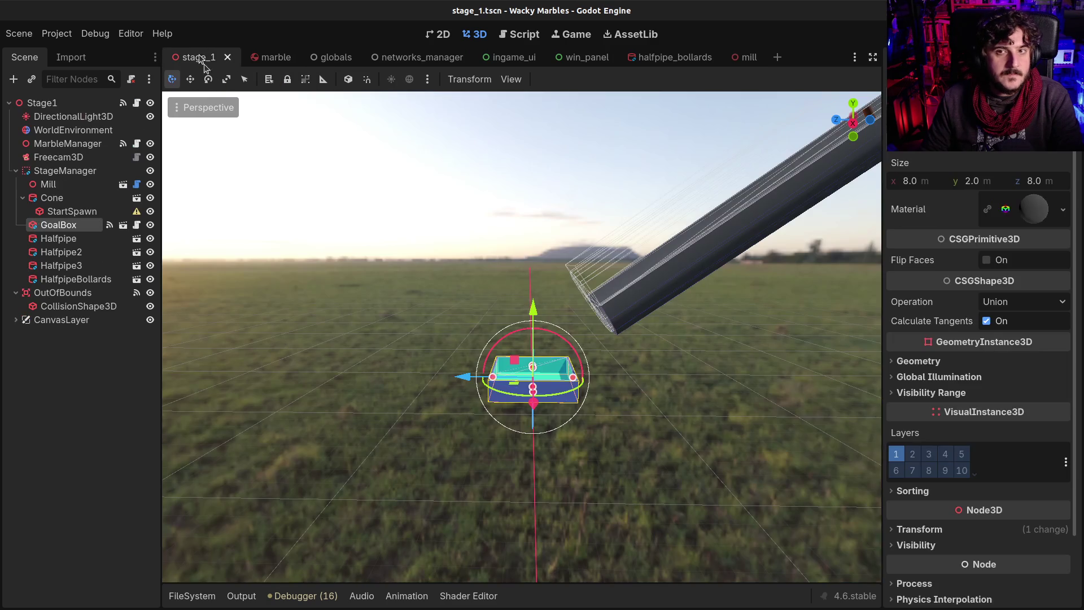
Fly the camera past the tubes and goal box to the mill on the halfpipe.
{"action": "key", "text": "w"}
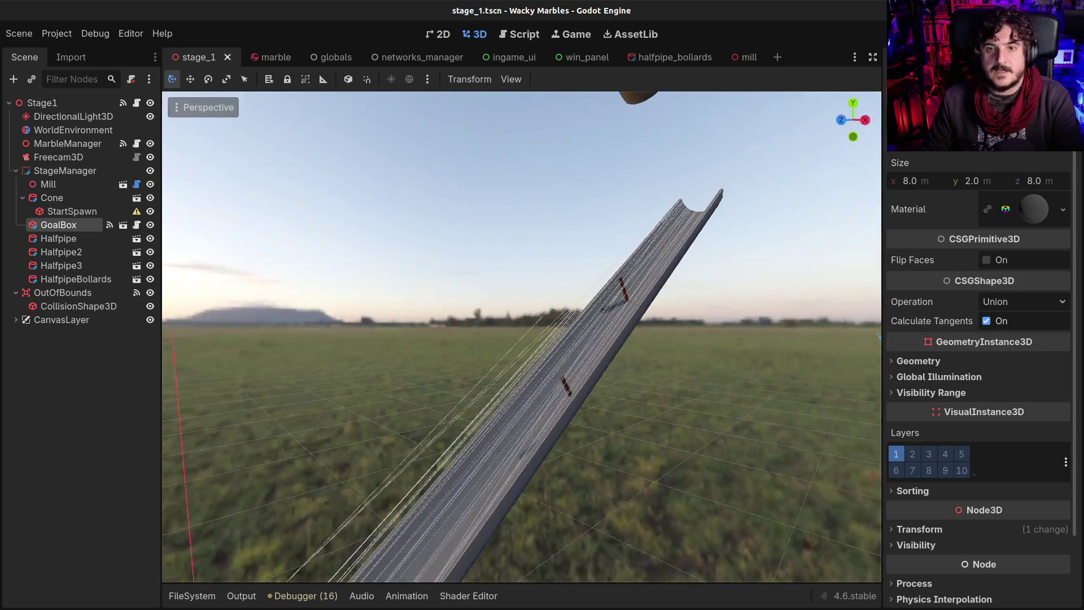
{"action": "key", "text": "w"}
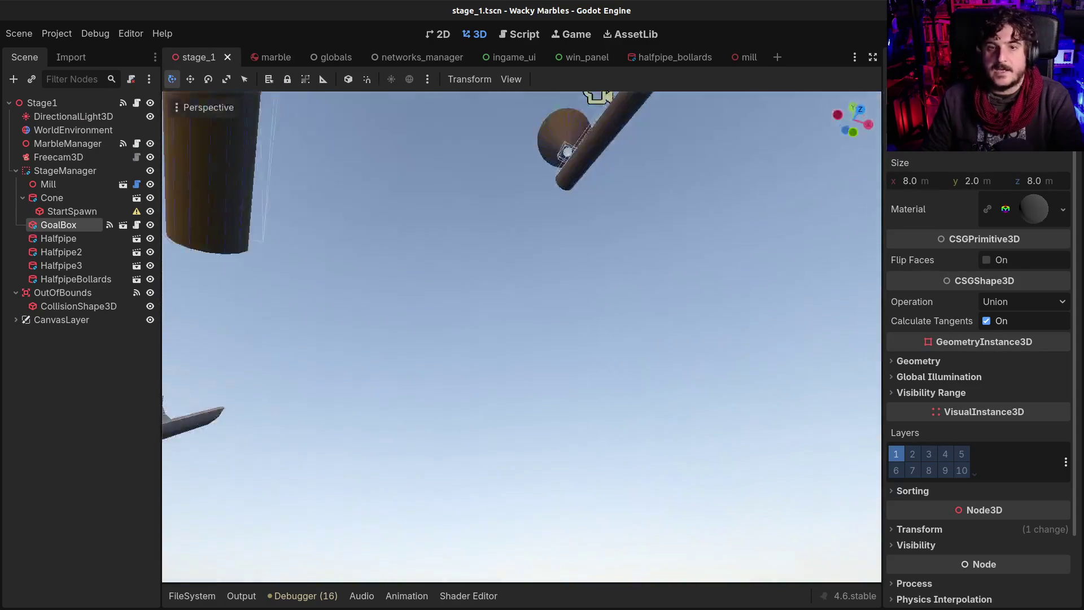
{"action": "key", "text": "w"}
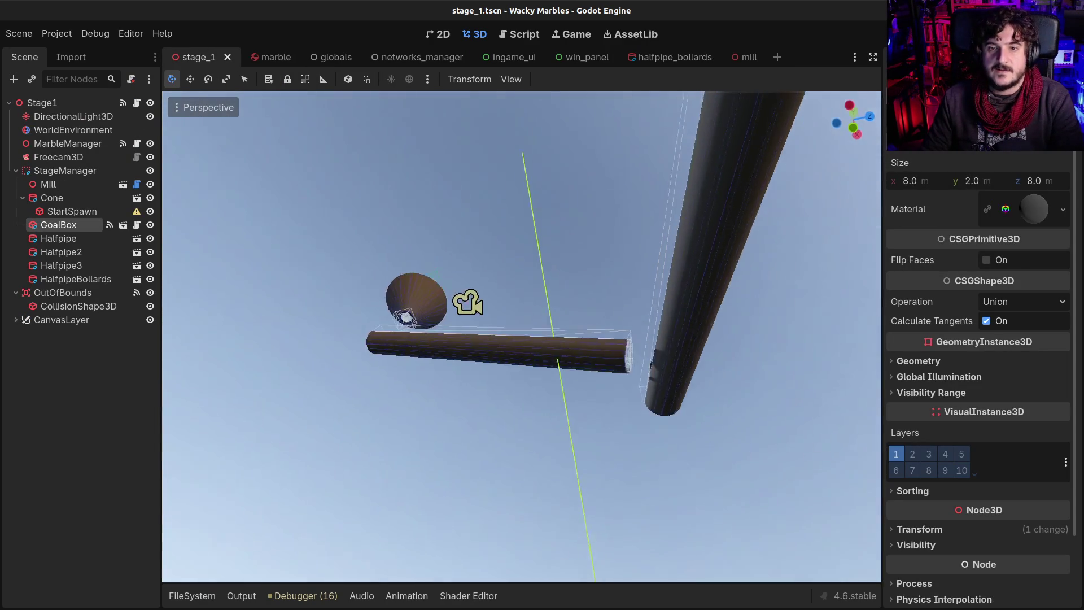
{"action": "key", "text": "w"}
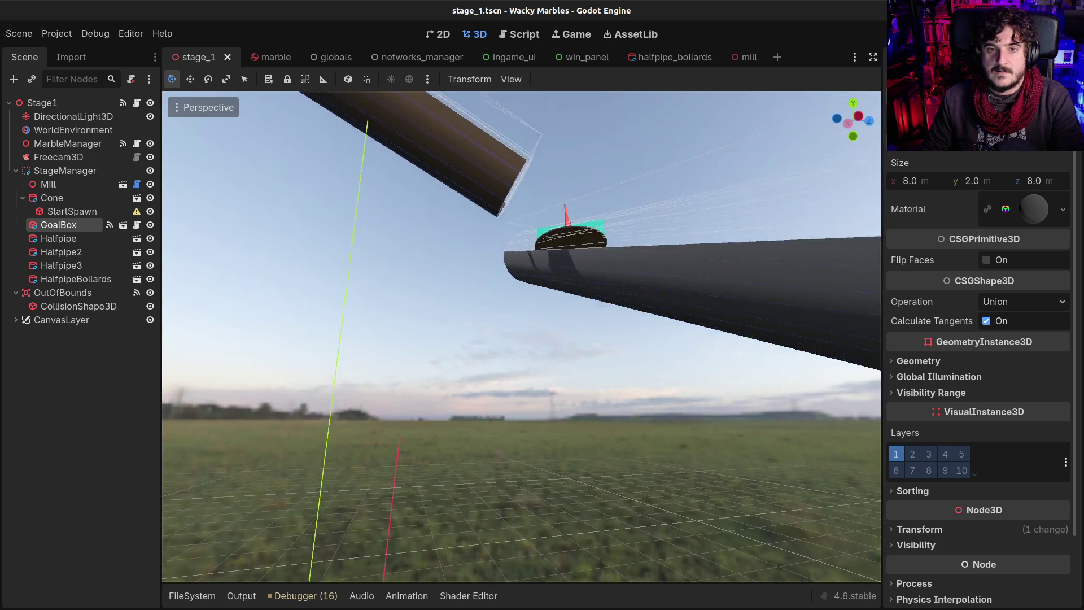
{"action": "key", "text": "w"}
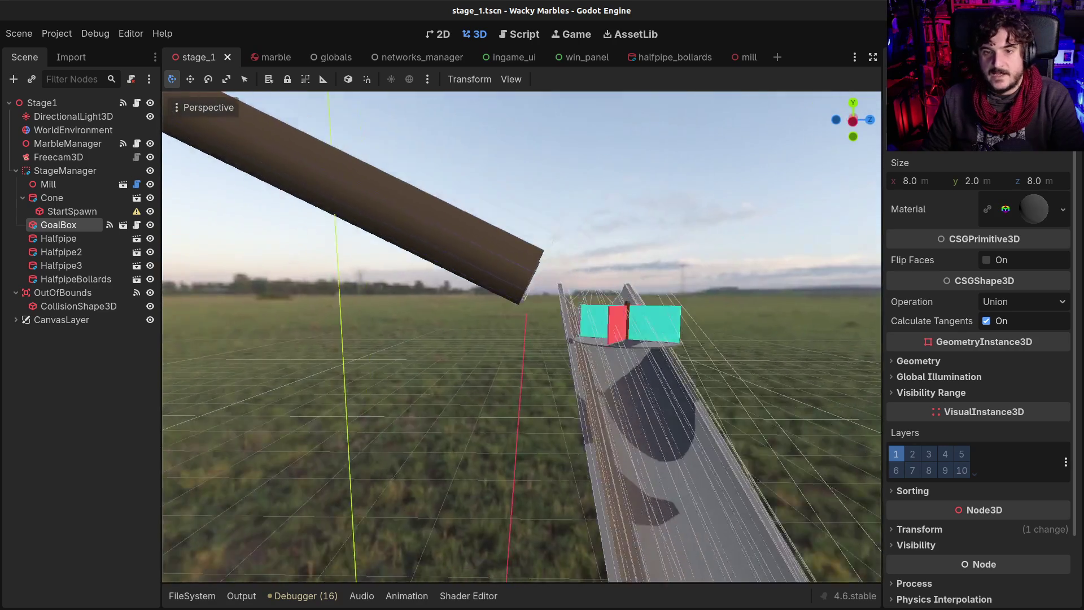
{"action": "key", "text": "w"}
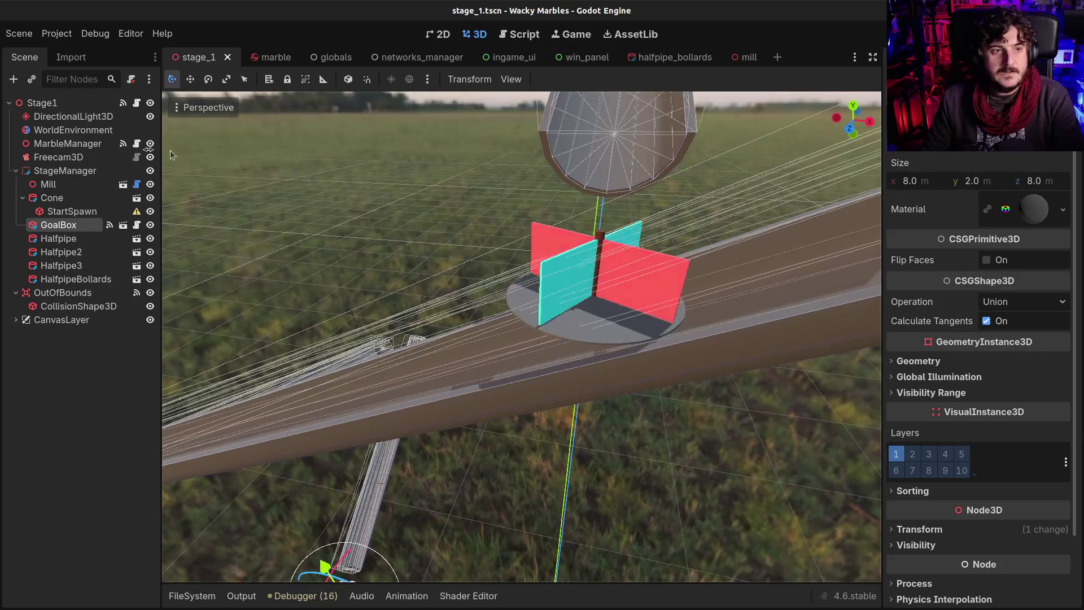
Set the stage_1 Mill's Direction to Counter Clockwise, save the scene, and run the game.
{"action": "left_click", "coordinate": [610, 271]}
{"action": "left_click", "coordinate": [1028, 162]}
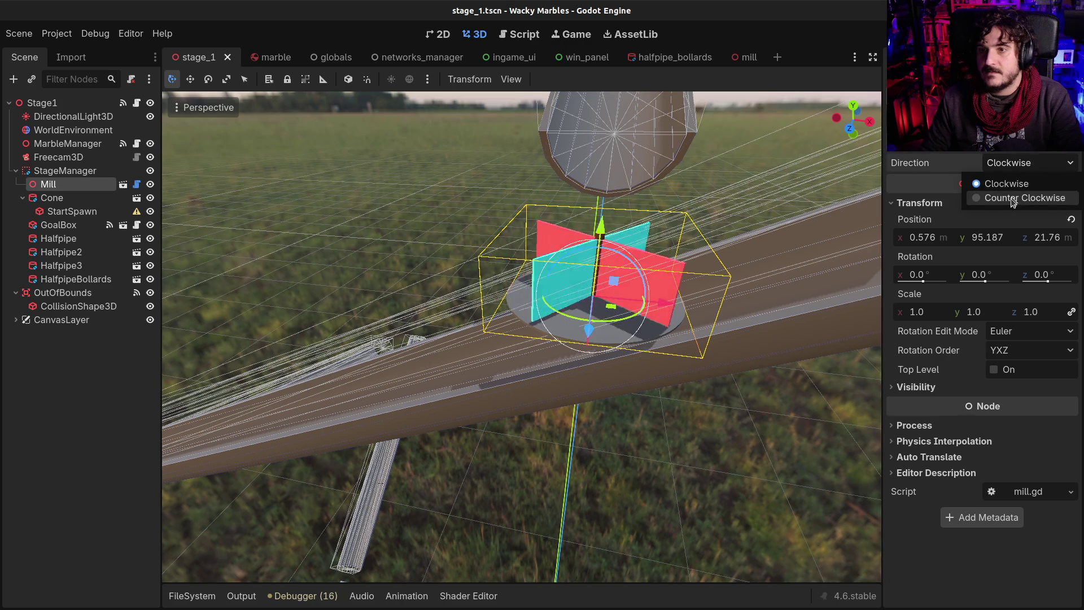
{"action": "left_click", "coordinate": [1015, 195]}
{"action": "key", "text": "ctrl+s"}
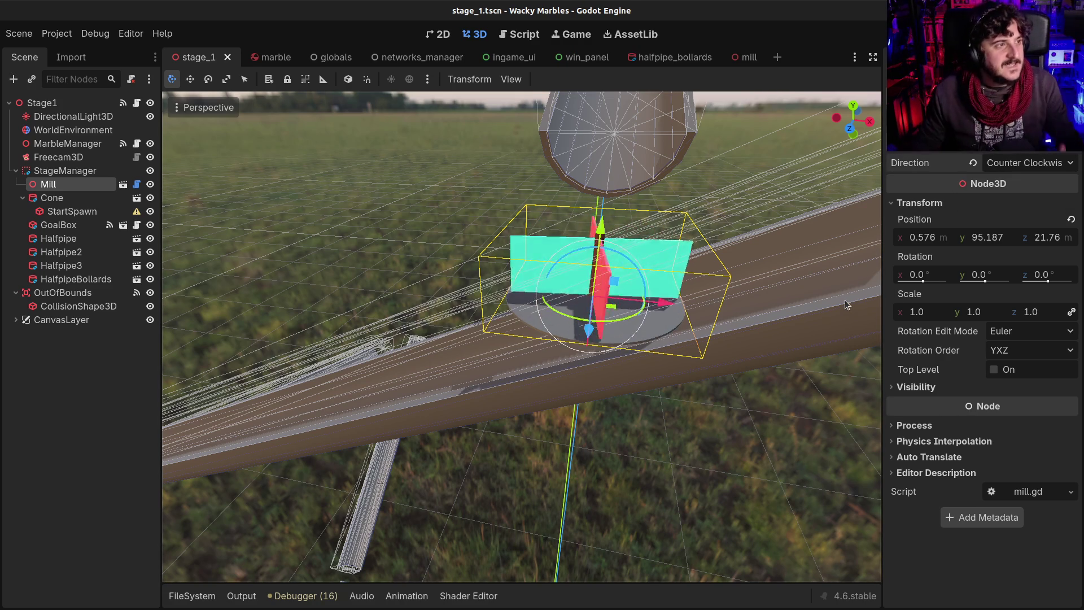
{"action": "key", "text": "F6"}
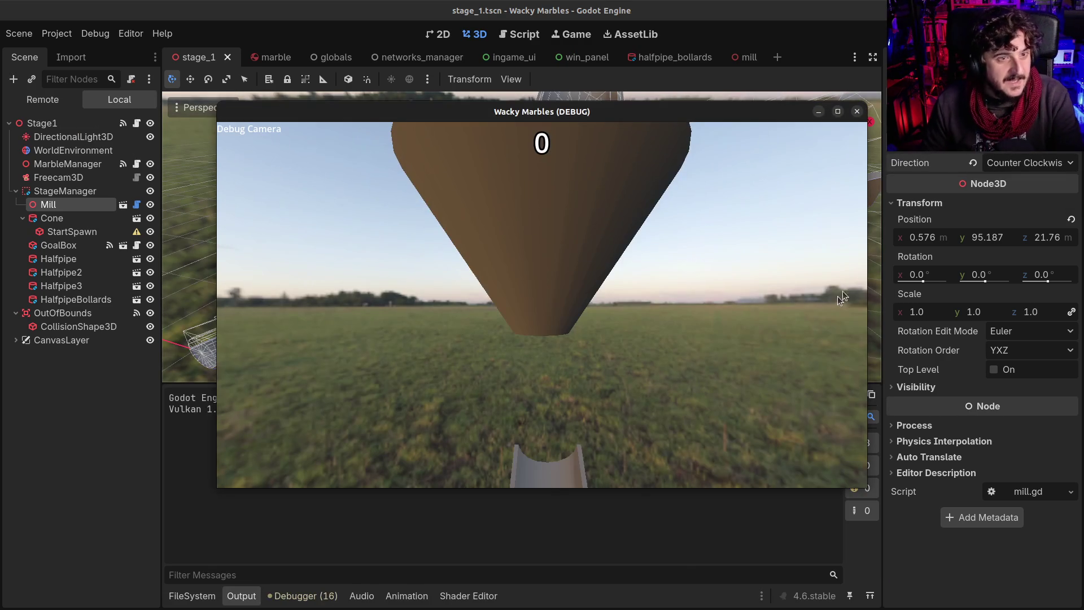
Maximize the Wacky Marbles debug window and toggle free debug camera movement to watch the track.
{"action": "left_click", "coordinate": [838, 111]}
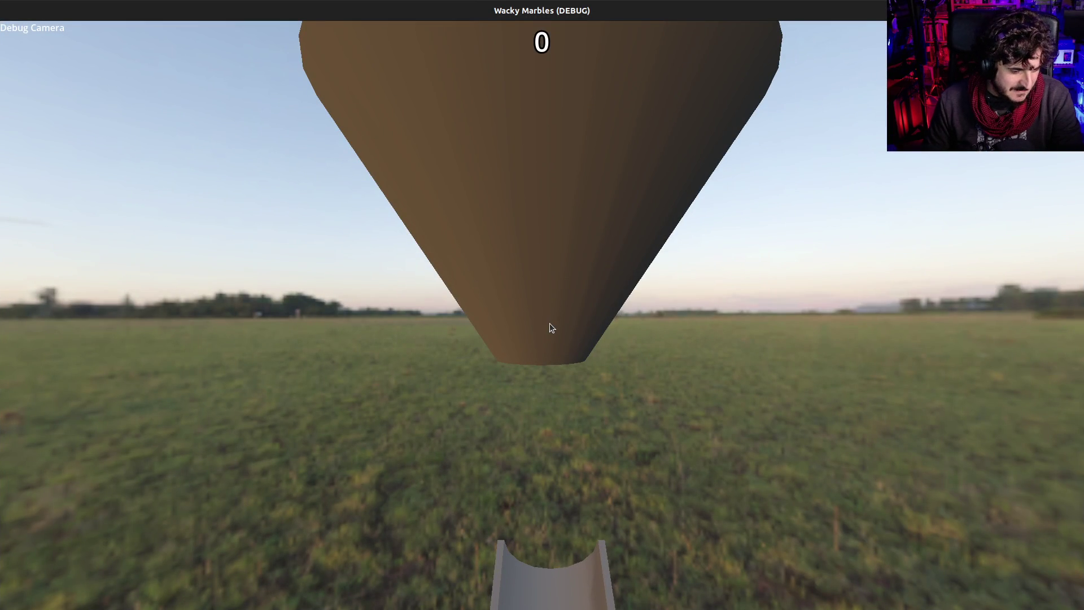
{"action": "left_click", "coordinate": [550, 323]}
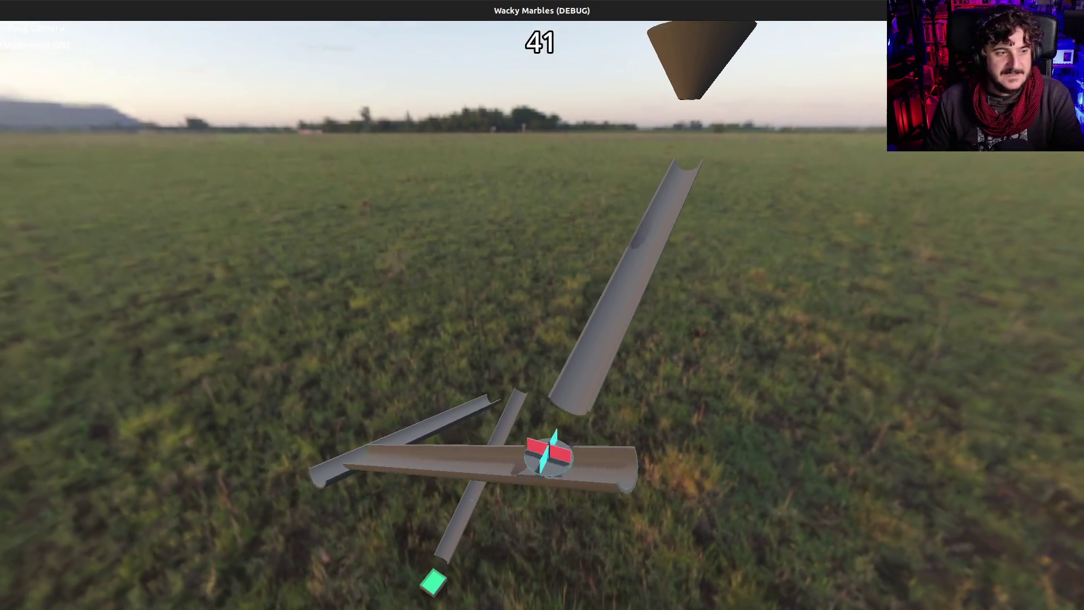
{"action": "key", "text": "Escape"}
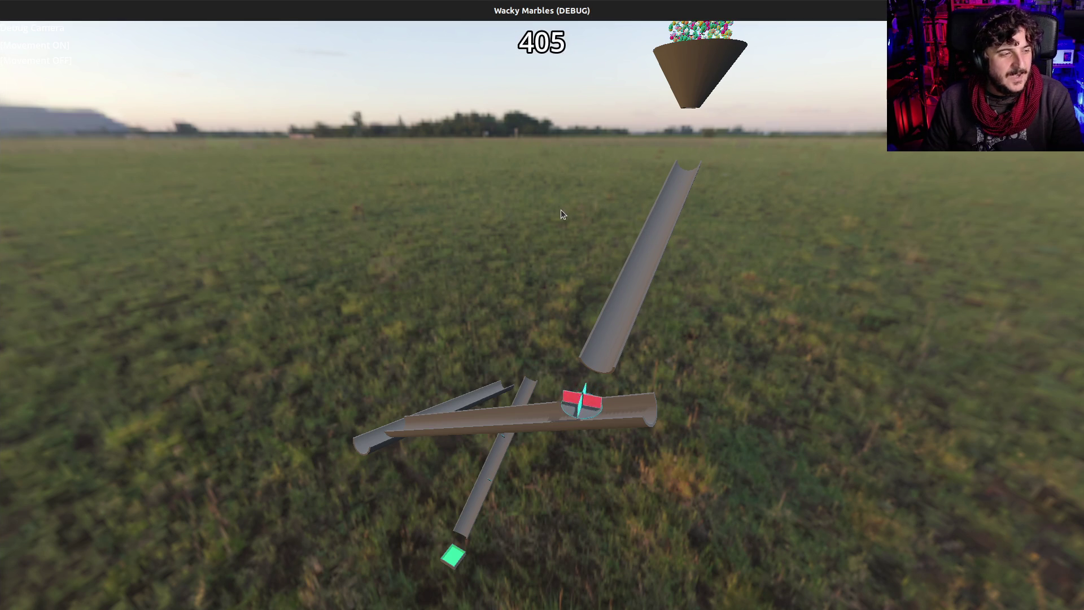
{"action": "left_click", "coordinate": [612, 171]}
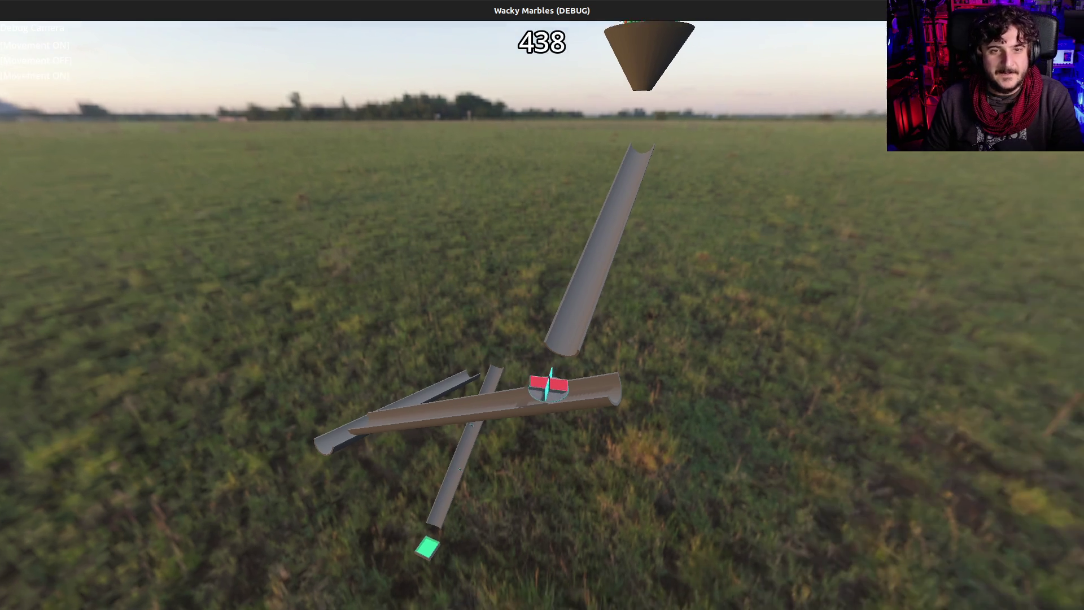
Fly the debug camera into the marble-filled funnel and back out toward the field.
{"action": "key", "text": "s"}
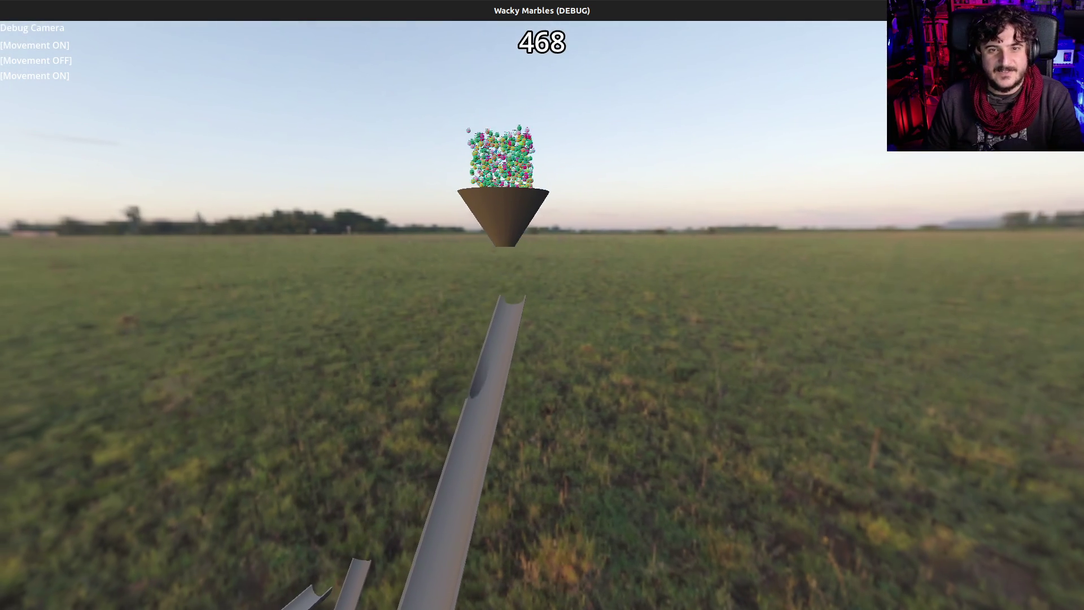
{"action": "key", "text": "w"}
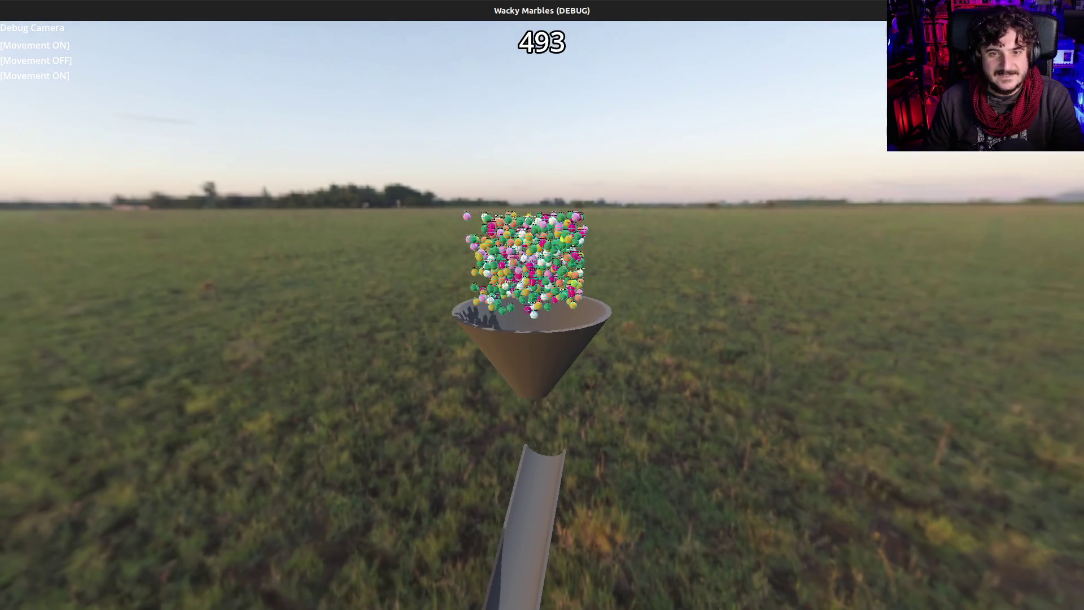
{"action": "key", "text": "w"}
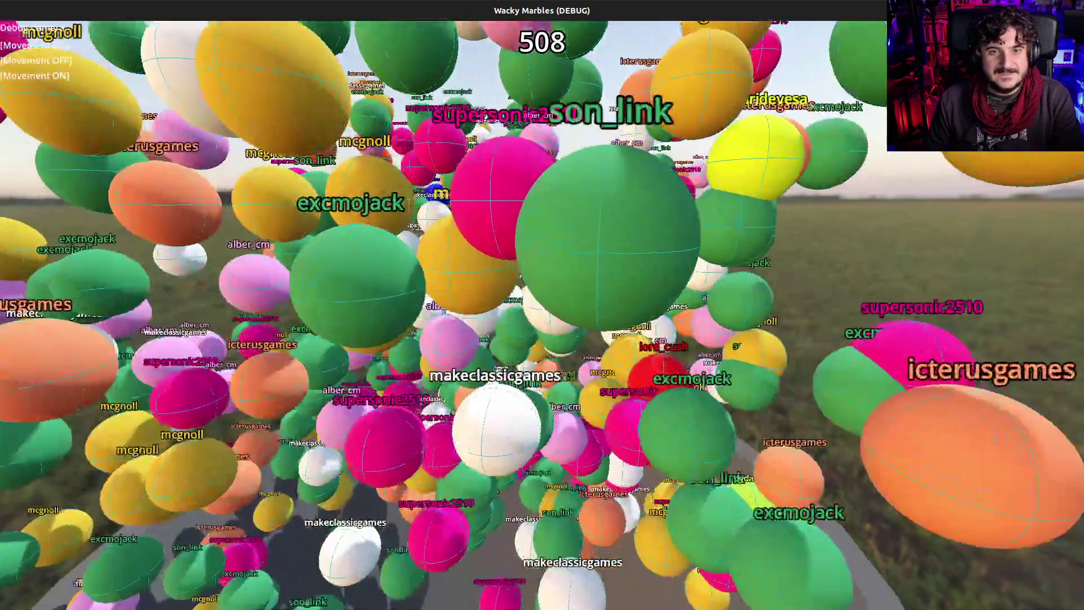
{"action": "key", "text": "s"}
{"action": "key", "text": "s"}
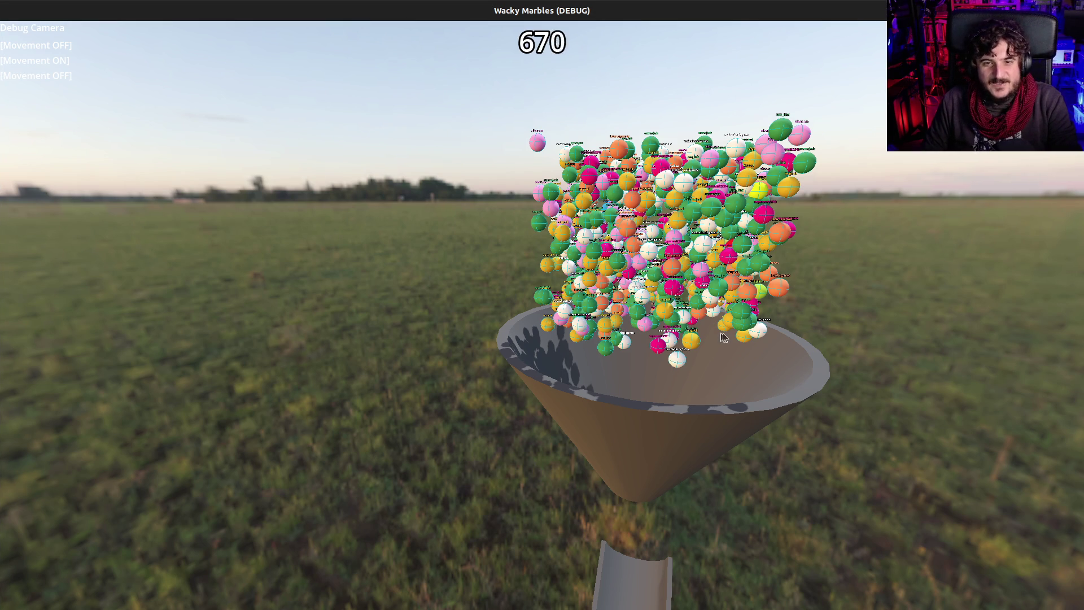
{"action": "key", "text": "w"}
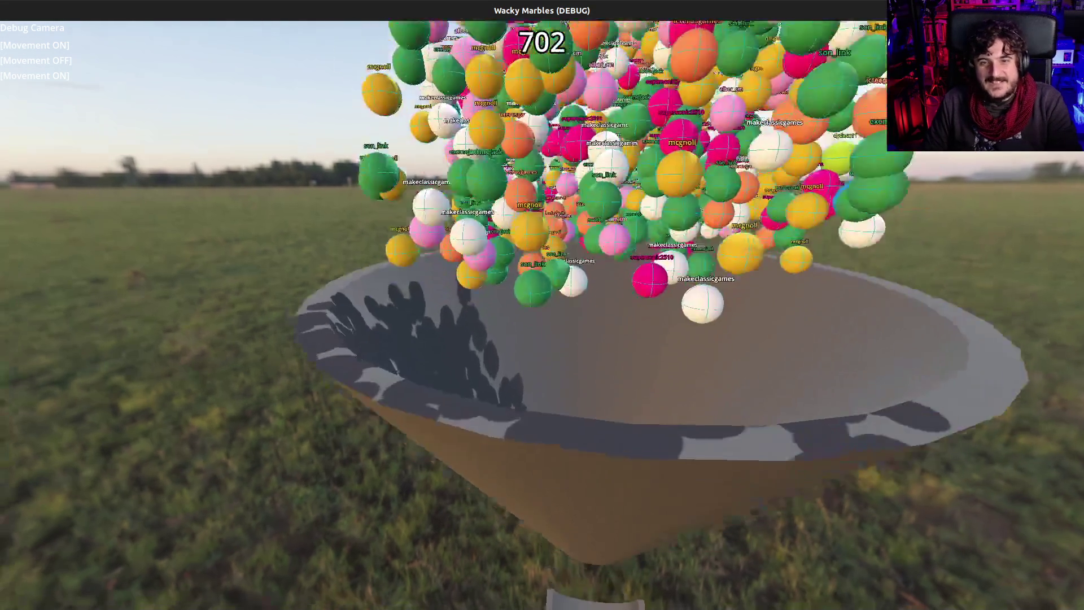
{"action": "key", "text": "s"}
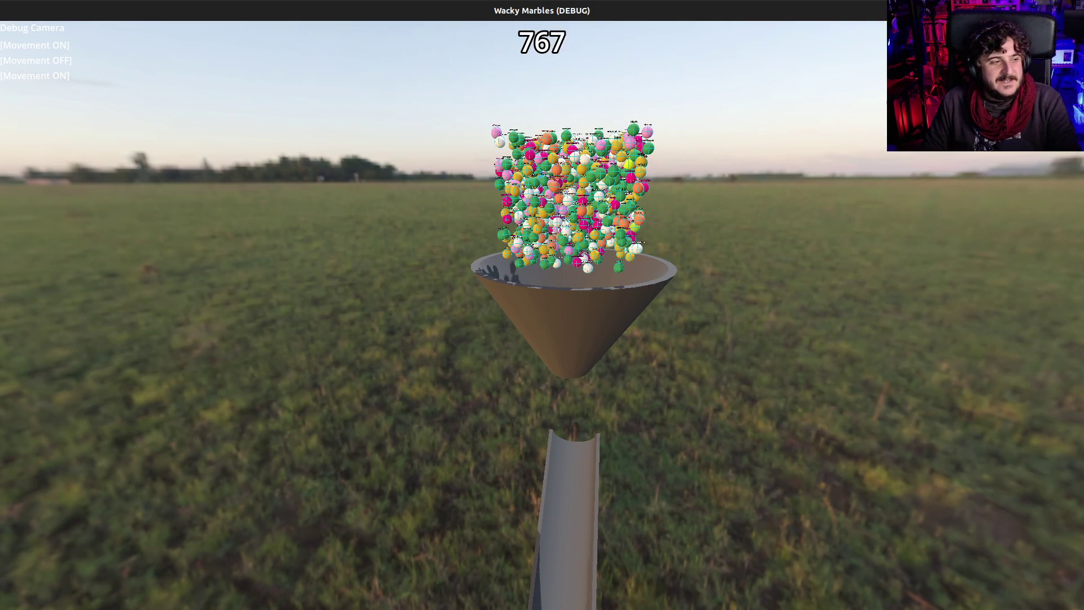
{"action": "key", "text": "d"}
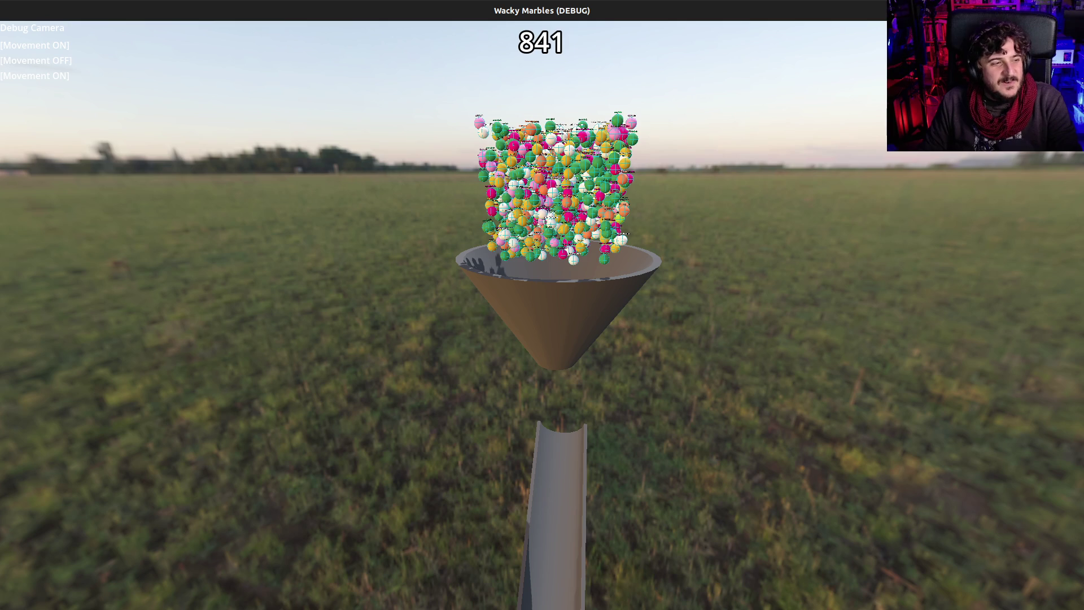
{"action": "key", "text": "Up"}
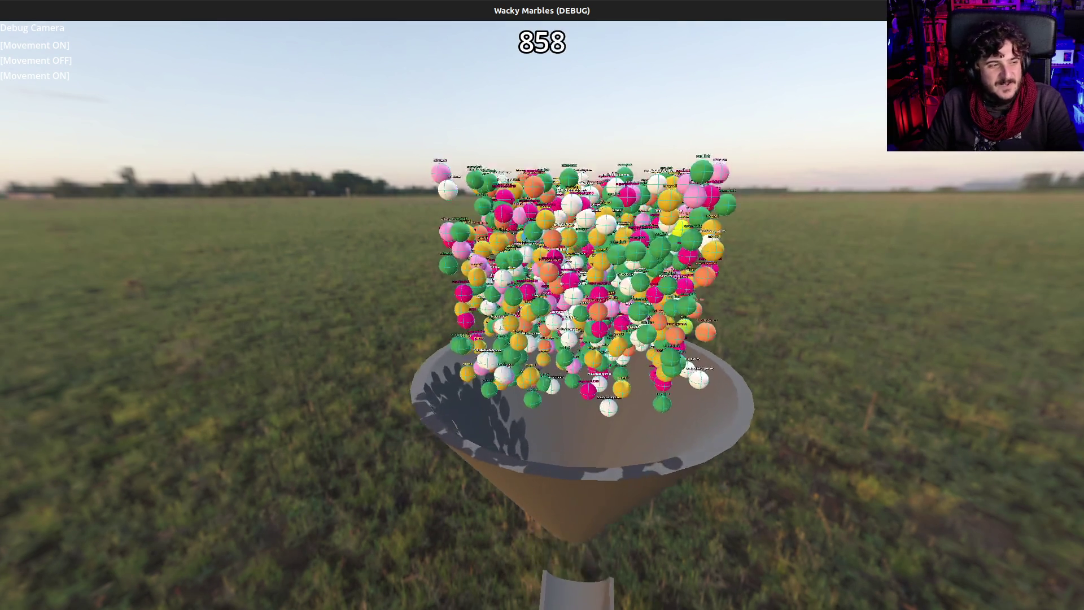
{"action": "key", "text": "Down"}
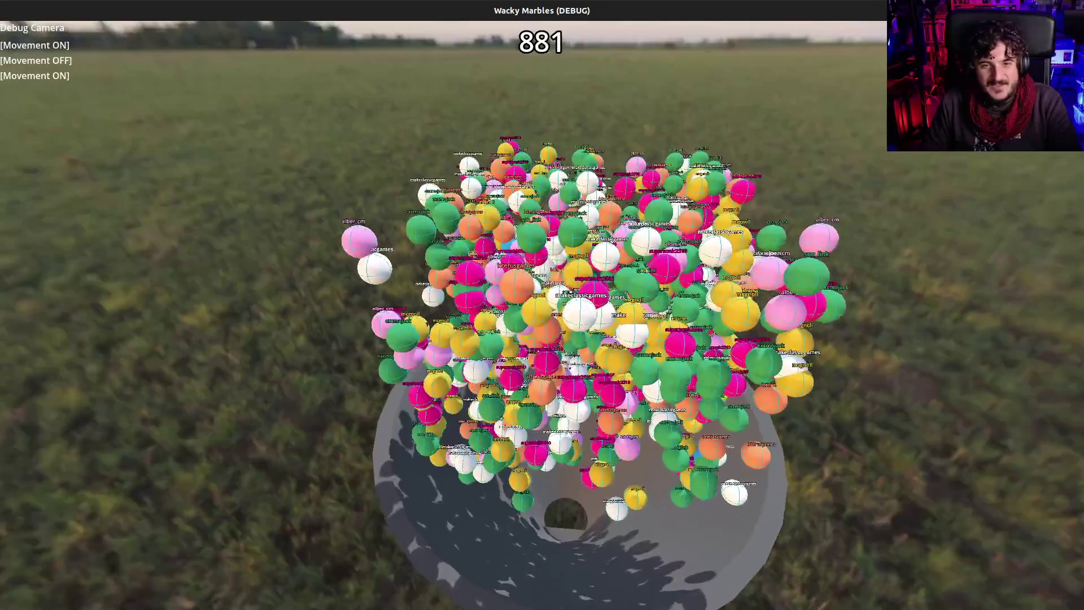
{"action": "key", "text": "w"}
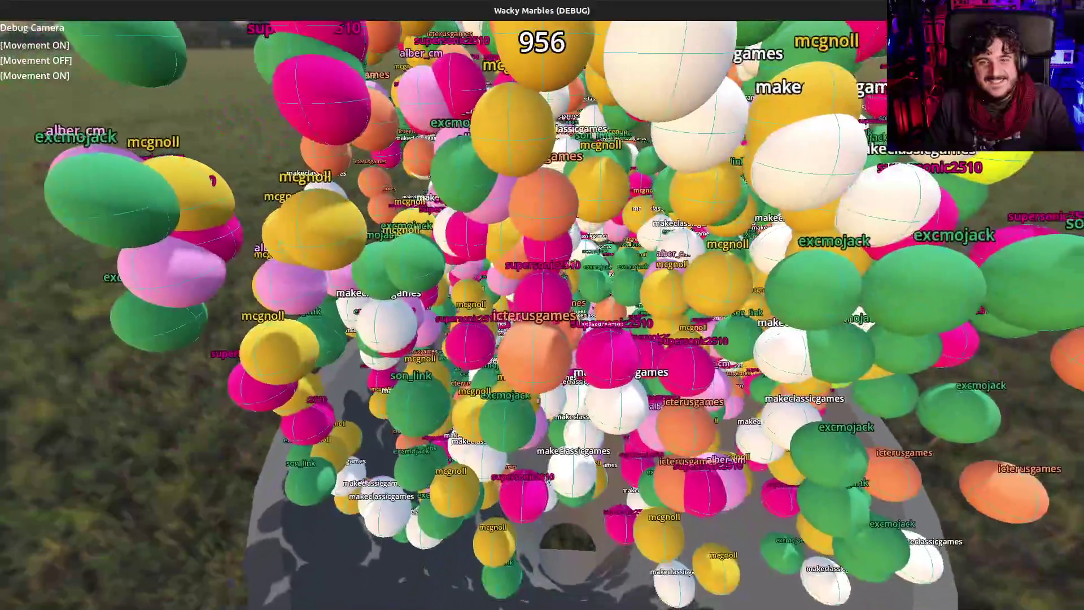
{"action": "key", "text": "s"}
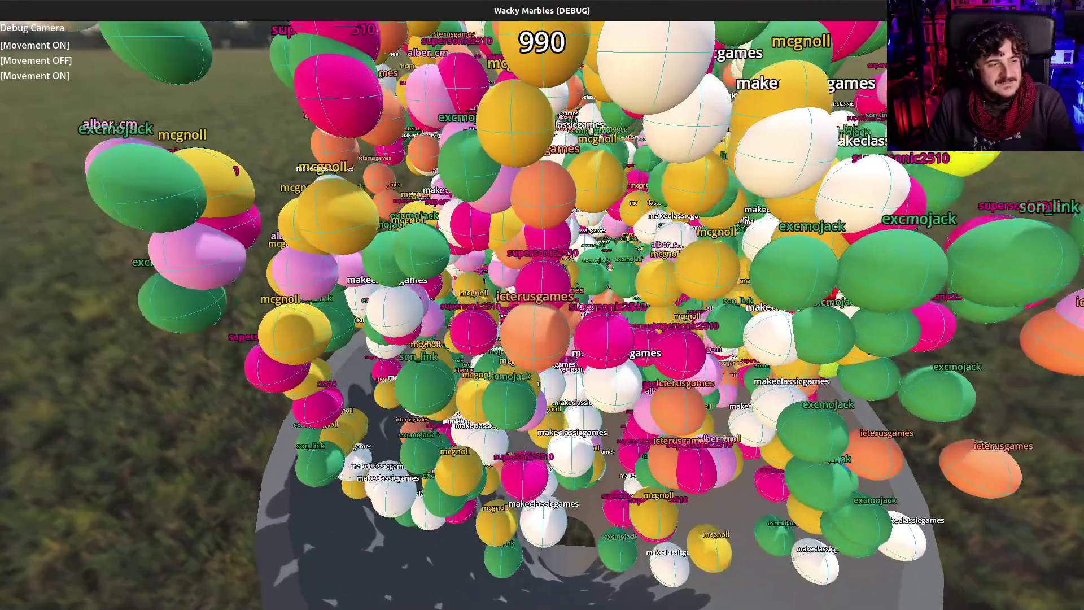
{"action": "key", "text": "s"}
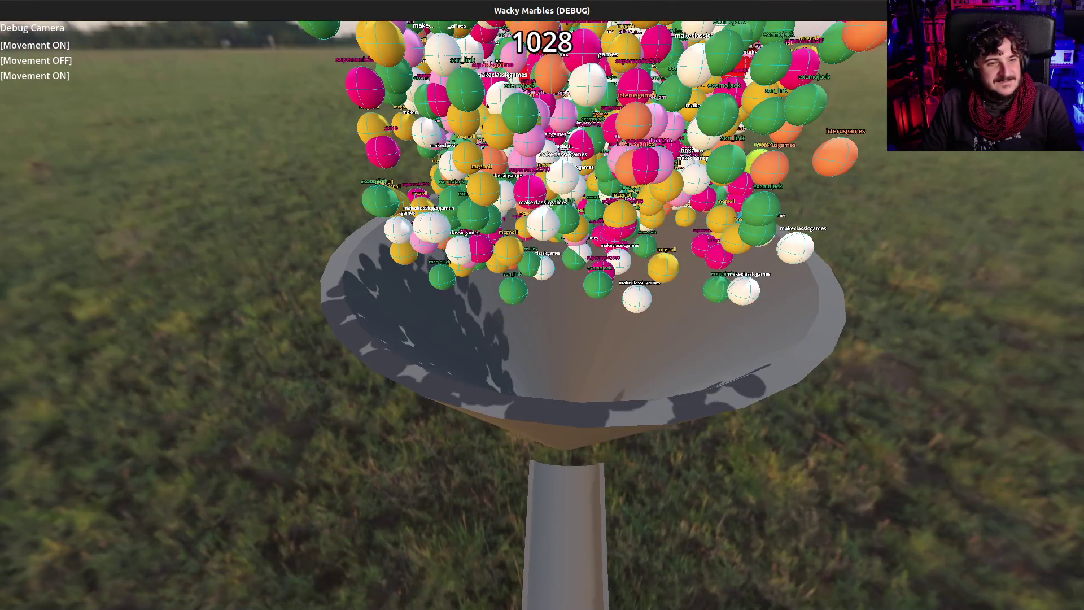
{"action": "key", "text": "w"}
{"action": "key", "text": "s"}
{"action": "key", "text": "a"}
{"action": "key", "text": "a"}
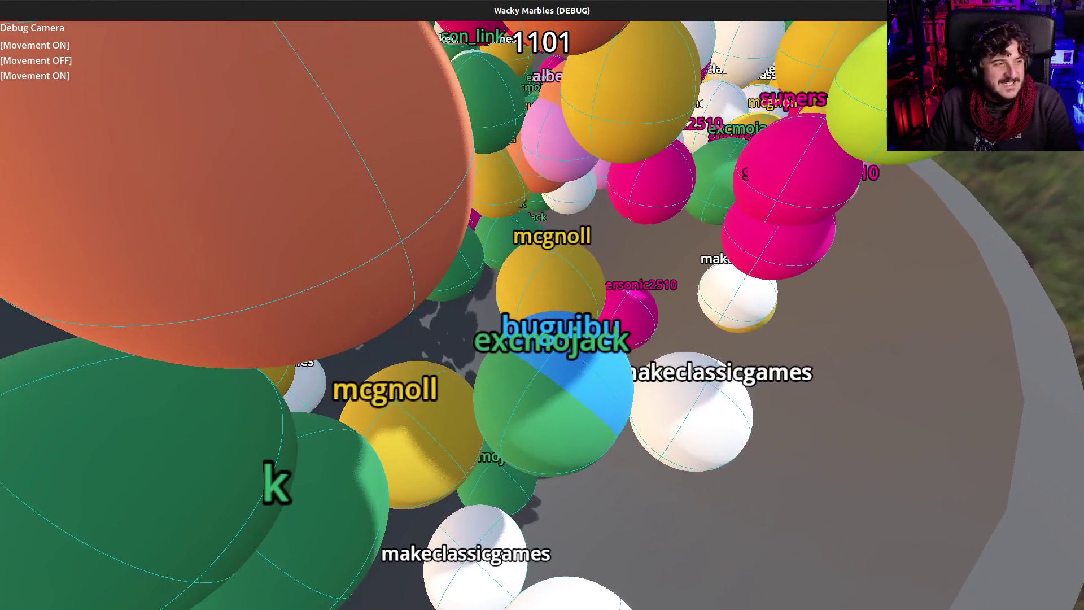
{"action": "key", "text": "s"}
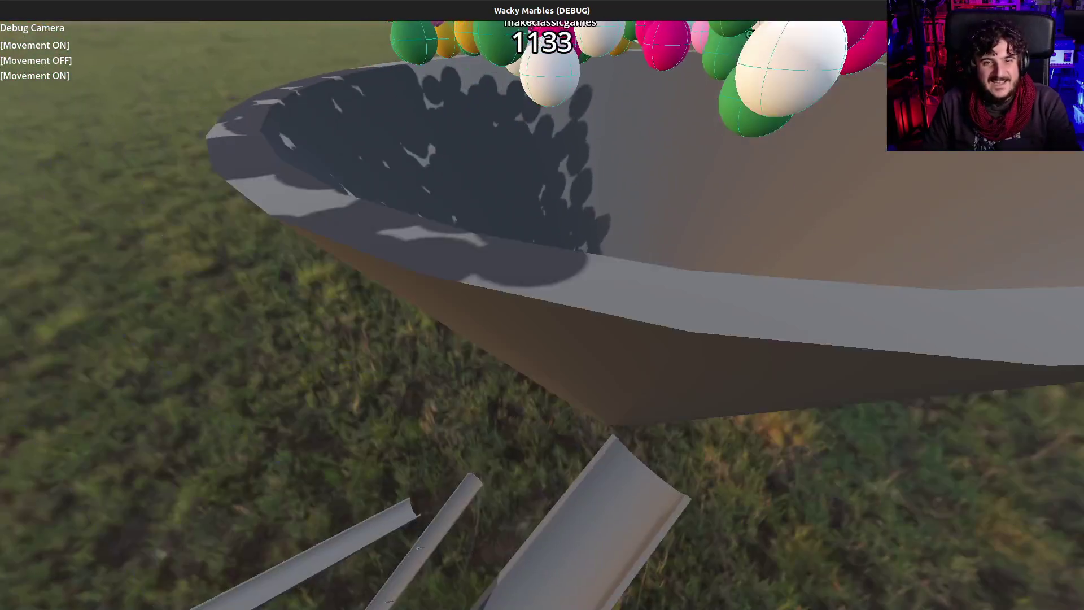
{"action": "key", "text": "s"}
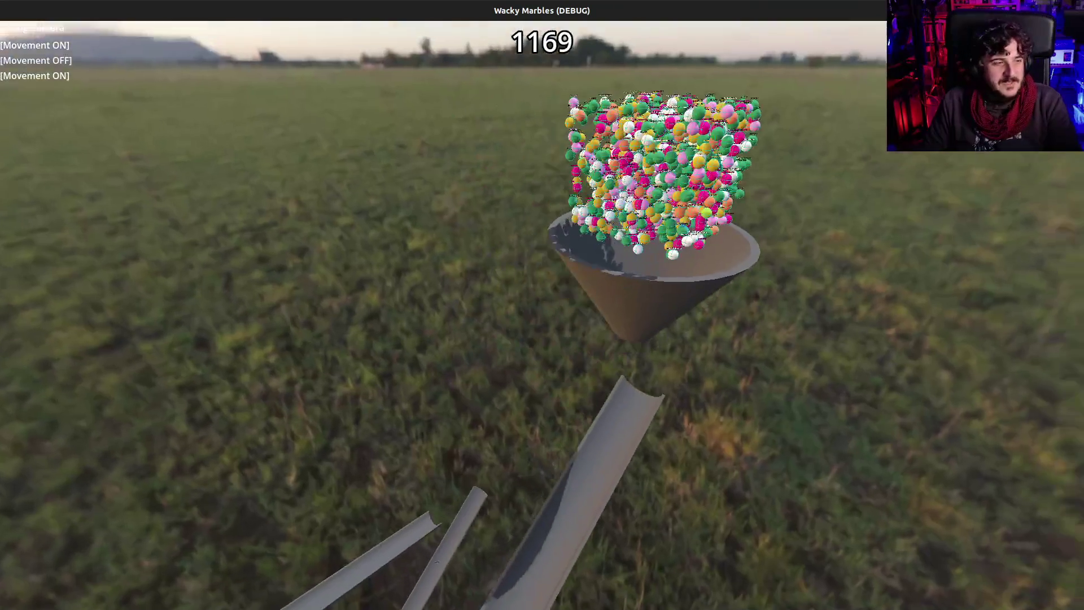
{"action": "key", "text": "s"}
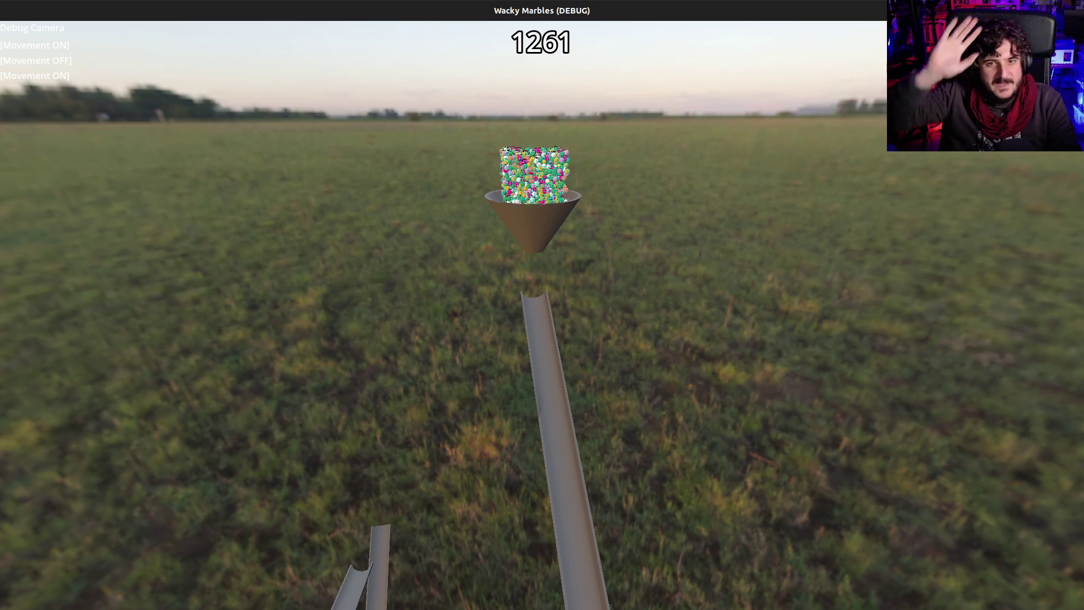
Follow the marbles down the chute past the spinning mill until the race finishes.
{"action": "key", "text": "s"}
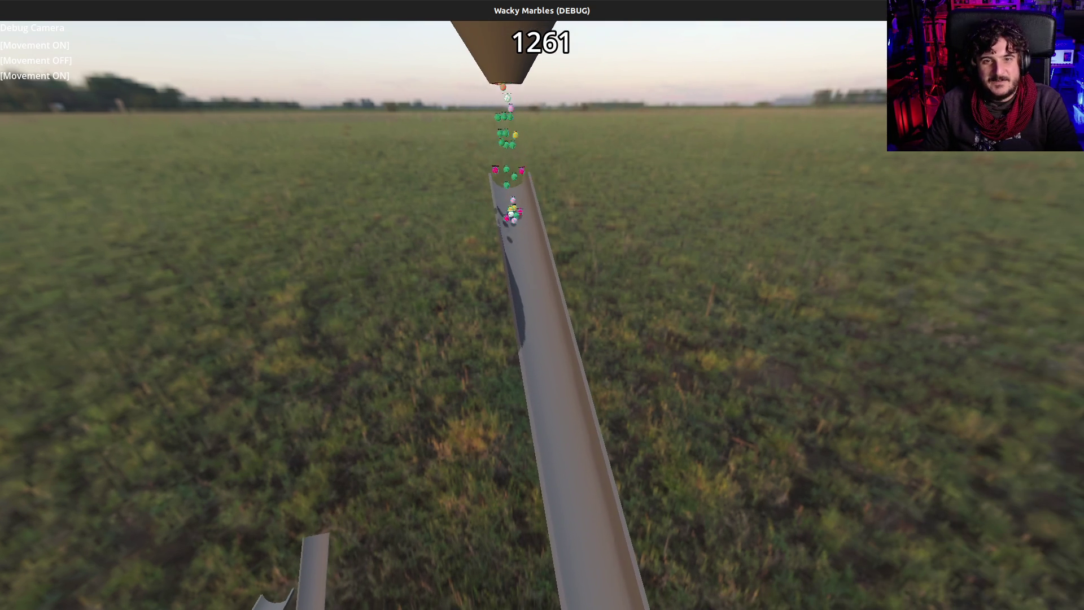
{"action": "key", "text": "s"}
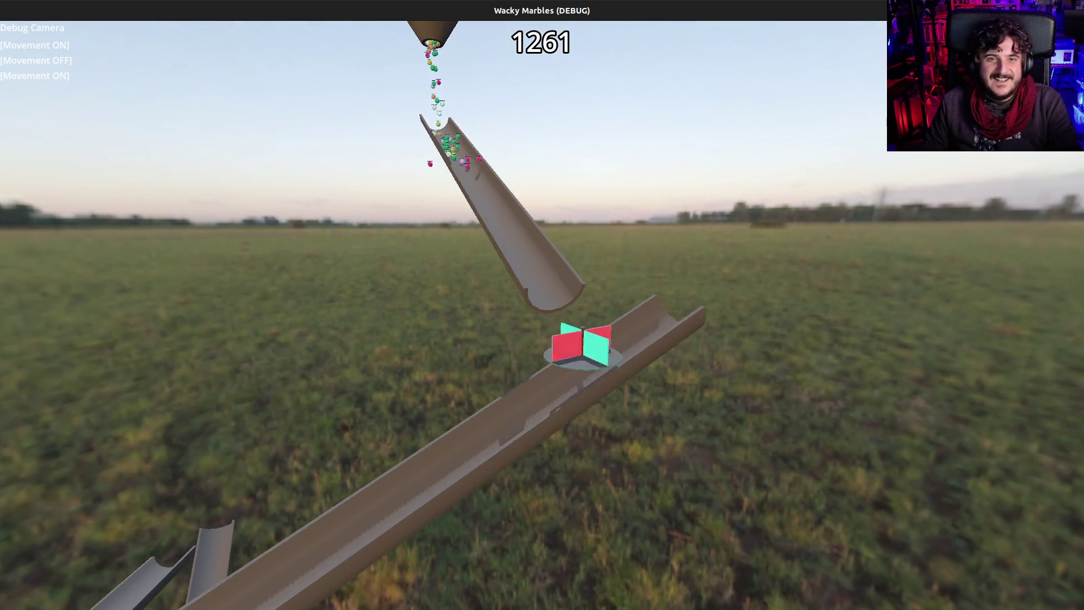
{"action": "key", "text": "s"}
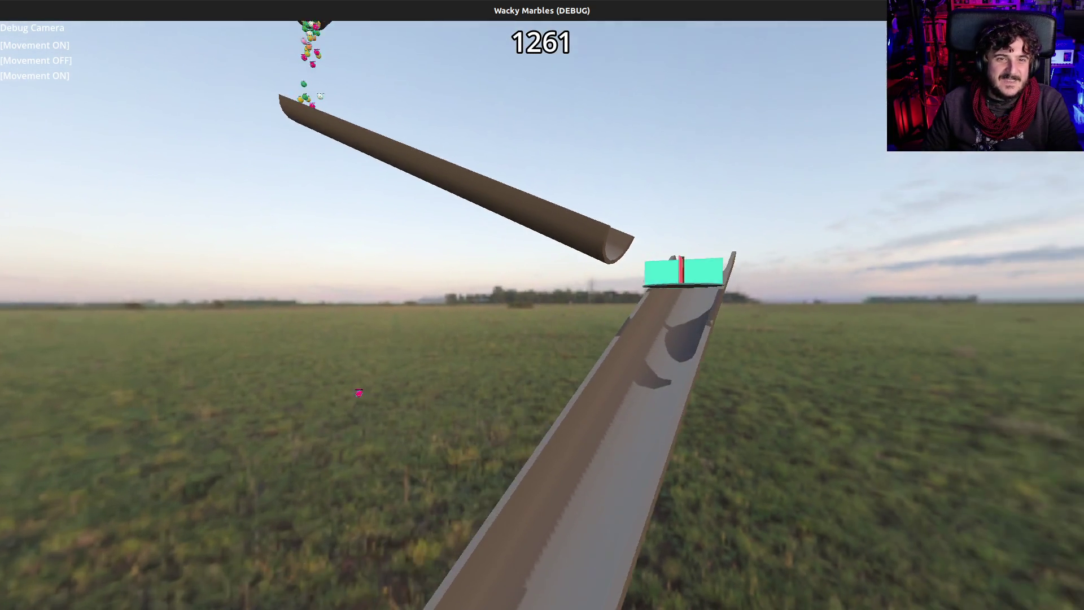
{"action": "key", "text": "w"}
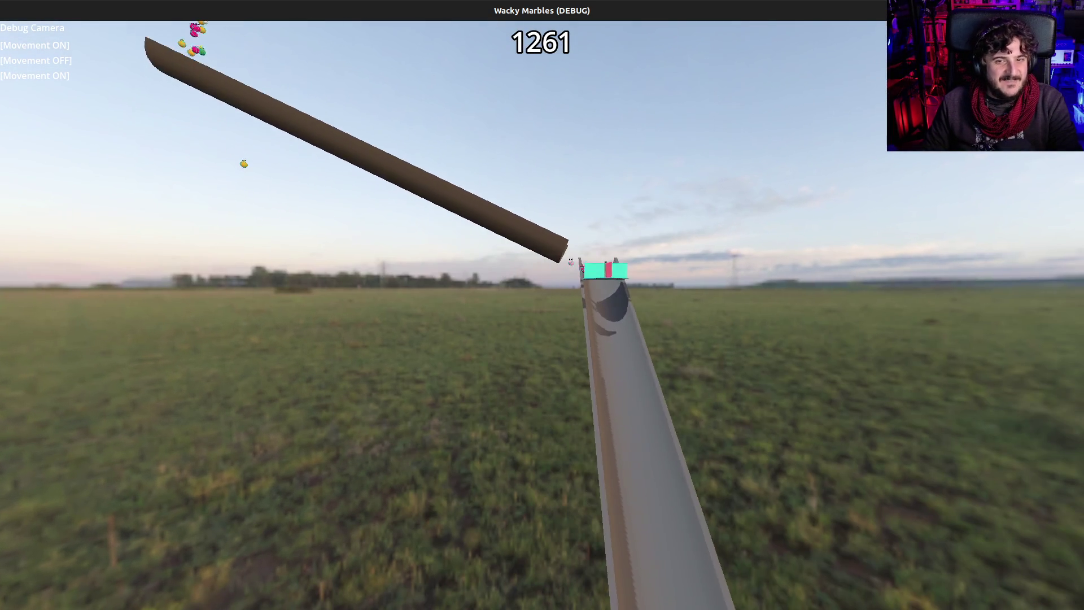
{"action": "key", "text": "q"}
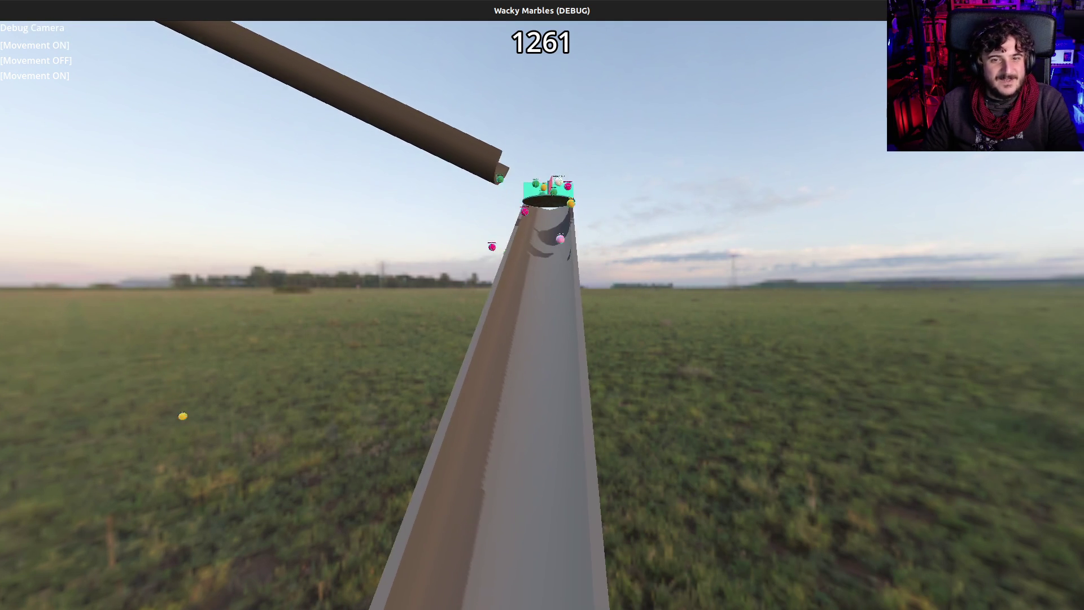
{"action": "key", "text": "s"}
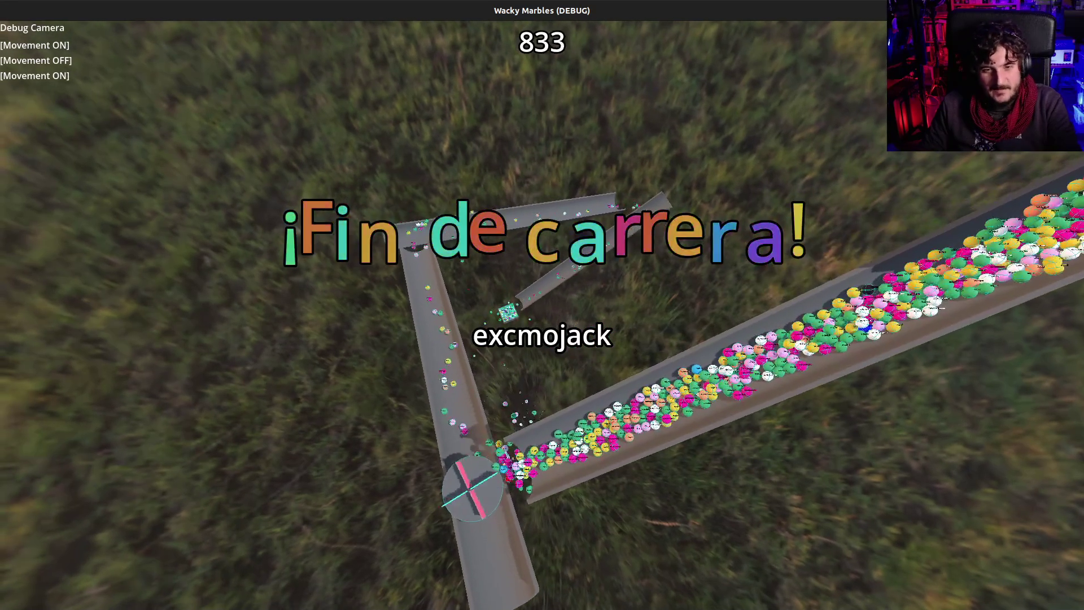
{"action": "key", "text": "Escape"}
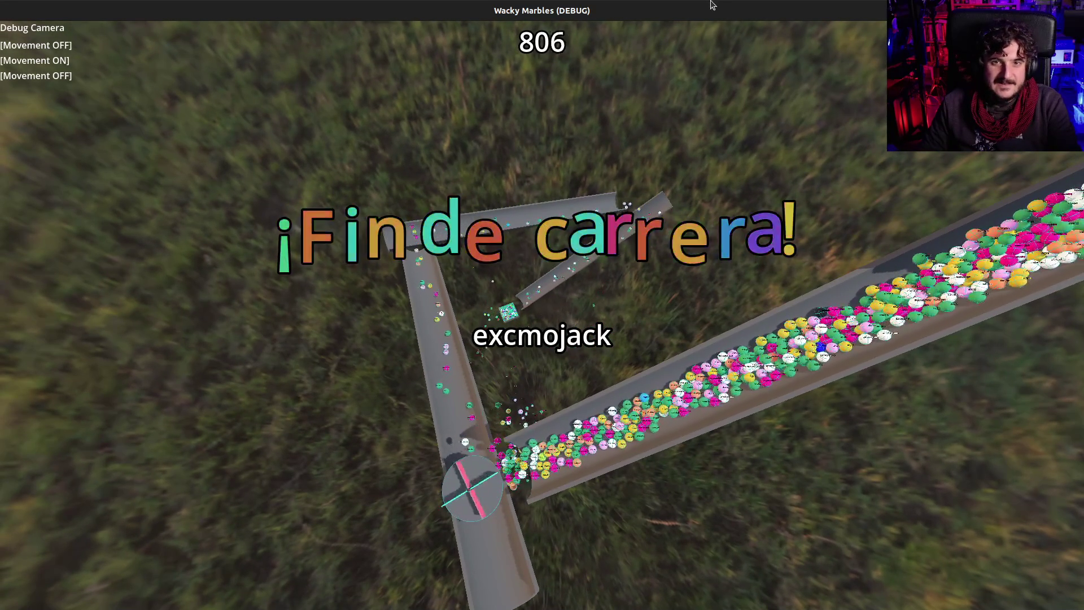
Restore the game window to a smaller size and move it aside.
{"action": "double_click", "coordinate": [712, 5]}
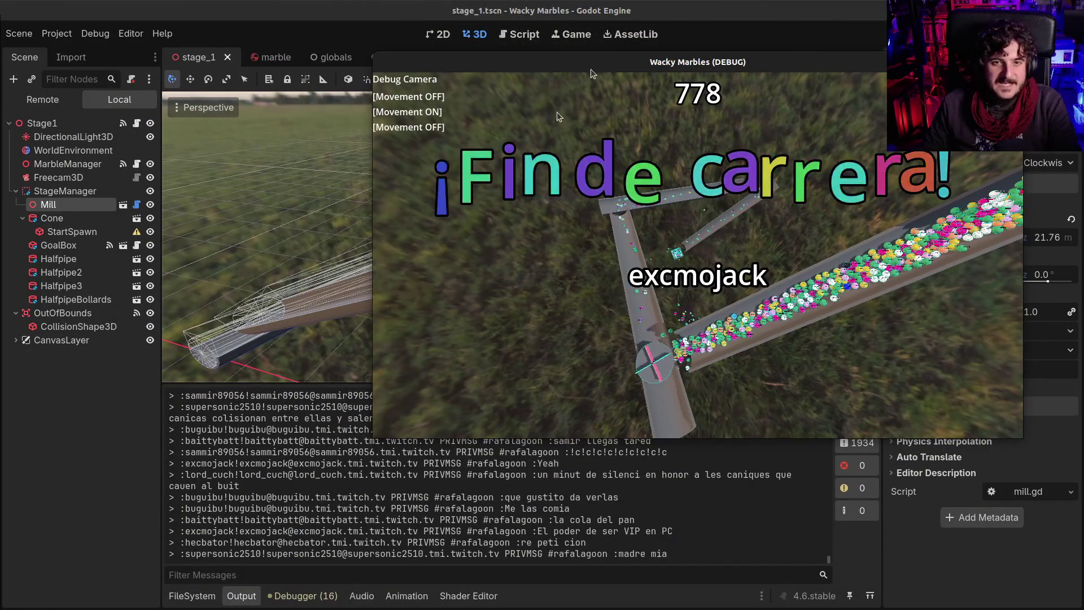
{"action": "right_click", "coordinate": [613, 62]}
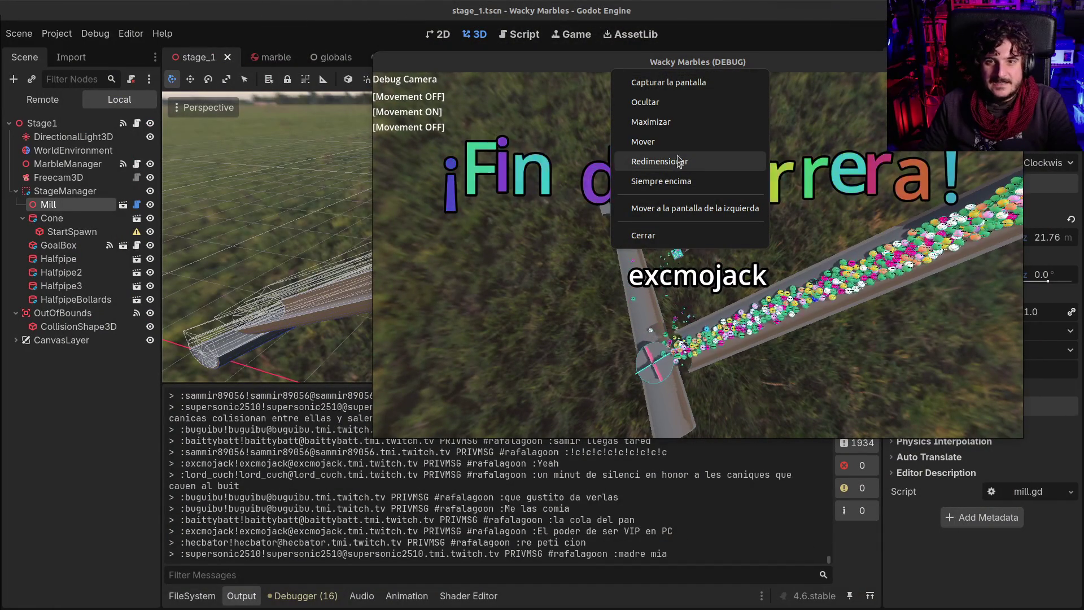
{"action": "left_click", "coordinate": [644, 142]}
{"action": "left_click", "coordinate": [521, 254]}
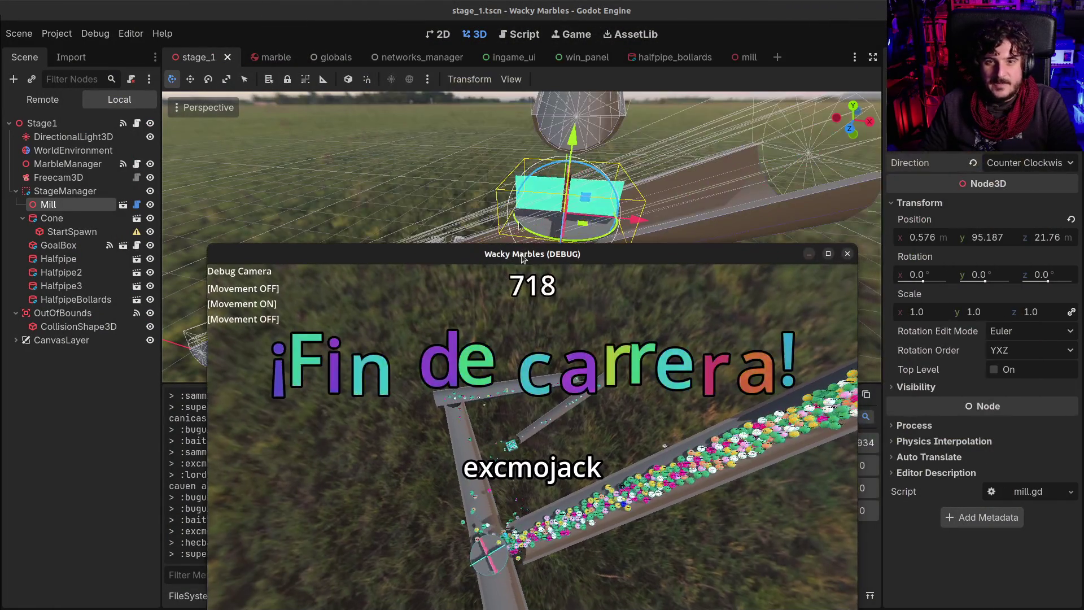
Slide the Mill along Z to position 19.144, then maximize the game window again.
{"action": "left_click", "coordinate": [574, 217]}
{"action": "scroll", "coordinate": [574, 217], "scroll_direction": "down", "scroll_amount": 2}
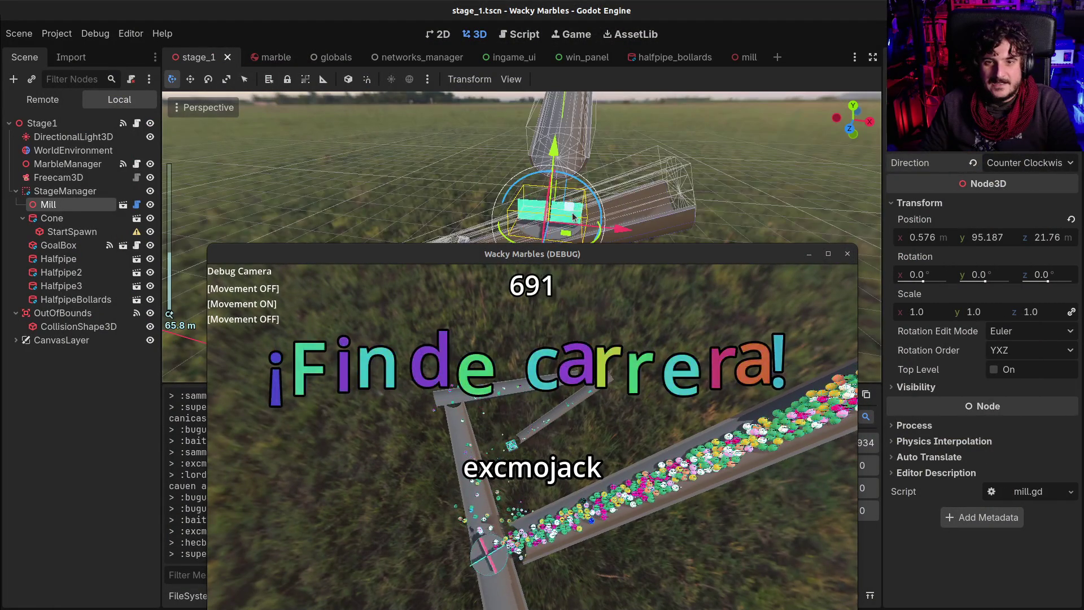
{"action": "left_click_drag", "start_coordinate": [574, 217], "coordinate": [508, 212]}
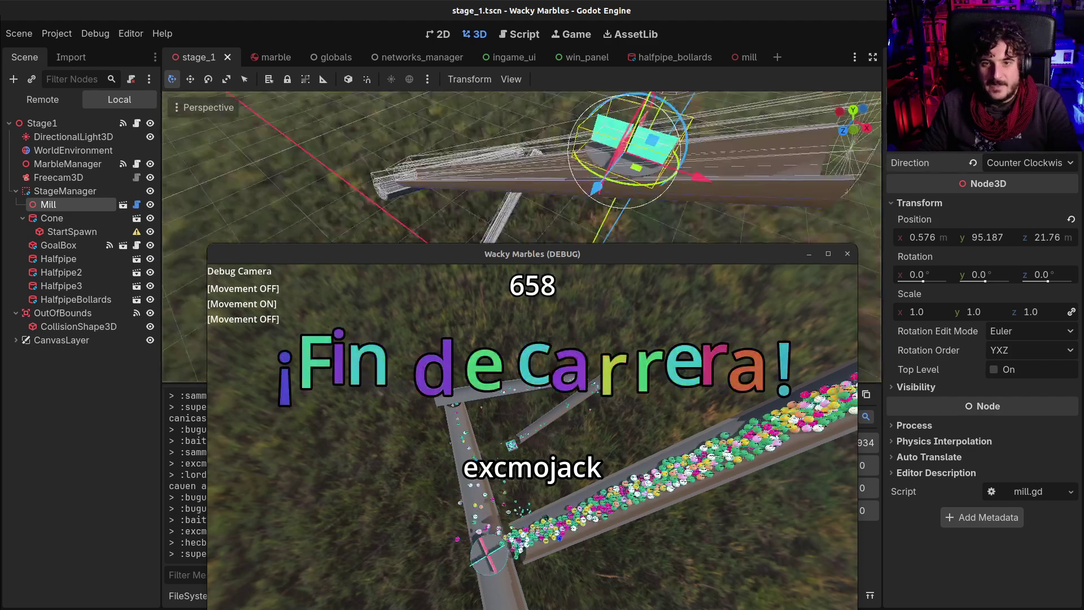
{"action": "left_click_drag", "start_coordinate": [593, 182], "coordinate": [605, 169]}
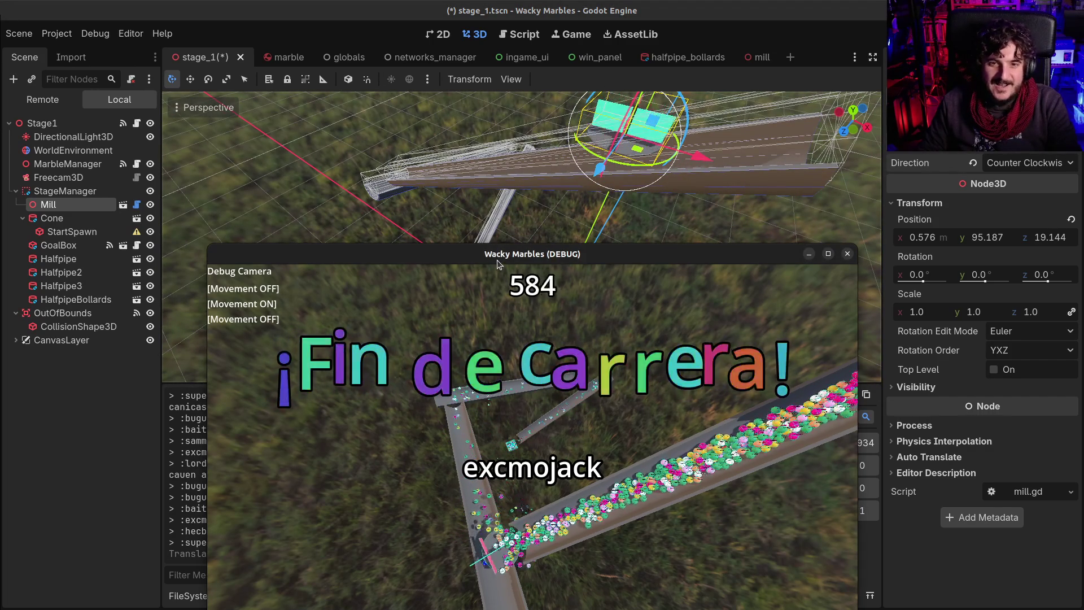
{"action": "double_click", "coordinate": [496, 261]}
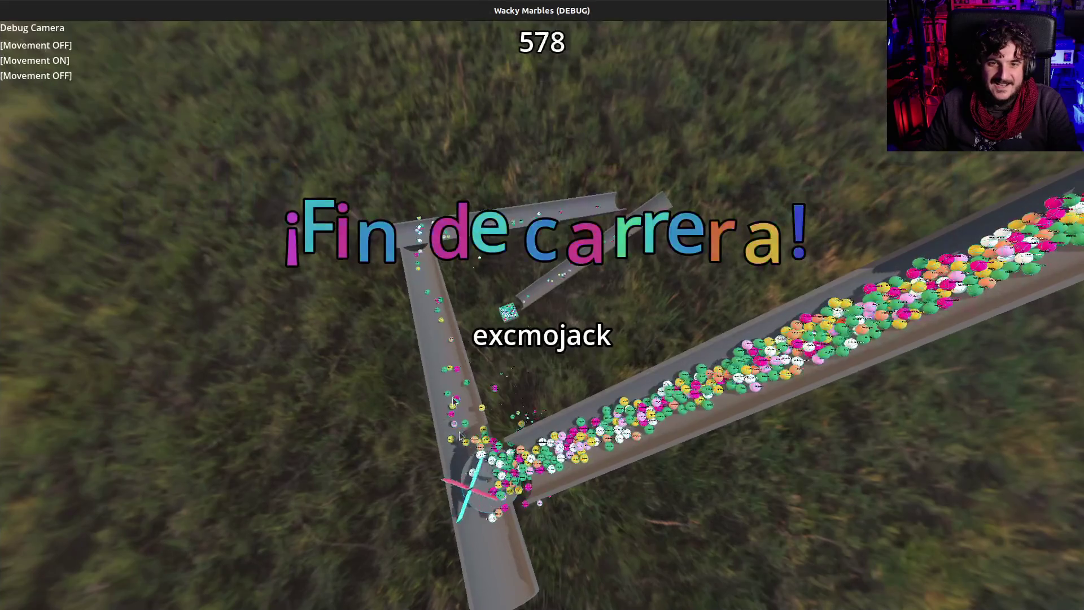
{"action": "left_click", "coordinate": [479, 503]}
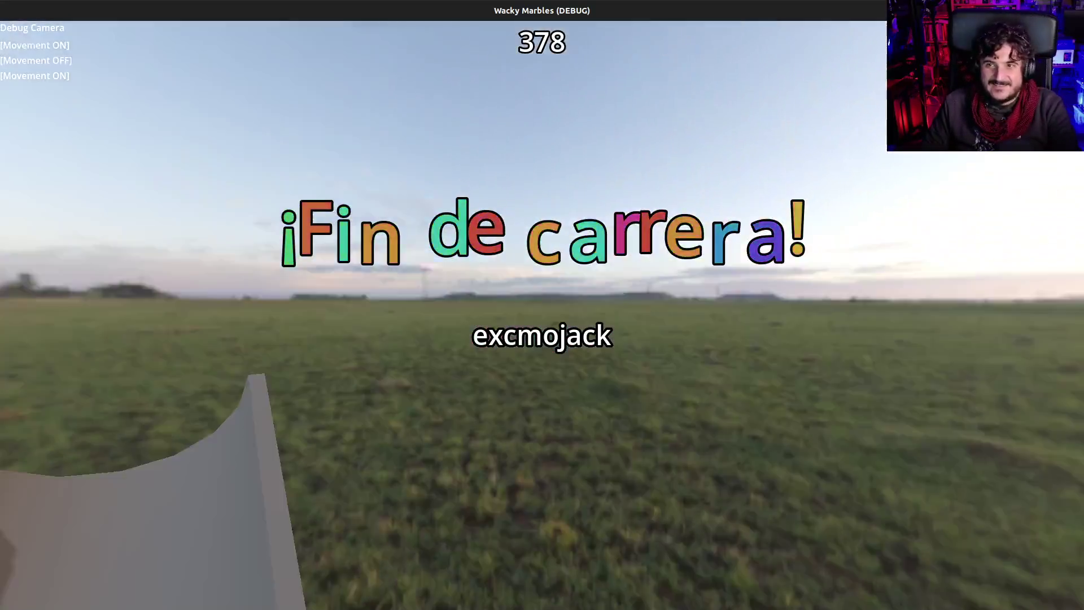
Leave the finished race window and return to the editor's stage_1 scene.
{"action": "key", "text": "alt+Tab"}
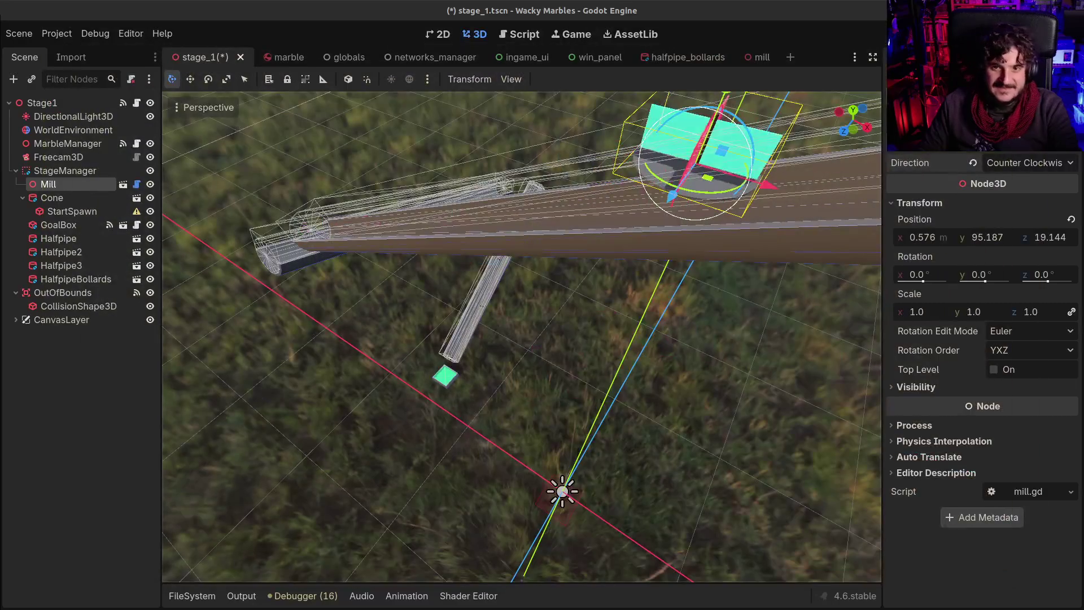
Select Halfpipe2, then save stage_1 and run the game with F5.
{"action": "left_click", "coordinate": [61, 252]}
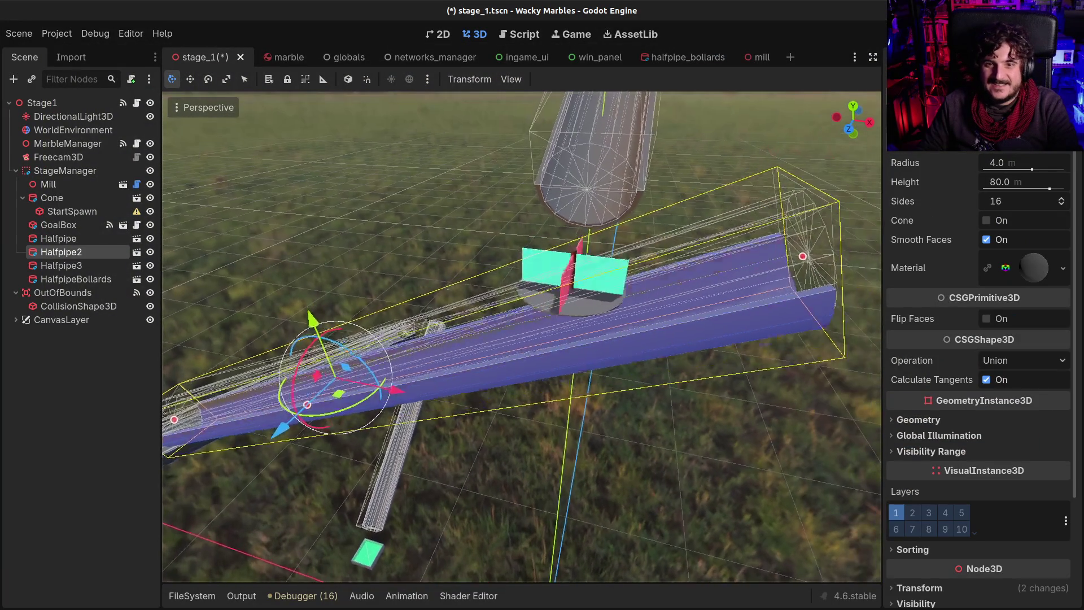
{"action": "key", "text": "F5"}
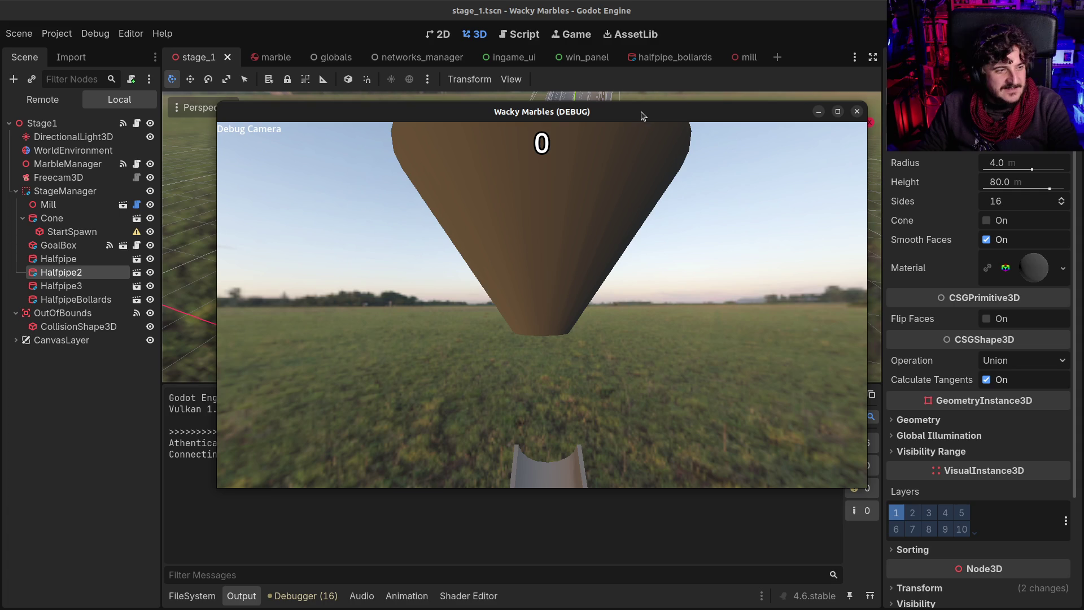
Maximize the game window and fly the free debug camera around the cone into the falling marbles.
{"action": "left_click", "coordinate": [837, 113]}
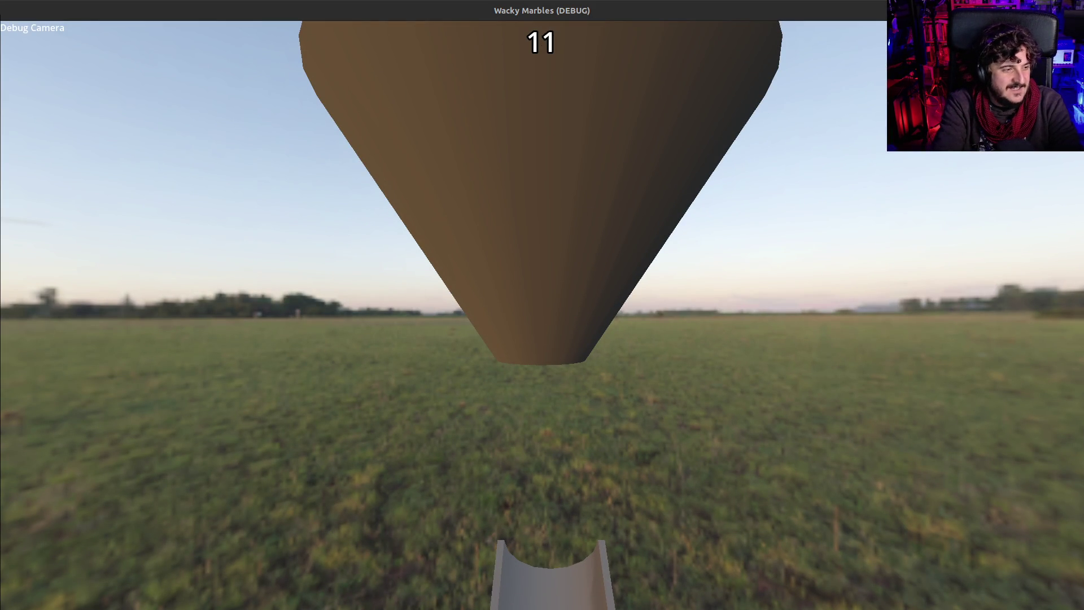
{"action": "left_click", "coordinate": [566, 347]}
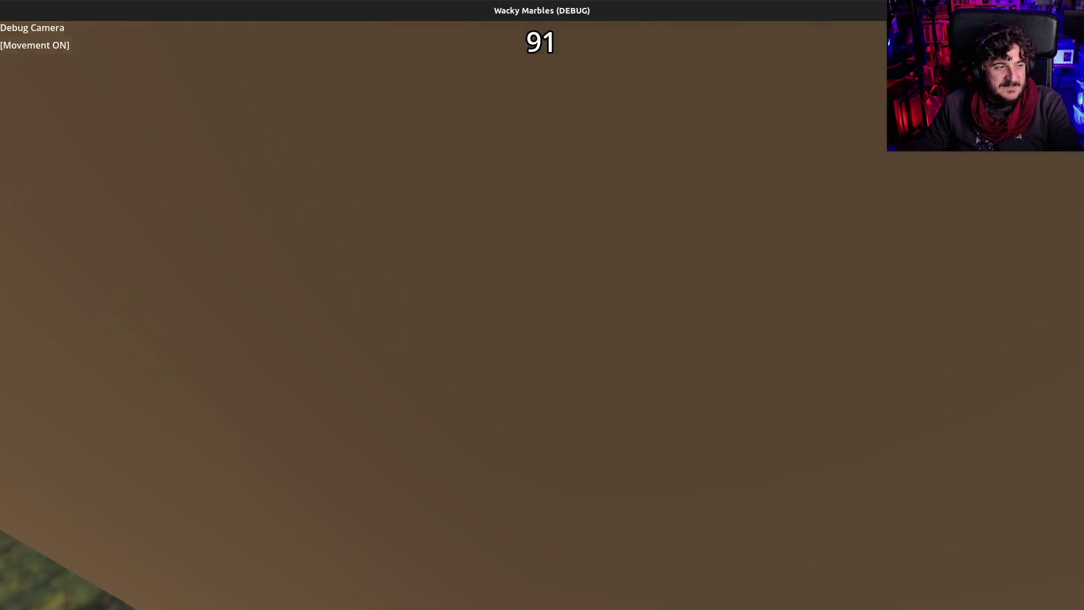
{"action": "key", "text": "s"}
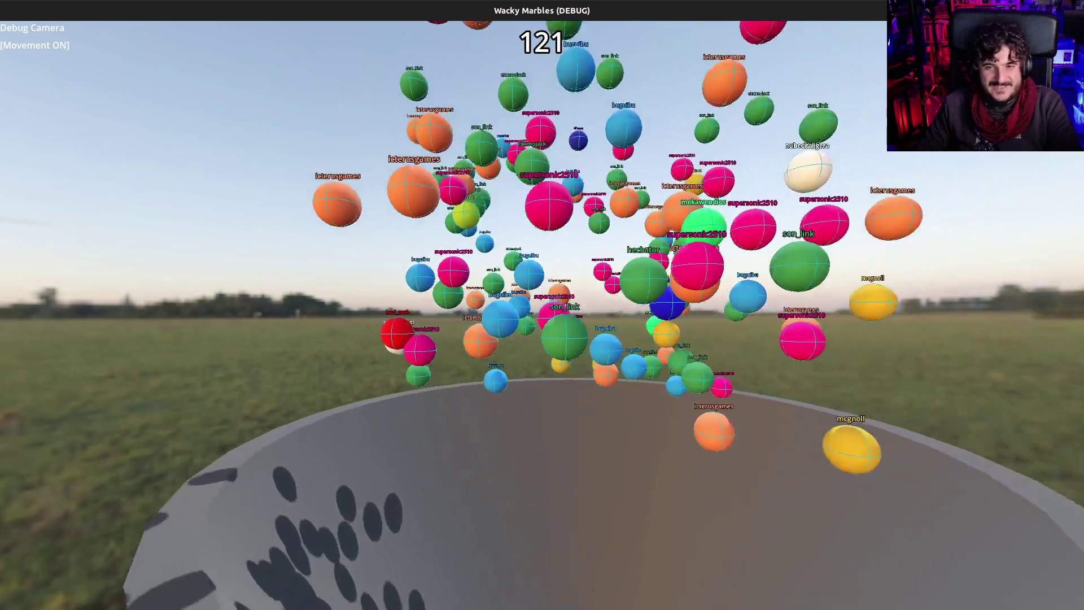
{"action": "key", "text": "s"}
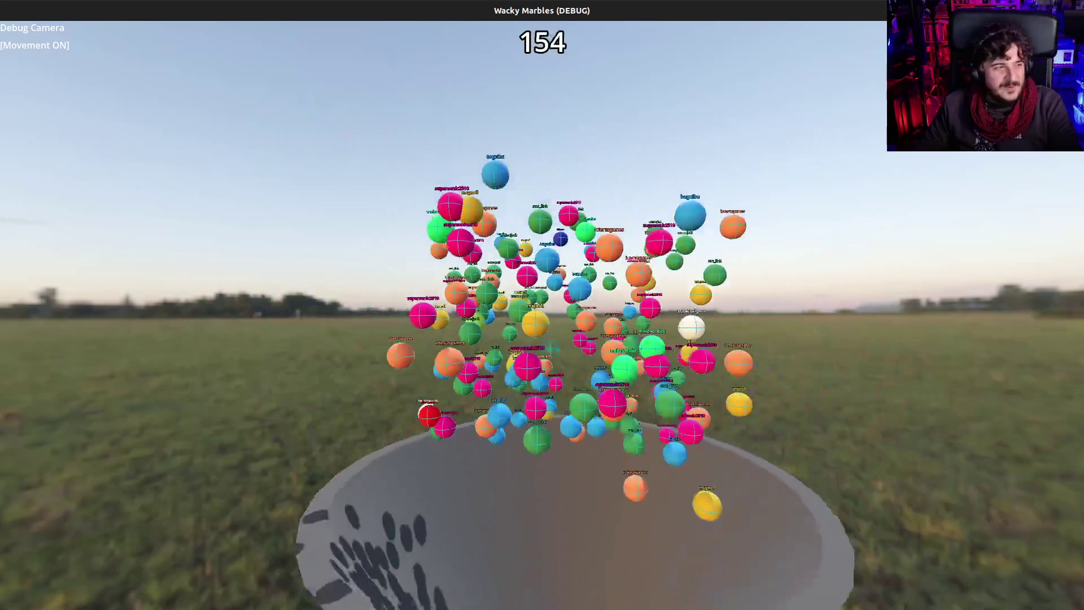
{"action": "key", "text": "w"}
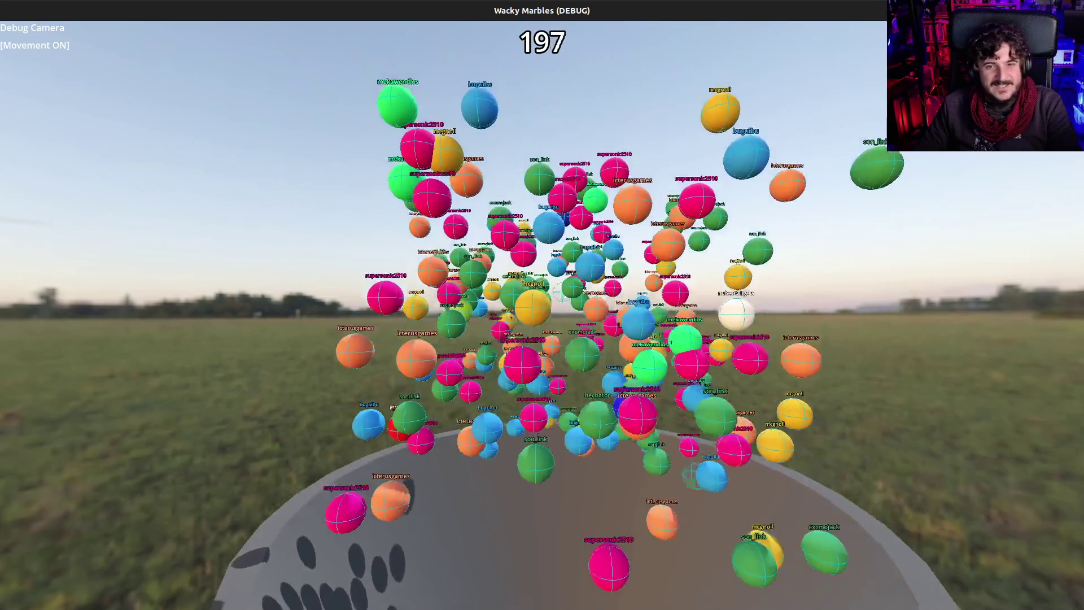
{"action": "key", "text": "s"}
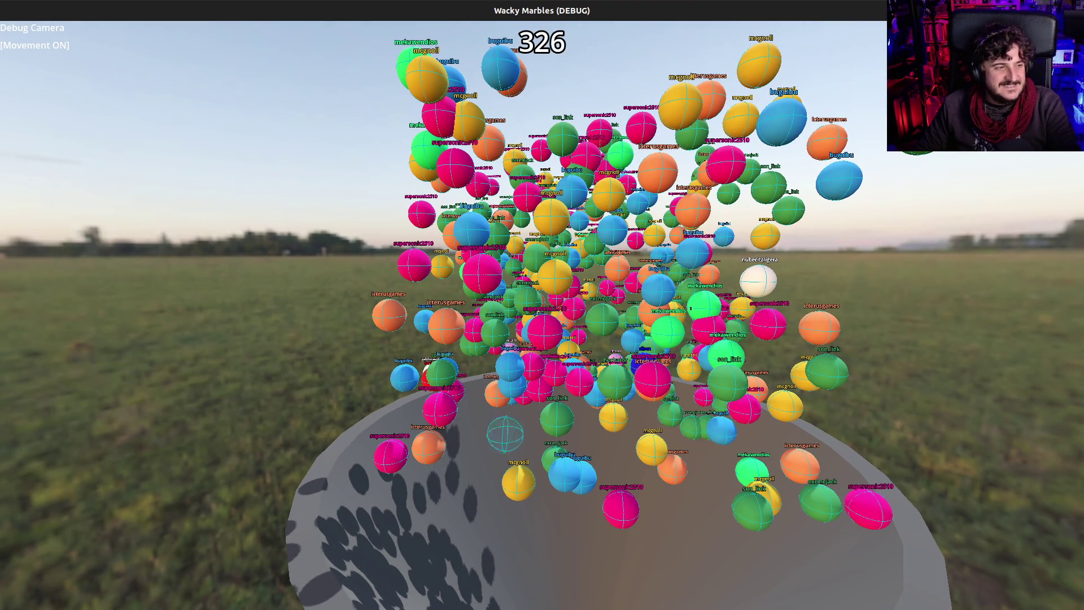
{"action": "key", "text": "w"}
{"action": "key", "text": "w"}
{"action": "key", "text": "a"}
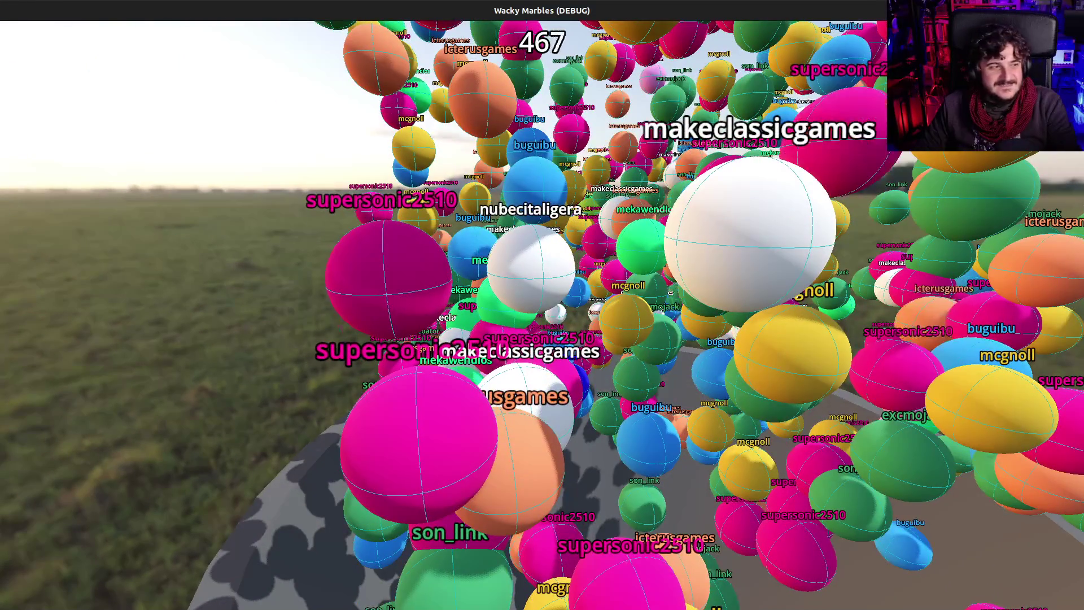
{"action": "key", "text": "w"}
{"action": "key", "text": "w"}
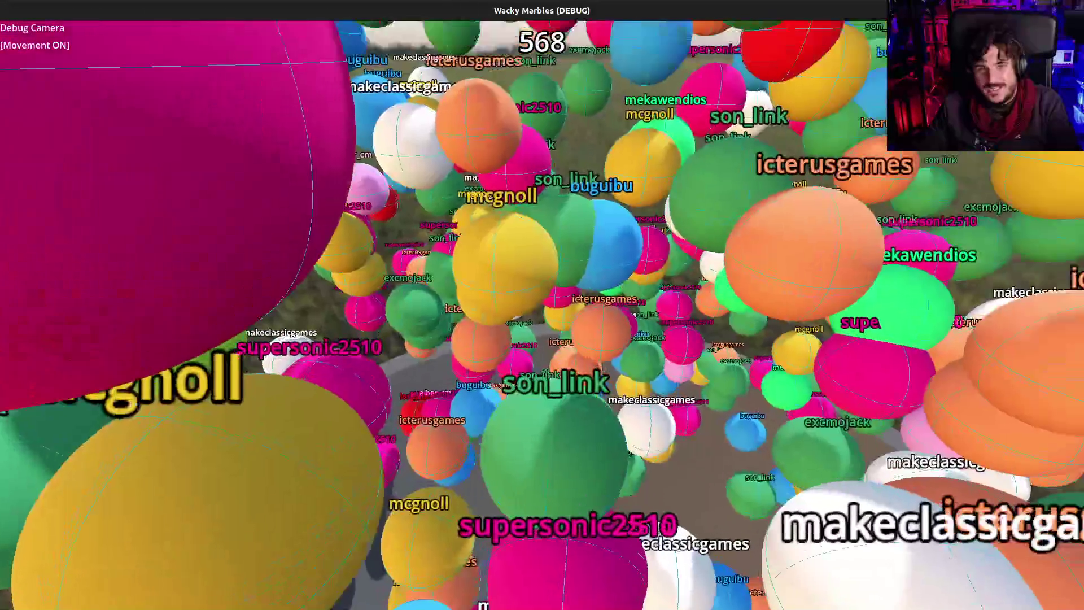
{"action": "key", "text": "w"}
{"action": "key", "text": "w"}
{"action": "key", "text": "w"}
{"action": "key", "text": "w"}
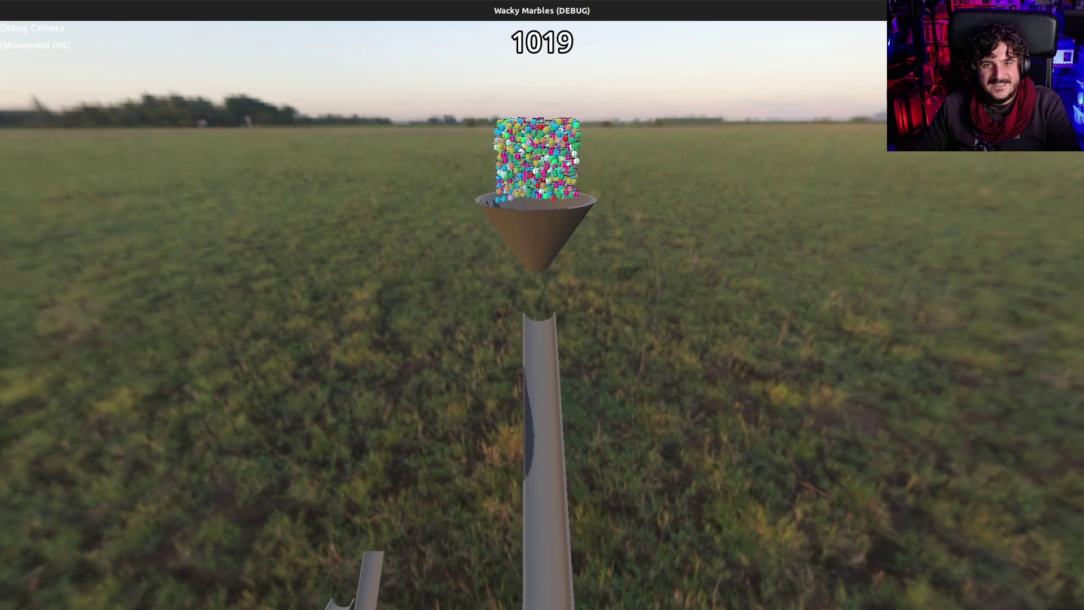
Follow the marbles down the pipes around the spinning mill, then stop the game with F8 after the finish.
{"action": "key", "text": "w"}
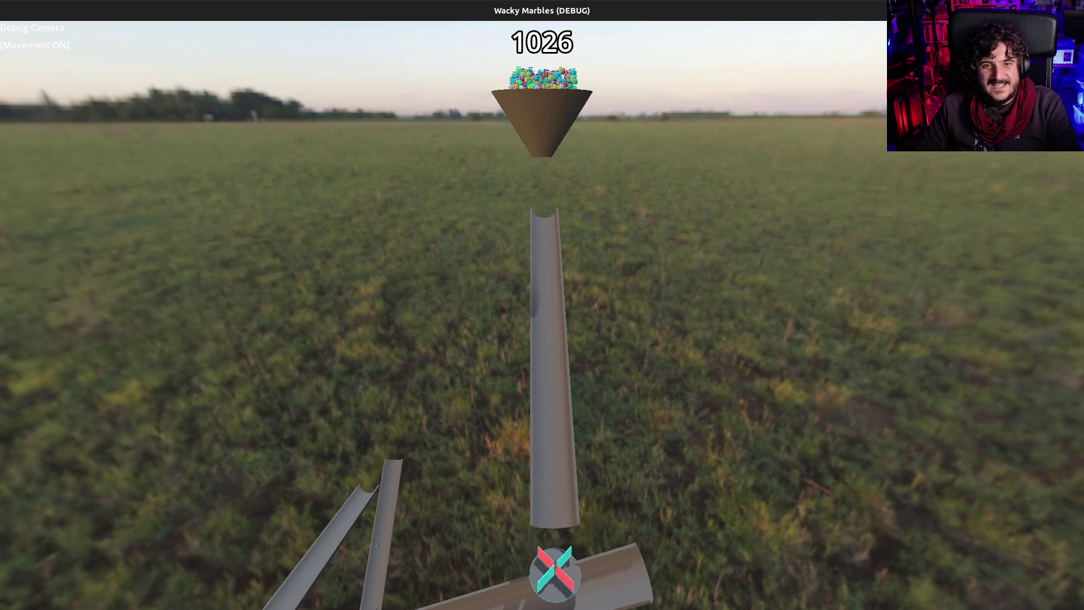
{"action": "key", "text": "w"}
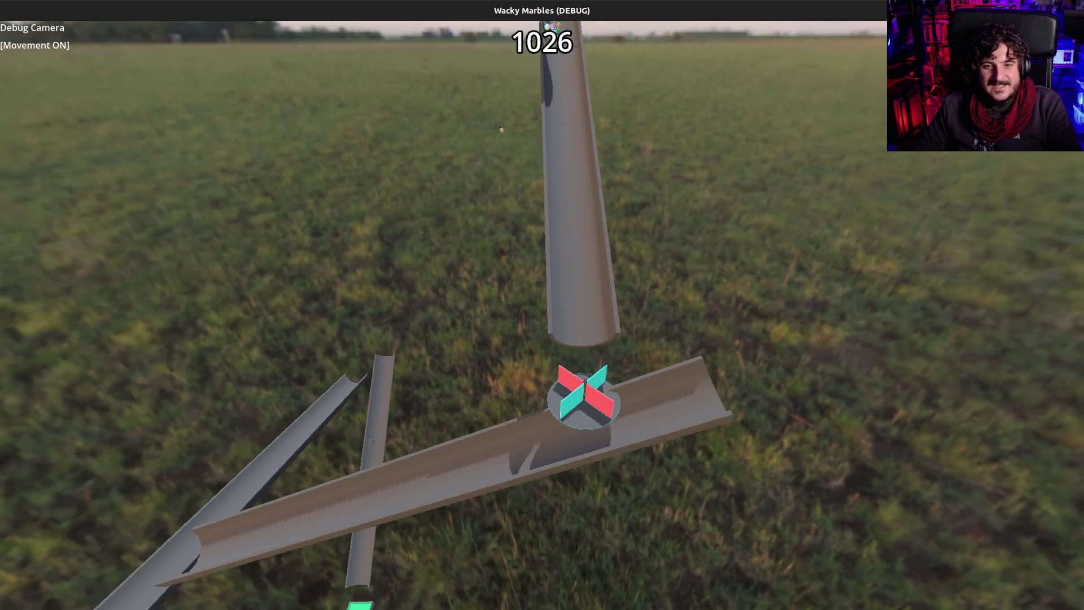
{"action": "key", "text": "a"}
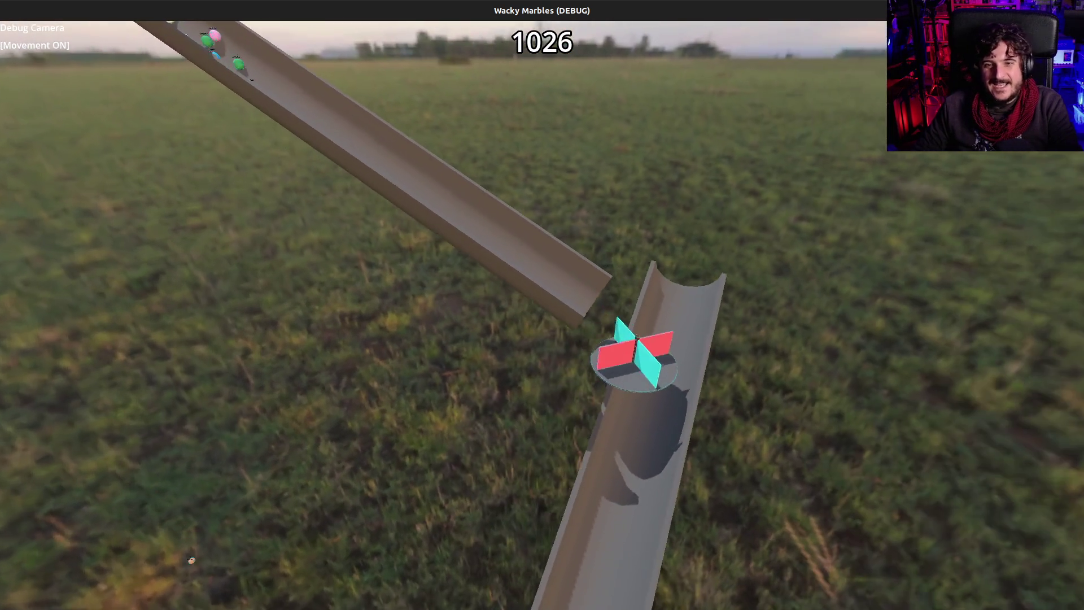
{"action": "key", "text": "s"}
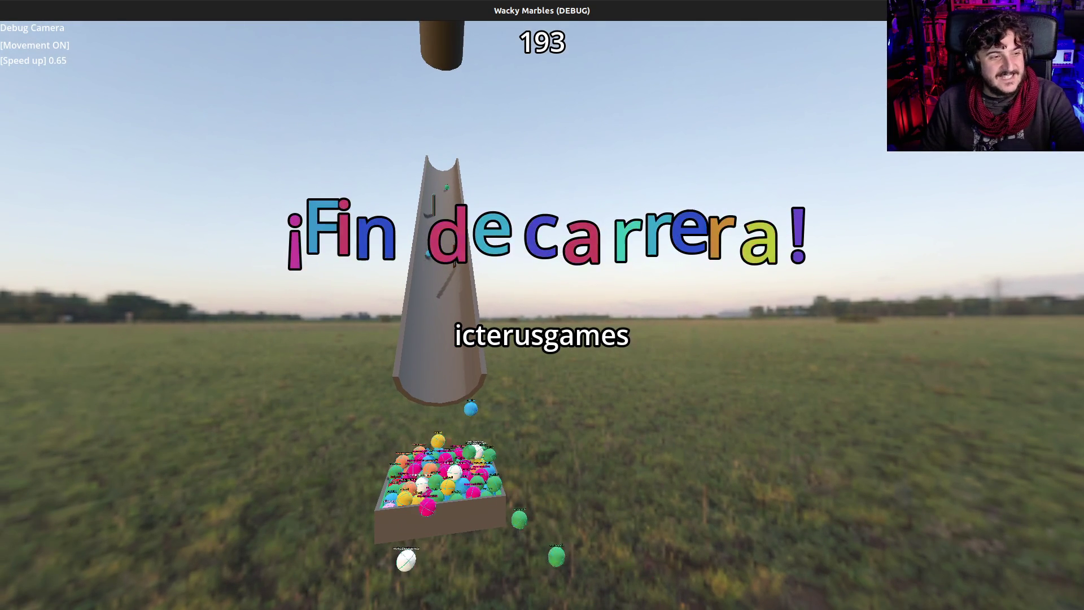
{"action": "key", "text": "F8"}
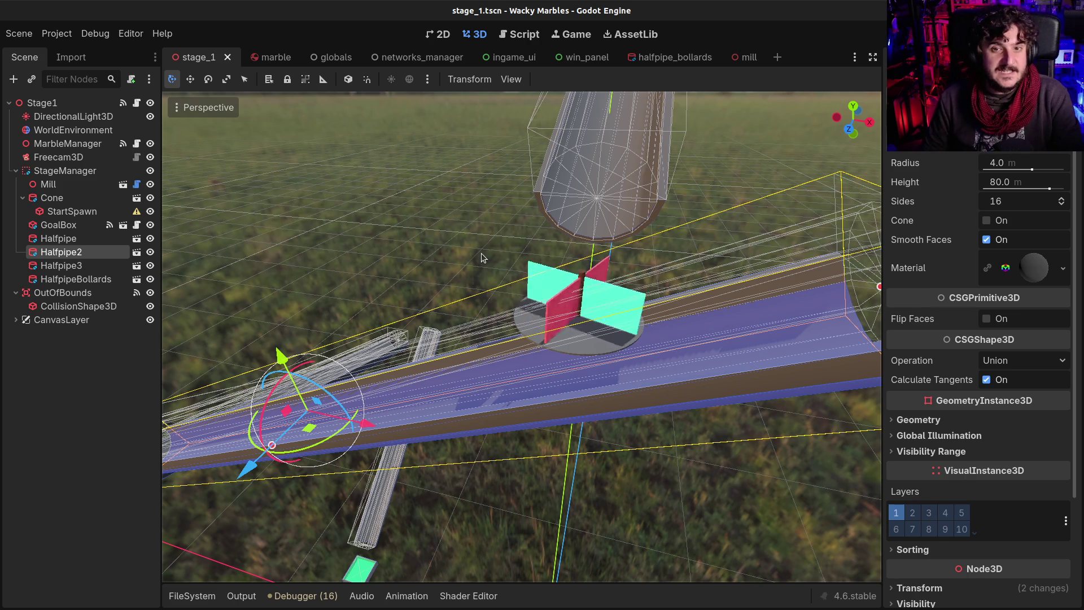
{"action": "scroll", "coordinate": [482, 253], "scroll_direction": "down", "scroll_amount": 3}
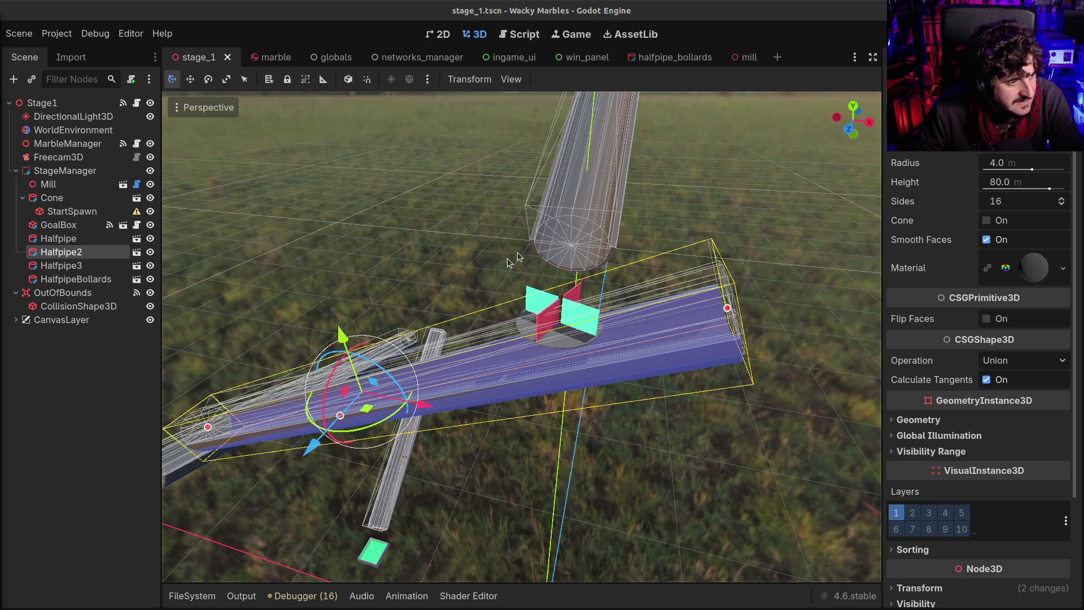
{"action": "scroll", "coordinate": [602, 255], "scroll_direction": "up", "scroll_amount": 3}
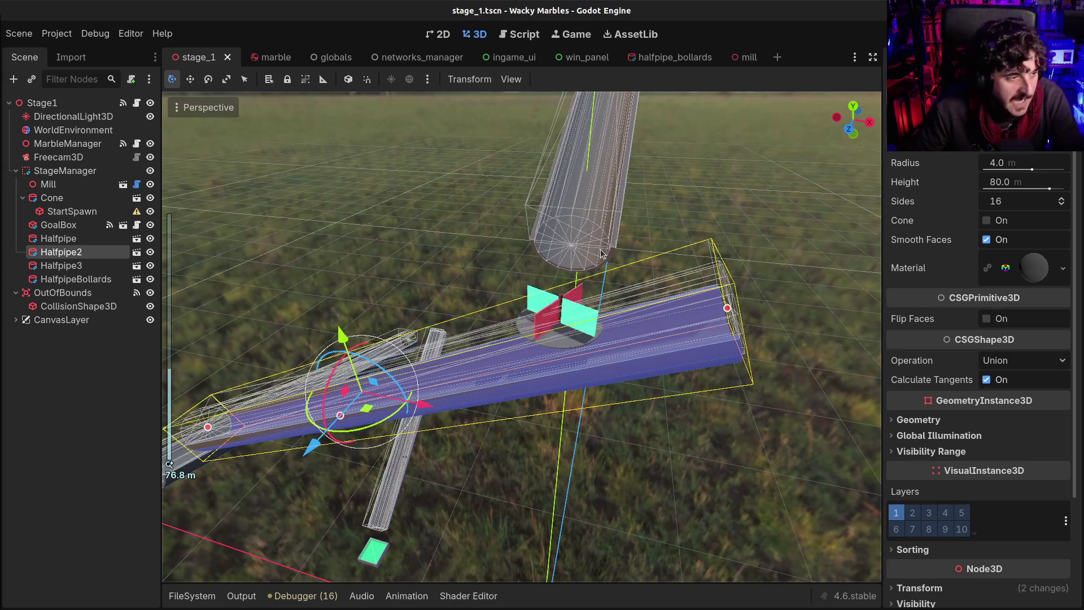
{"action": "left_click_drag", "start_coordinate": [621, 228], "coordinate": [620, 229]}
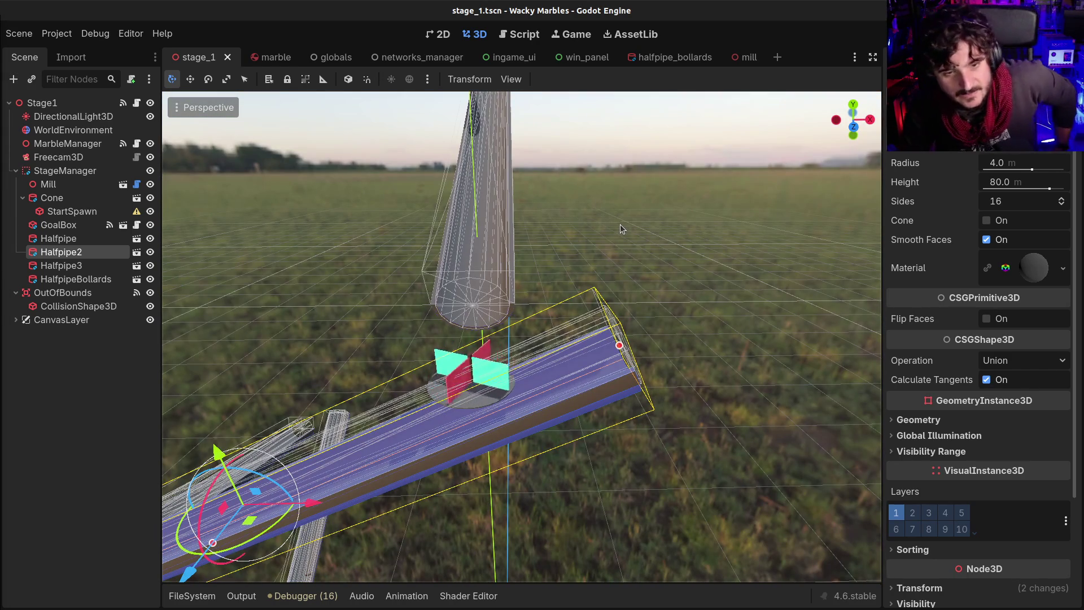
{"action": "mouse_move", "coordinate": [620, 225]}
{"action": "left_mouse_down"}
{"action": "mouse_move", "coordinate": [582, 230]}
{"action": "mouse_move", "coordinate": [621, 242]}
{"action": "left_mouse_up"}
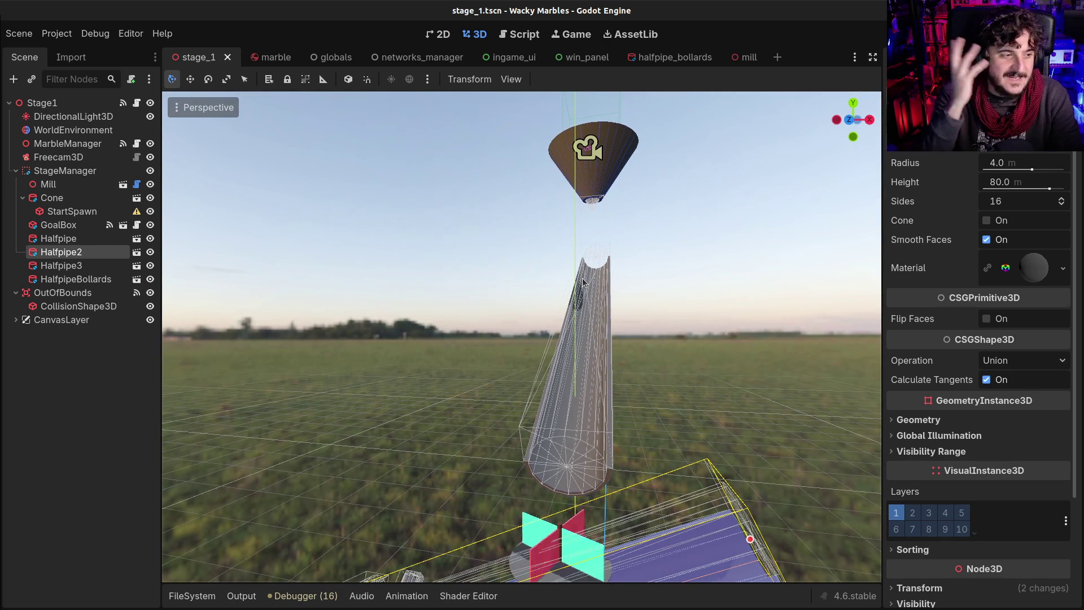
{"action": "mouse_move", "coordinate": [639, 411]}
{"action": "left_mouse_down"}
{"action": "mouse_move", "coordinate": [616, 423]}
{"action": "mouse_move", "coordinate": [567, 403]}
{"action": "left_mouse_up"}
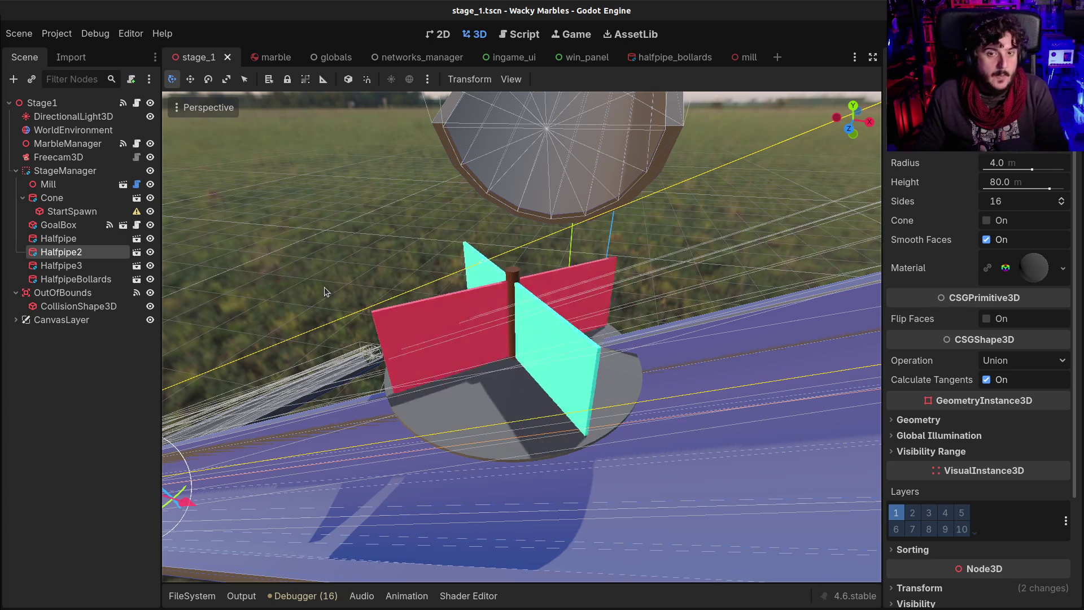
{"action": "scroll", "coordinate": [766, 375], "scroll_direction": "up", "scroll_amount": 3}
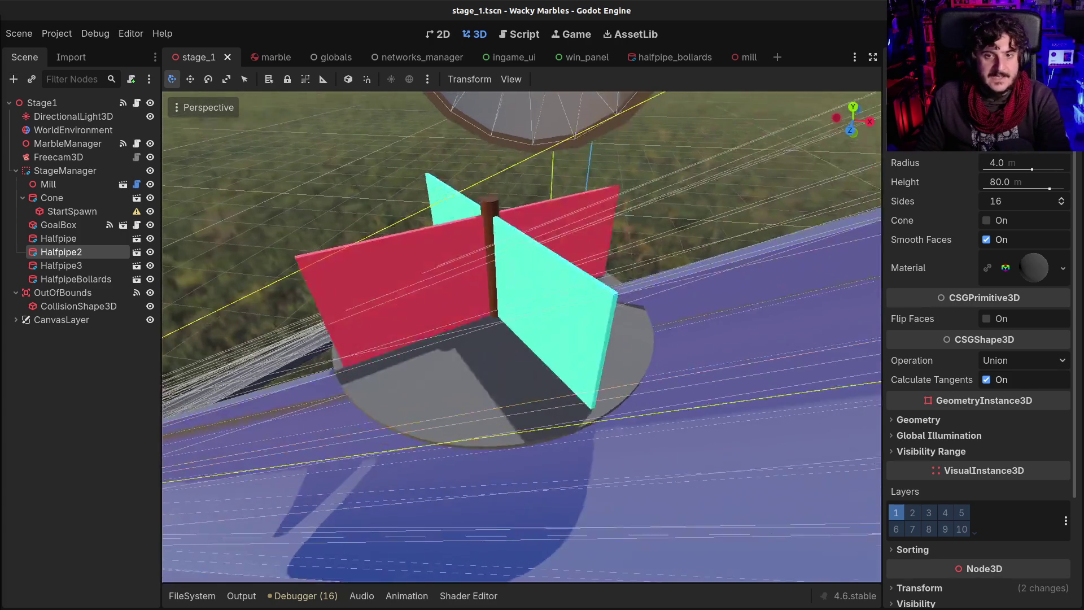
{"action": "scroll", "coordinate": [465, 370], "scroll_direction": "up", "scroll_amount": 2}
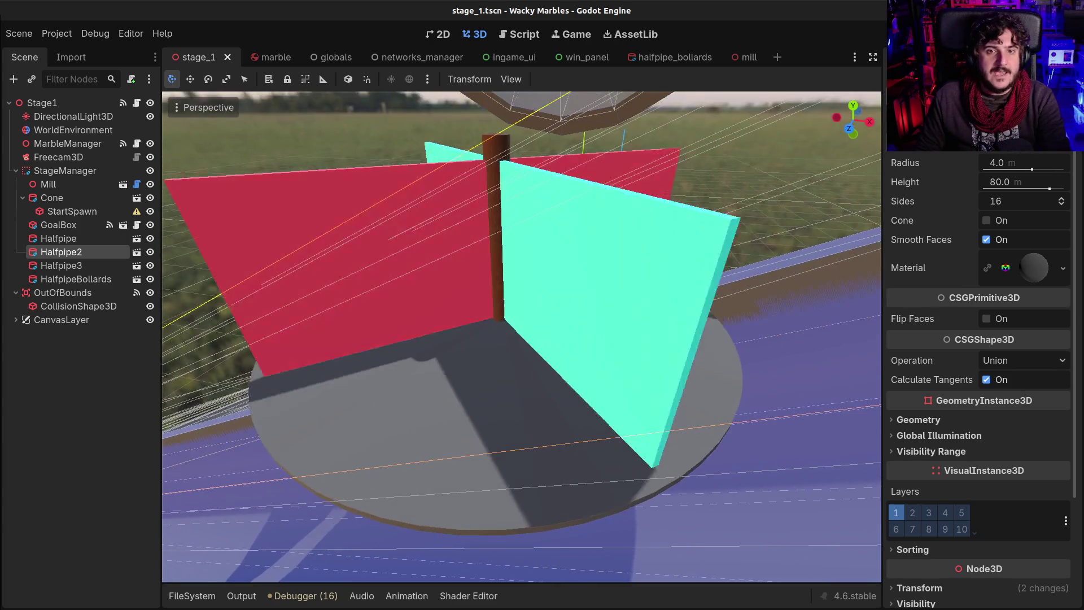
{"action": "mouse_move", "coordinate": [467, 370]}
{"action": "left_mouse_down"}
{"action": "mouse_move", "coordinate": [466, 282]}
{"action": "mouse_move", "coordinate": [457, 310]}
{"action": "mouse_move", "coordinate": [496, 249]}
{"action": "mouse_move", "coordinate": [565, 535]}
{"action": "mouse_move", "coordinate": [551, 581]}
{"action": "left_mouse_up"}
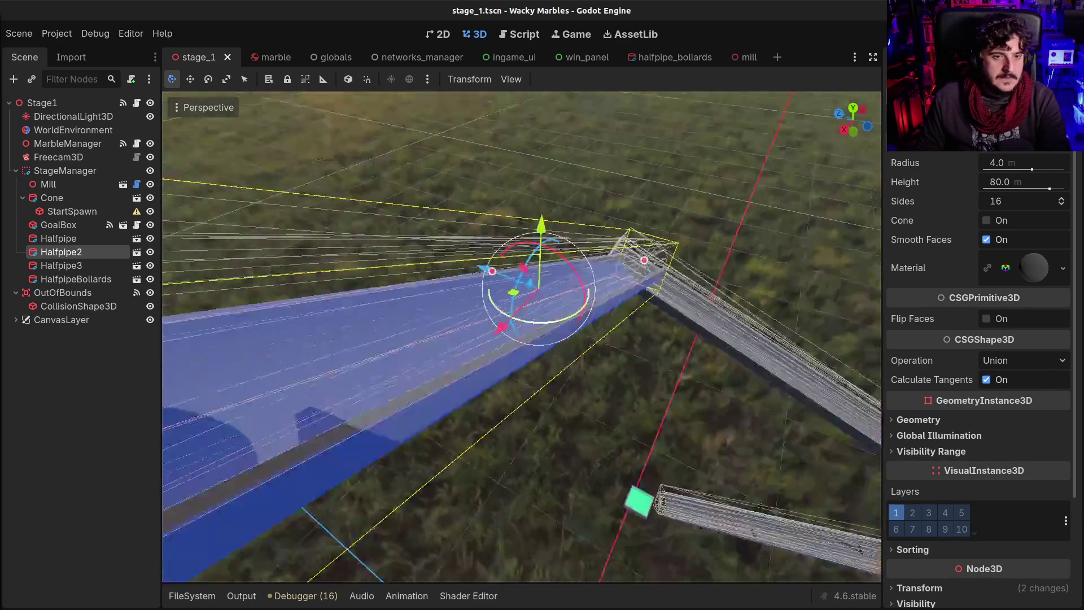
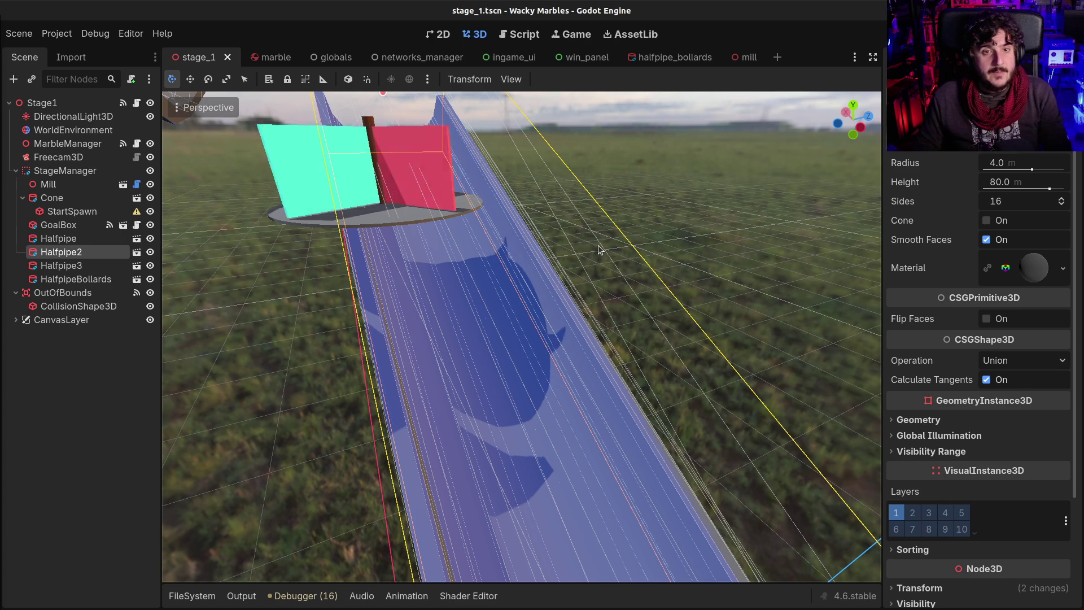
Move the 3D view toward the stage_1 mill, then switch to the file manager's addons folder.
{"action": "mouse_move", "coordinate": [600, 250]}
{"action": "left_mouse_down"}
{"action": "mouse_move", "coordinate": [406, 260]}
{"action": "mouse_move", "coordinate": [376, 209]}
{"action": "mouse_move", "coordinate": [605, 201]}
{"action": "mouse_move", "coordinate": [412, 200]}
{"action": "mouse_move", "coordinate": [503, 344]}
{"action": "mouse_move", "coordinate": [665, 433]}
{"action": "mouse_move", "coordinate": [638, 373]}
{"action": "mouse_move", "coordinate": [571, 334]}
{"action": "mouse_move", "coordinate": [673, 444]}
{"action": "left_mouse_up"}
{"action": "key", "text": "w"}
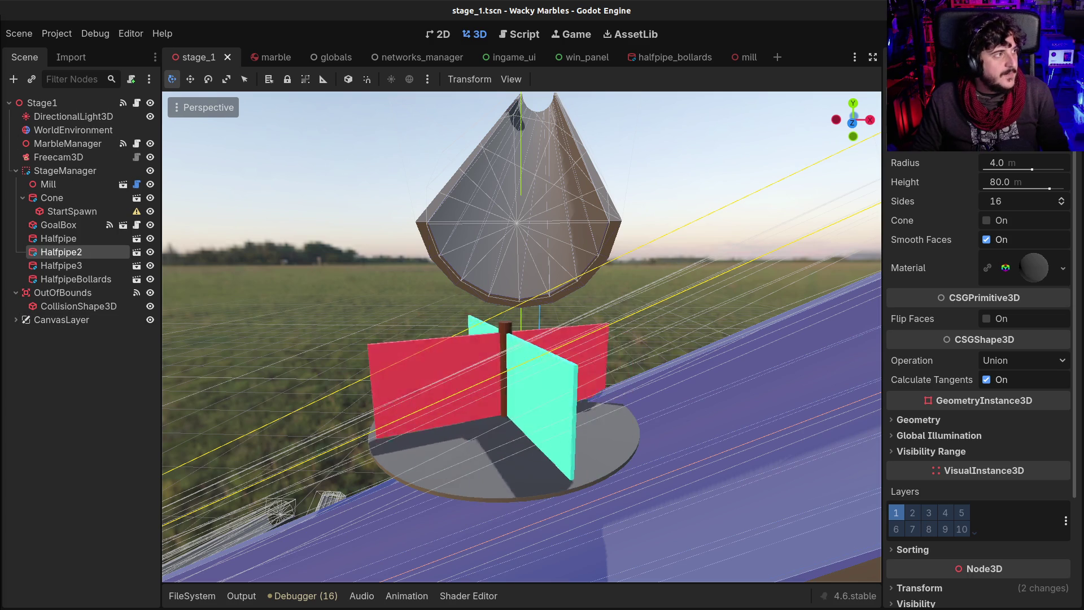
{"action": "key", "text": "alt+Tab"}
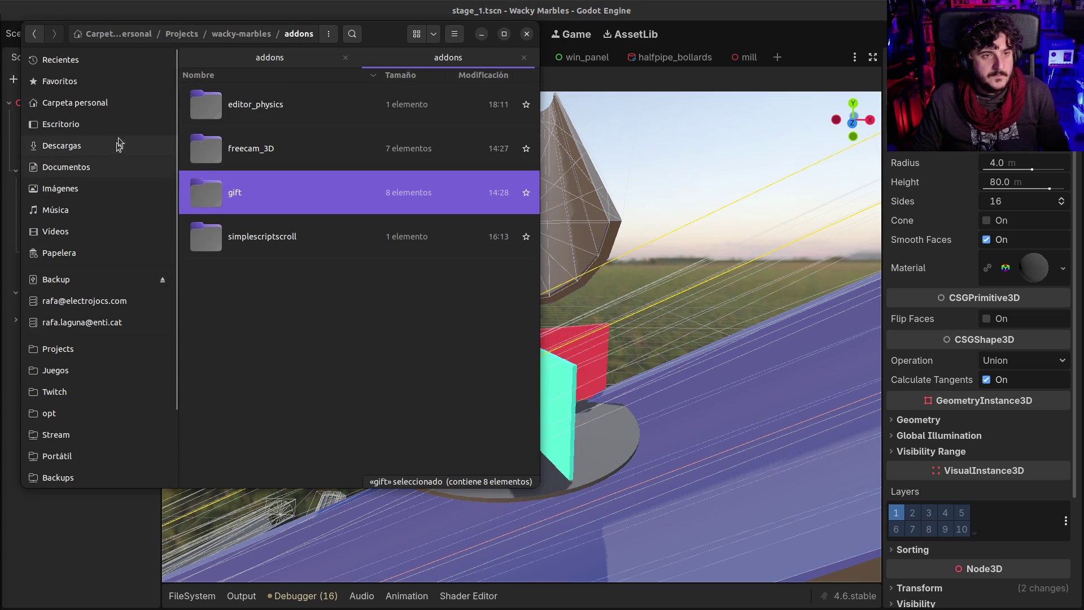
Browse the rafasmarbles_prototype-main assets/meshes folder to find miniRafa.obj and MiniRafa.tscn.
{"action": "left_click", "coordinate": [252, 39]}
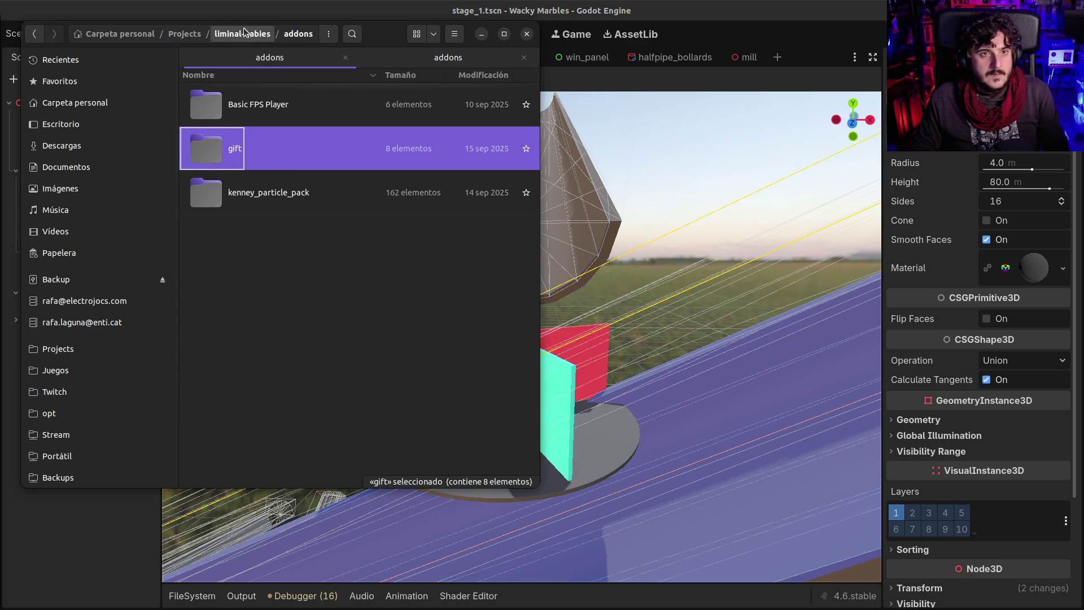
{"action": "left_click", "coordinate": [182, 34]}
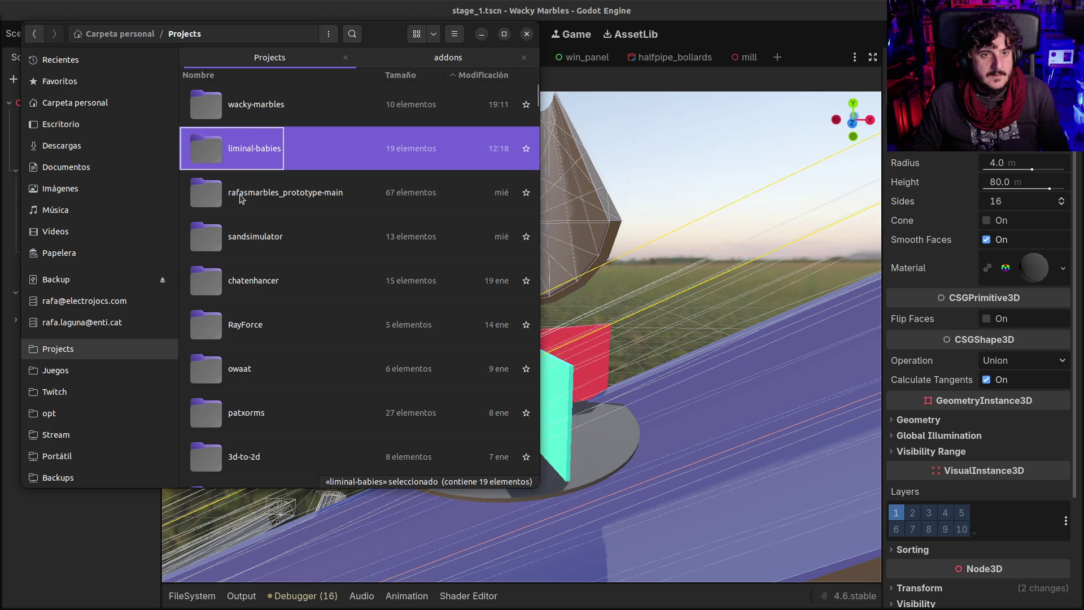
{"action": "double_click", "coordinate": [241, 197]}
{"action": "double_click", "coordinate": [219, 153]}
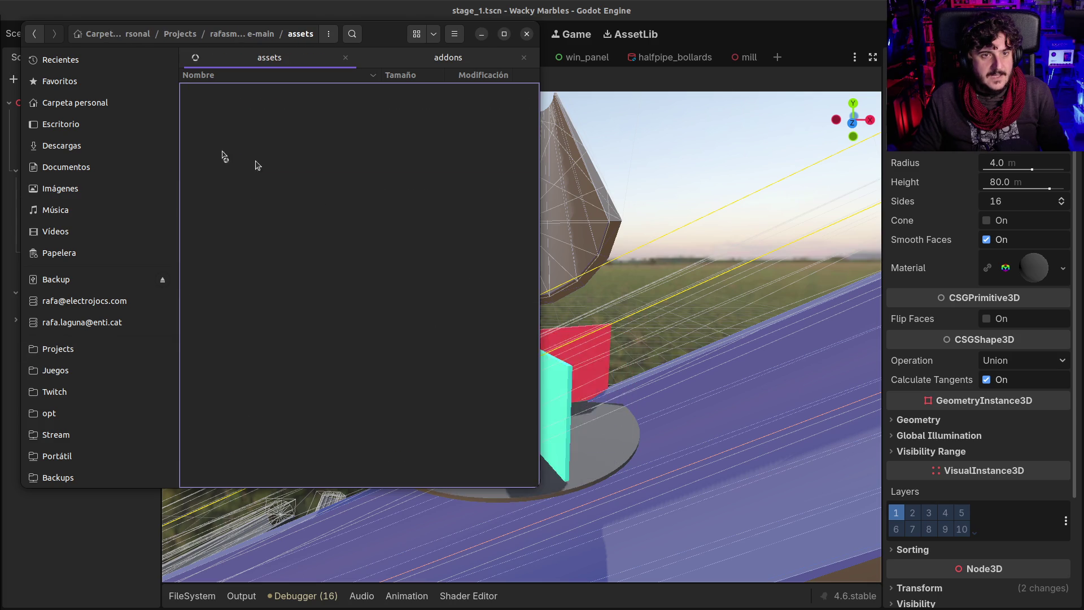
{"action": "double_click", "coordinate": [220, 158]}
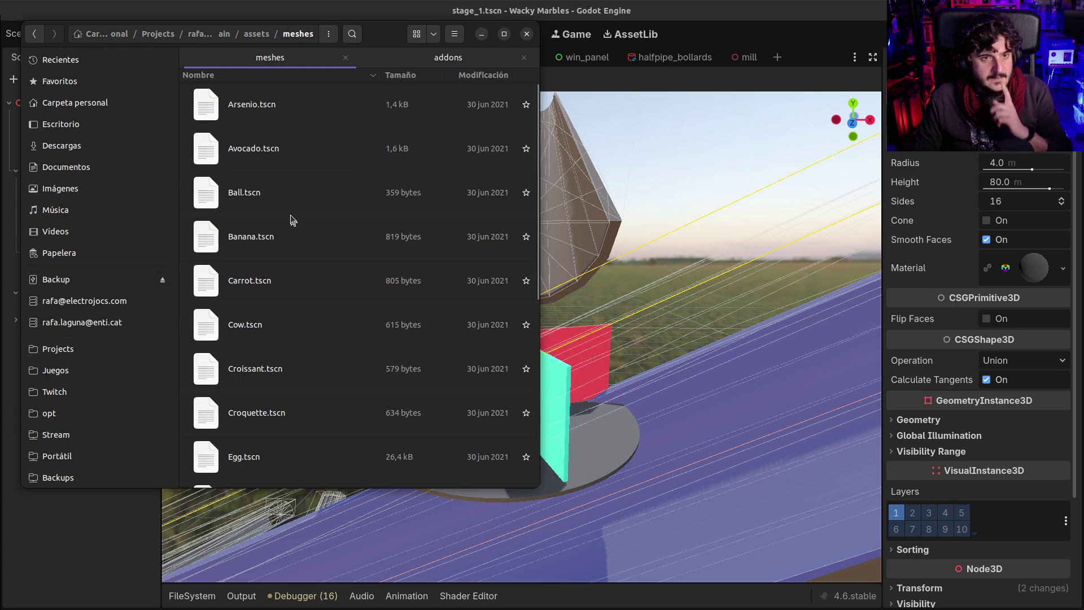
{"action": "left_click", "coordinate": [252, 194]}
{"action": "scroll", "coordinate": [234, 232], "scroll_direction": "down", "scroll_amount": 5}
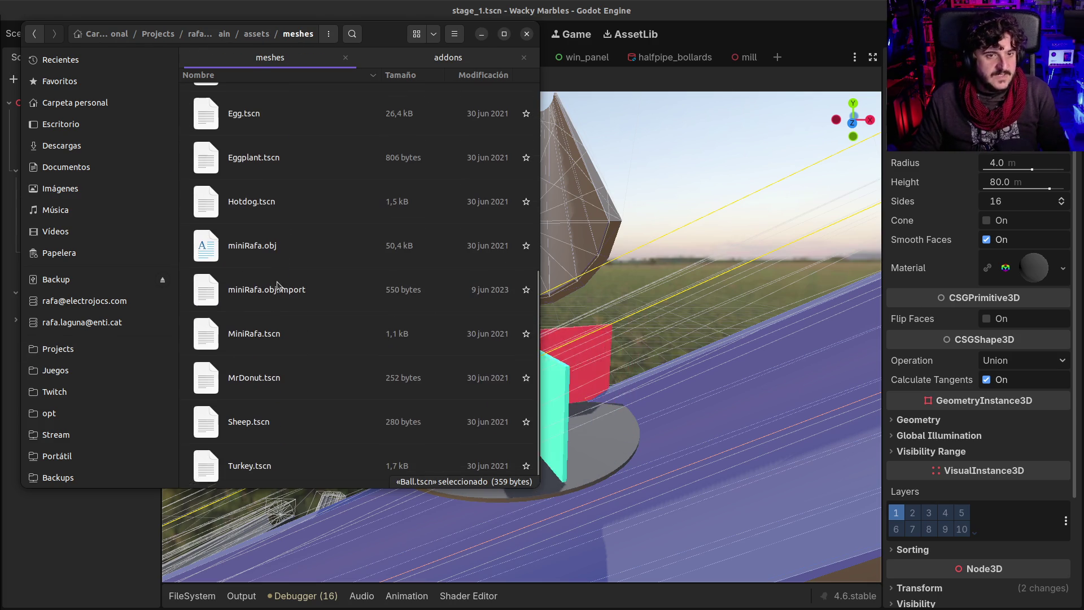
{"action": "left_click", "coordinate": [208, 245]}
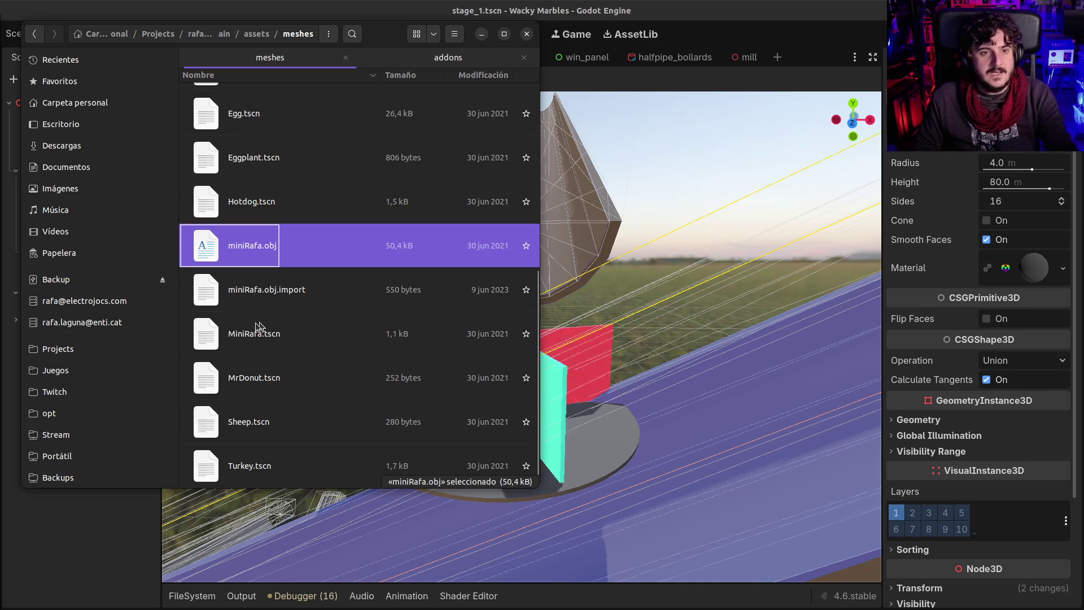
{"action": "left_click", "coordinate": [215, 336]}
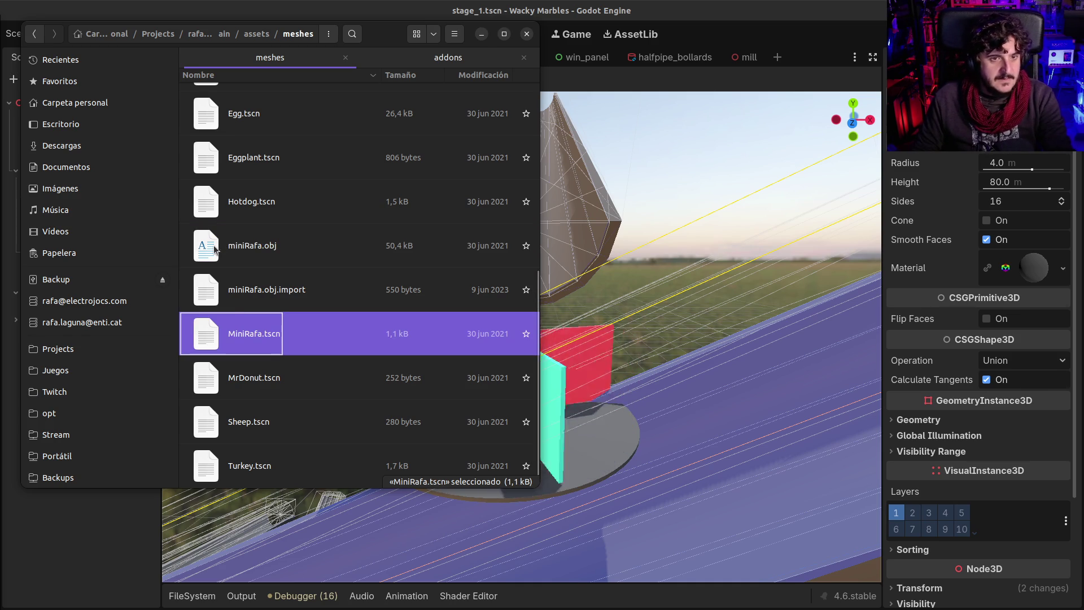
{"action": "left_click", "coordinate": [216, 250]}
{"action": "left_click", "coordinate": [205, 334]}
{"action": "left_click", "coordinate": [222, 251]}
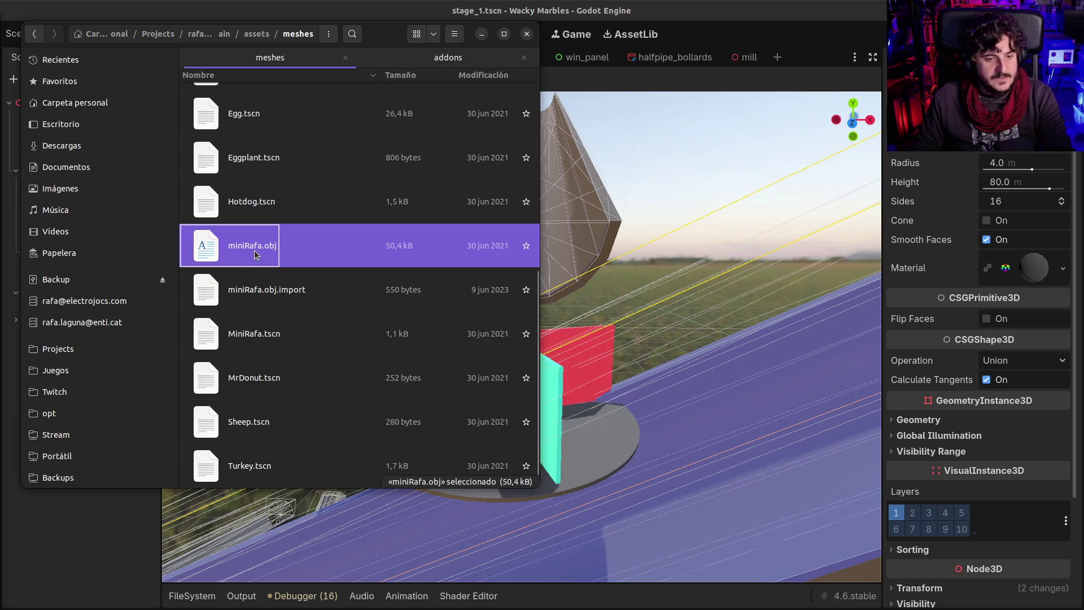
Create a new 'models' folder in wacky-marbles/assets, open it, and return to Godot.
{"action": "left_click", "coordinate": [414, 60]}
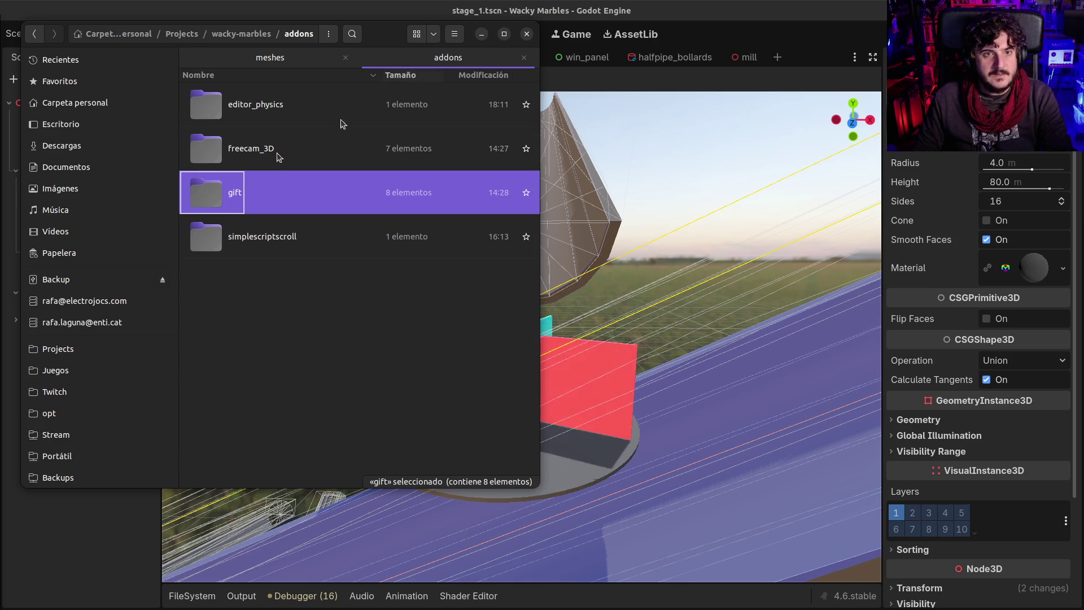
{"action": "left_click", "coordinate": [242, 34]}
{"action": "double_click", "coordinate": [249, 149]}
{"action": "right_click", "coordinate": [288, 251]}
{"action": "left_click", "coordinate": [325, 258]}
{"action": "type", "text": "MODELS"}
{"action": "key", "text": "BackSpace"}
{"action": "key", "text": "BackSpace"}
{"action": "key", "text": "BackSpace"}
{"action": "type", "text": "models"}
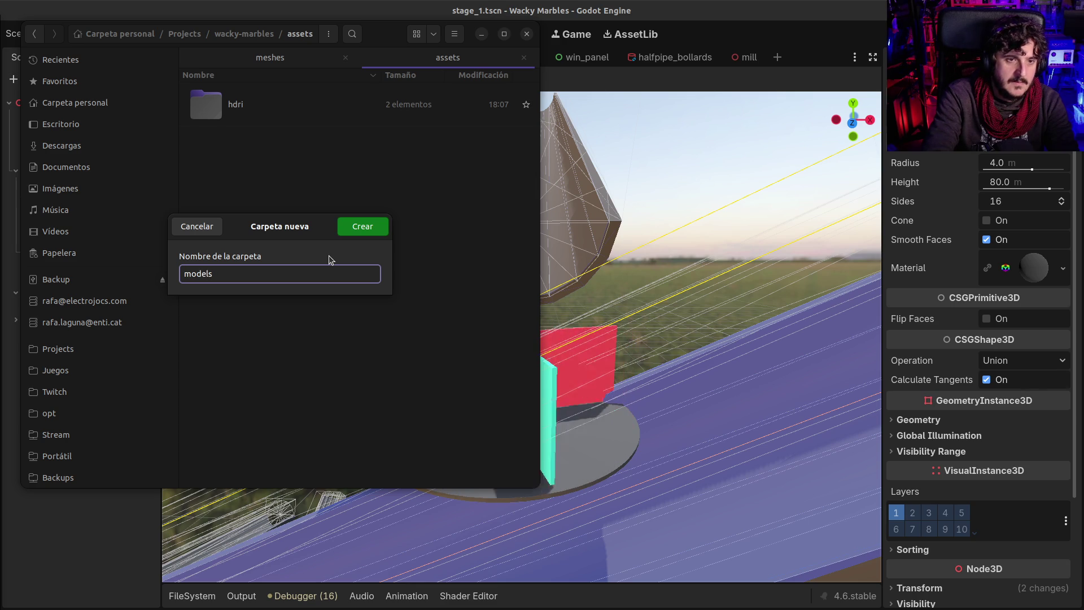
{"action": "key", "text": "Return"}
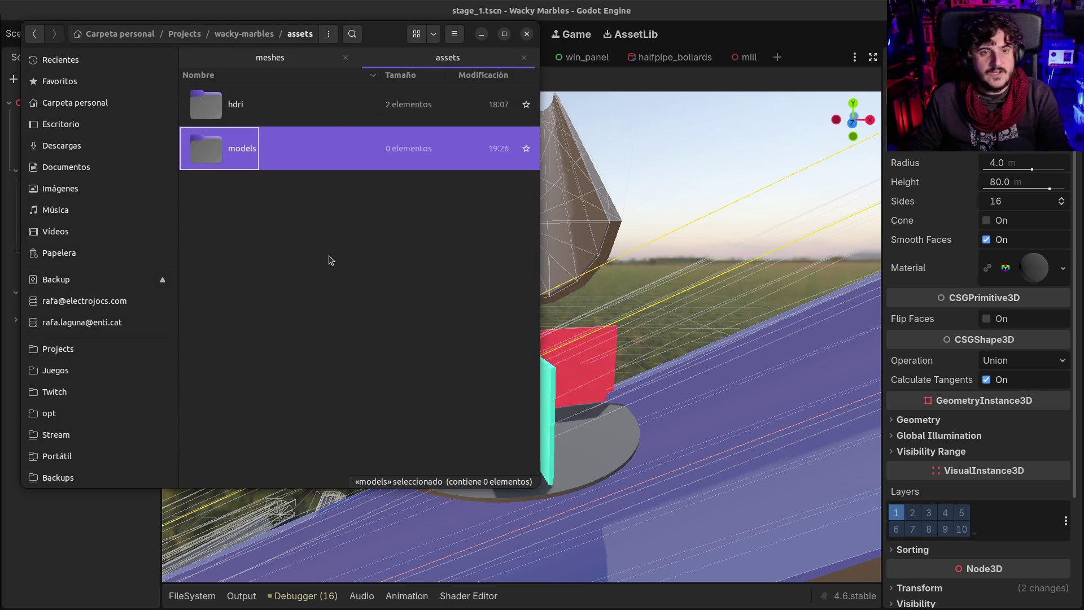
{"action": "double_click", "coordinate": [204, 147]}
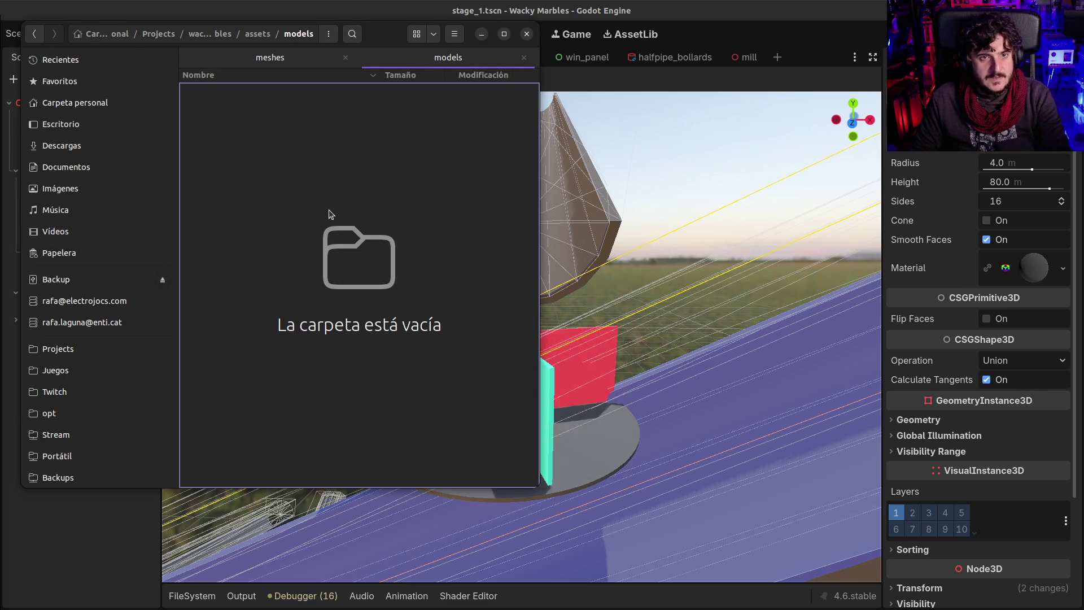
{"action": "left_click", "coordinate": [624, 83]}
{"action": "mouse_move", "coordinate": [623, 83]}
{"action": "left_mouse_down"}
{"action": "mouse_move", "coordinate": [259, 70]}
{"action": "mouse_move", "coordinate": [690, 61]}
{"action": "left_mouse_up"}
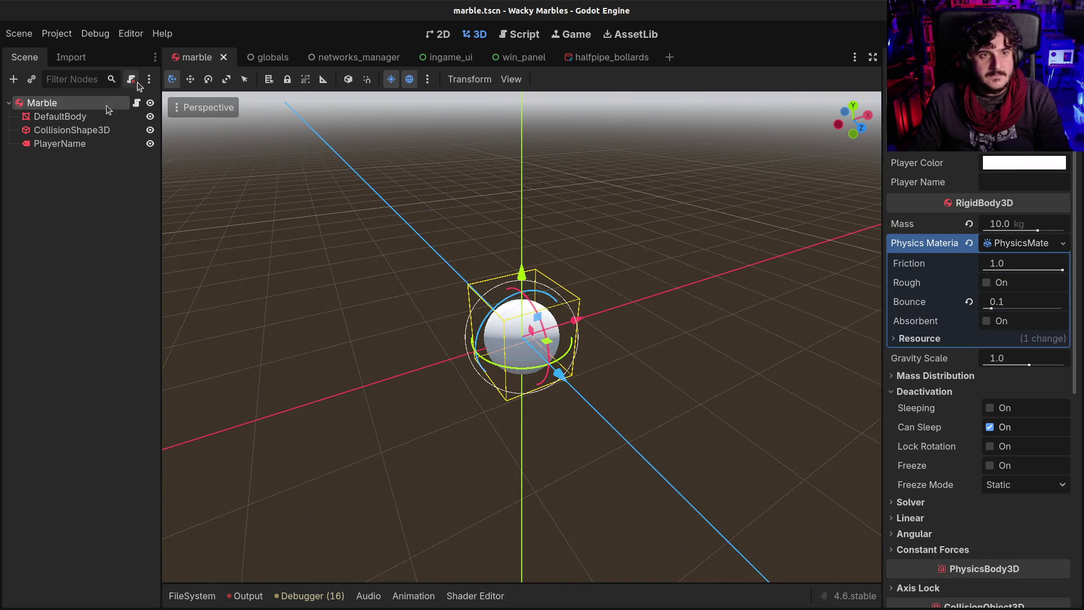
Browse the FileSystem dock to res://assets/models and inspect the imported miniRafa.obj mesh.
{"action": "left_click", "coordinate": [200, 587]}
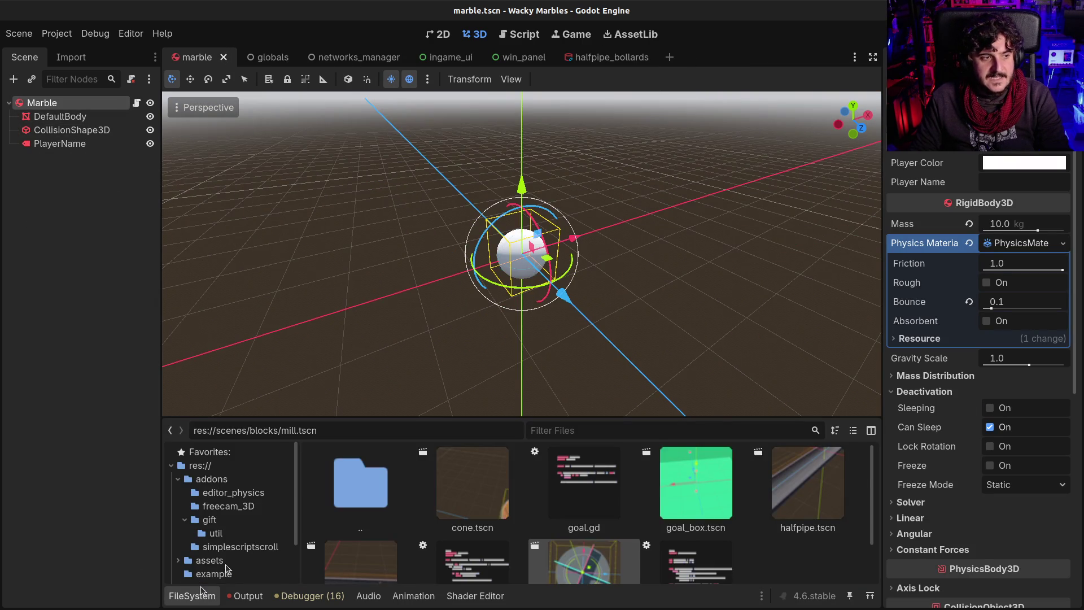
{"action": "scroll", "coordinate": [219, 496], "scroll_direction": "down", "scroll_amount": 2}
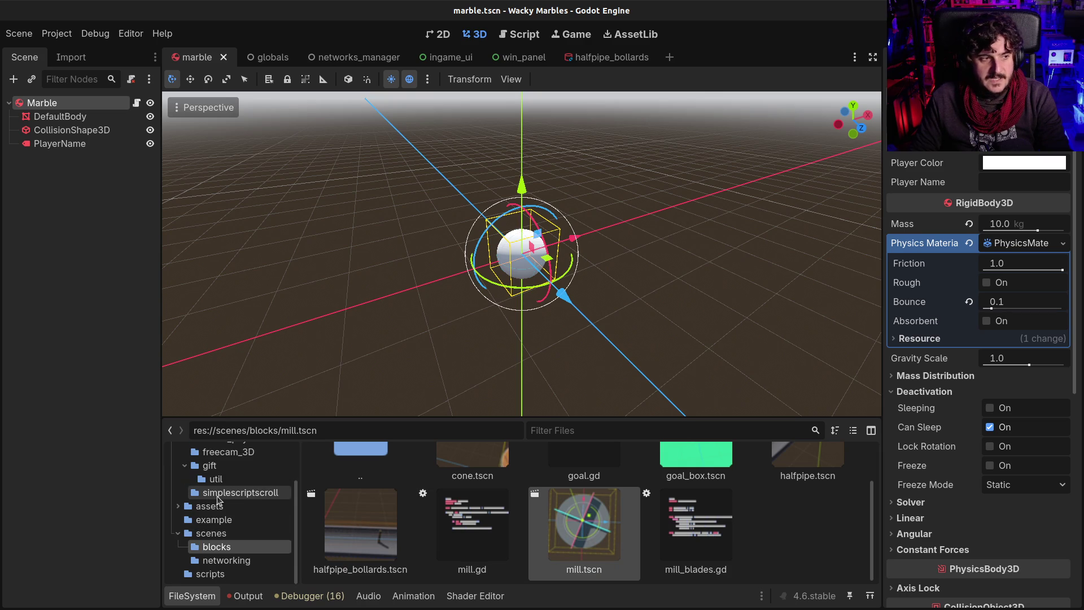
{"action": "left_click", "coordinate": [209, 561]}
{"action": "left_click", "coordinate": [212, 547]}
{"action": "left_click", "coordinate": [209, 519]}
{"action": "left_click", "coordinate": [210, 508]}
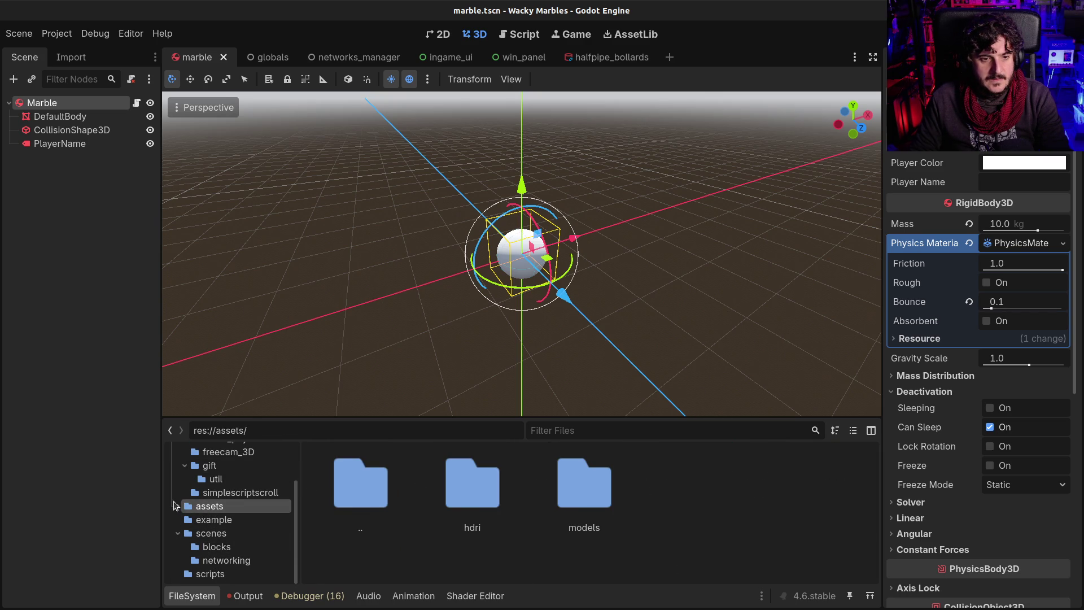
{"action": "double_click", "coordinate": [584, 484]}
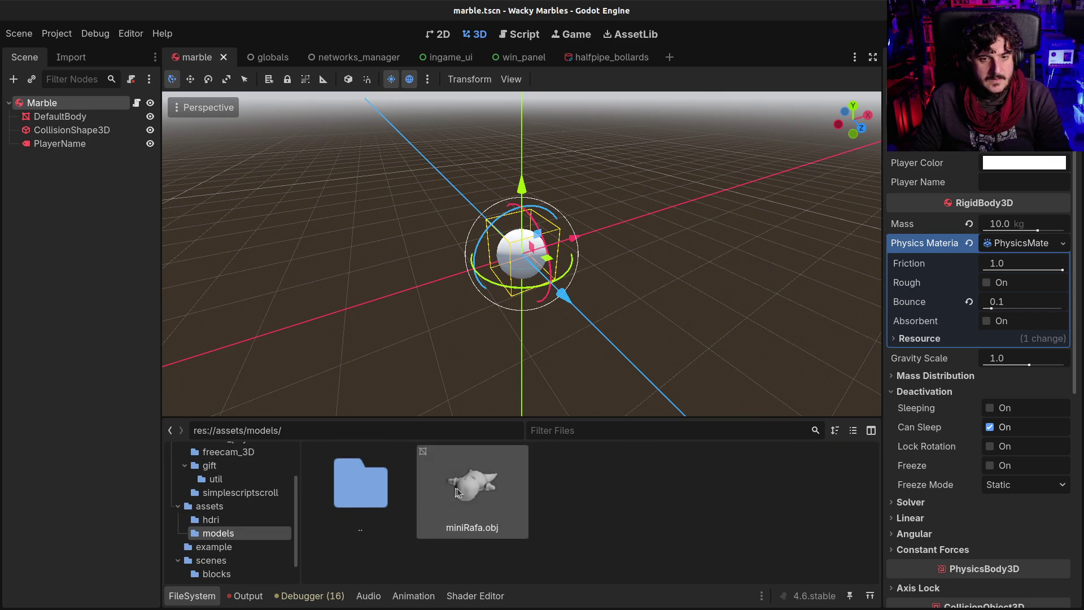
{"action": "left_click", "coordinate": [506, 490]}
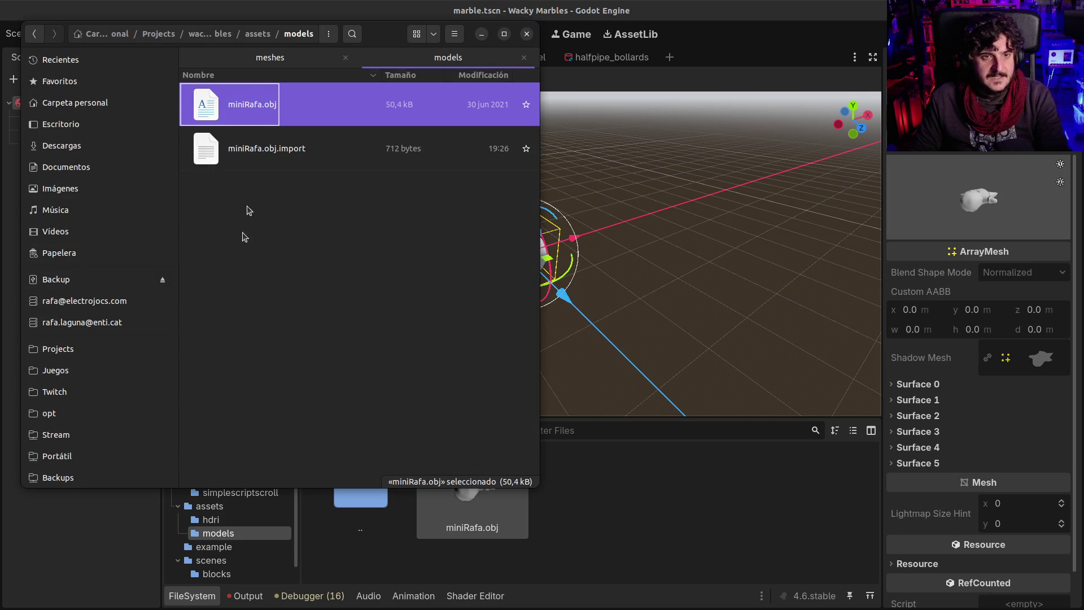
Copy MiniRafa.tscn and MrDonut.tscn from the old meshes folder into the new models folder.
{"action": "left_click", "coordinate": [253, 56]}
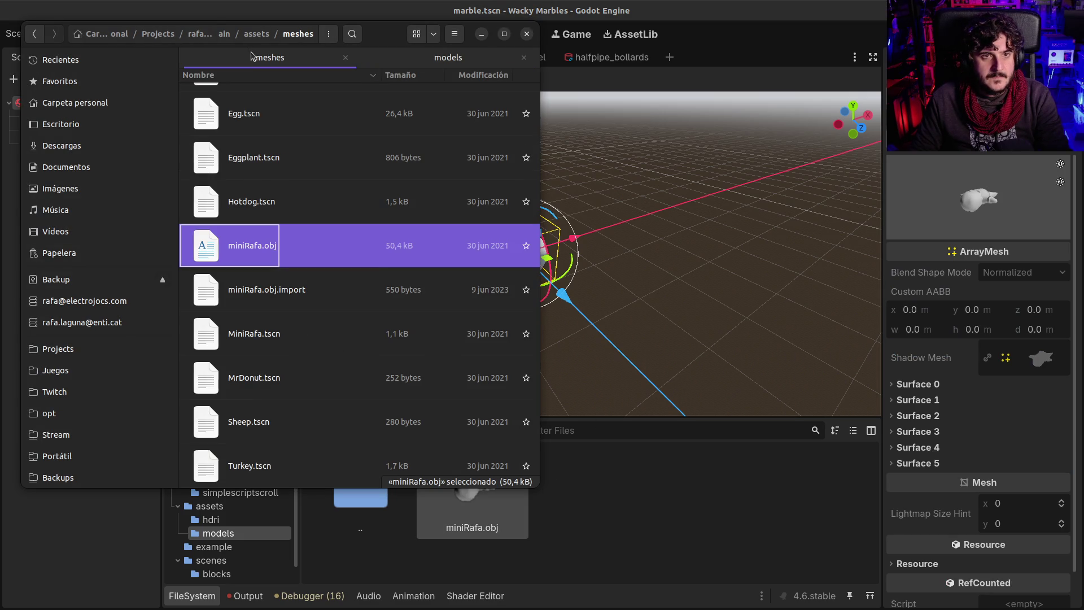
{"action": "left_click", "coordinate": [266, 285]}
{"action": "left_click", "coordinate": [303, 348]}
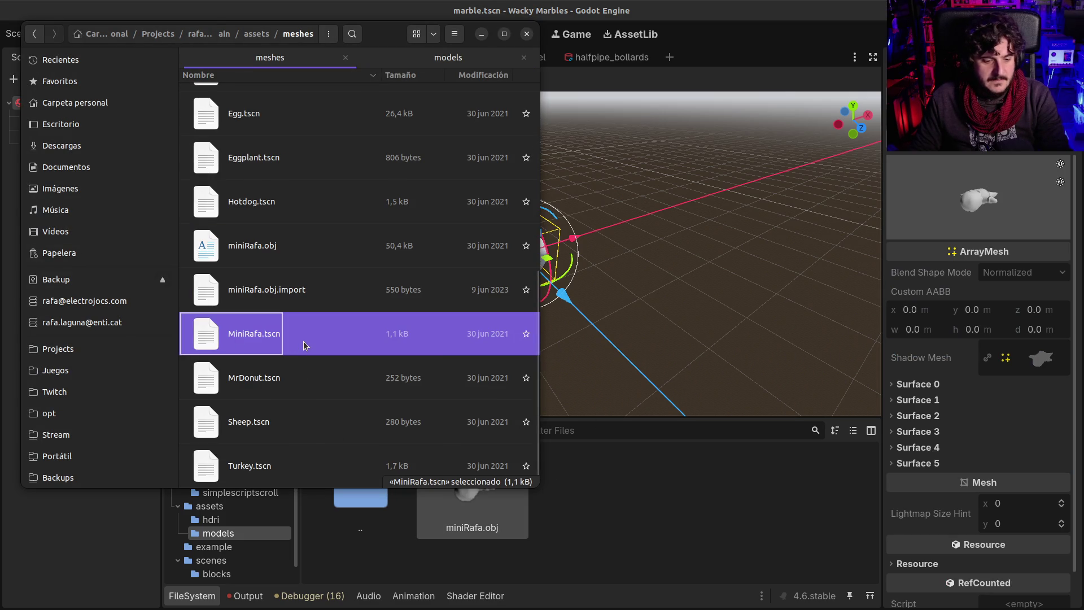
{"action": "left_click", "coordinate": [251, 380], "text": "ctrl"}
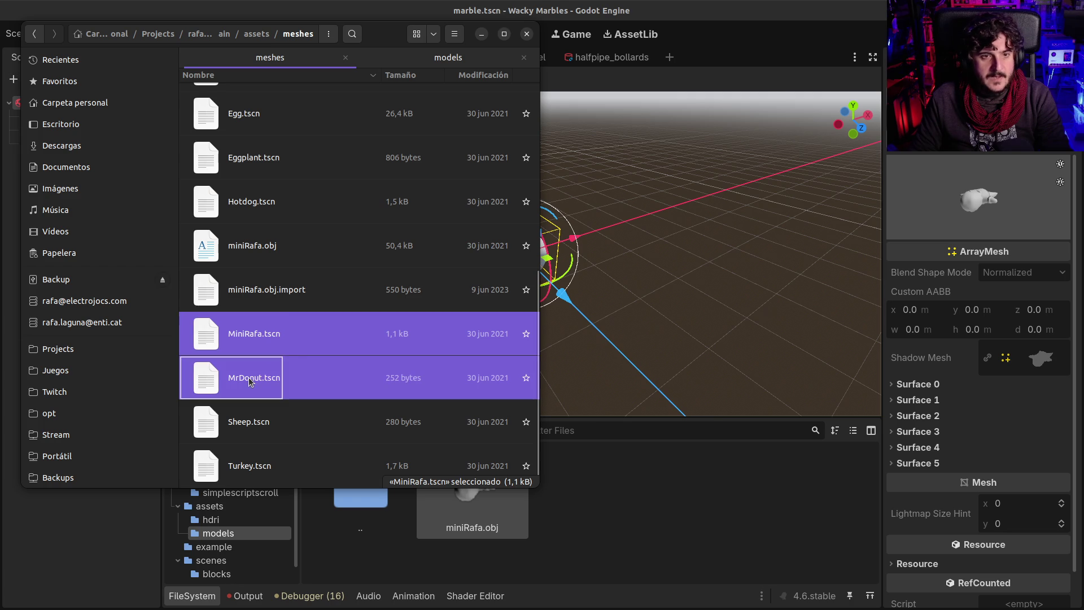
{"action": "scroll", "coordinate": [301, 354], "scroll_direction": "up", "scroll_amount": 5}
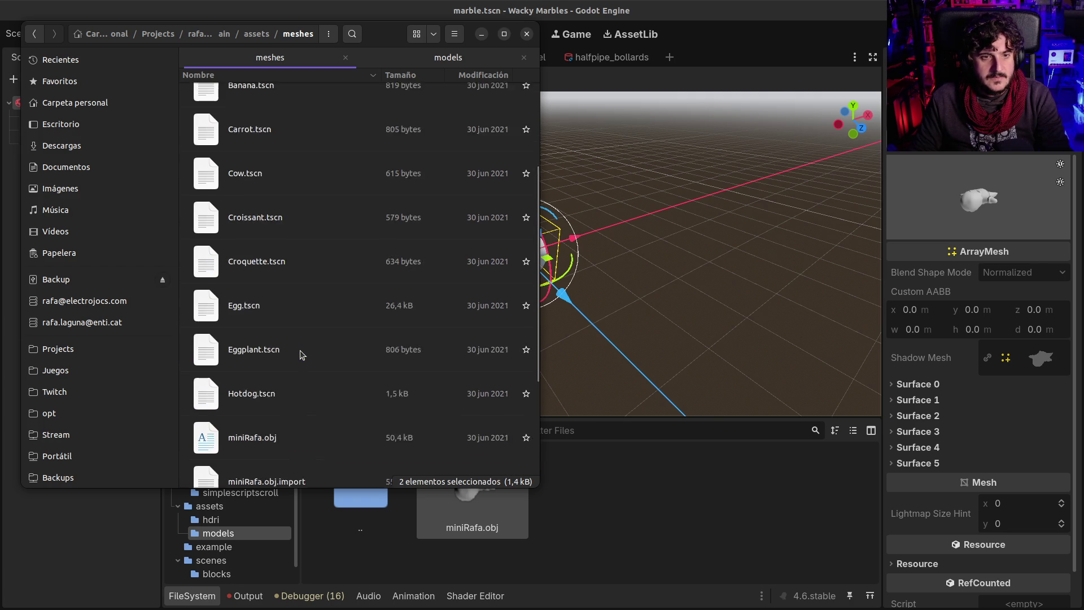
{"action": "scroll", "coordinate": [300, 354], "scroll_direction": "down", "scroll_amount": 5}
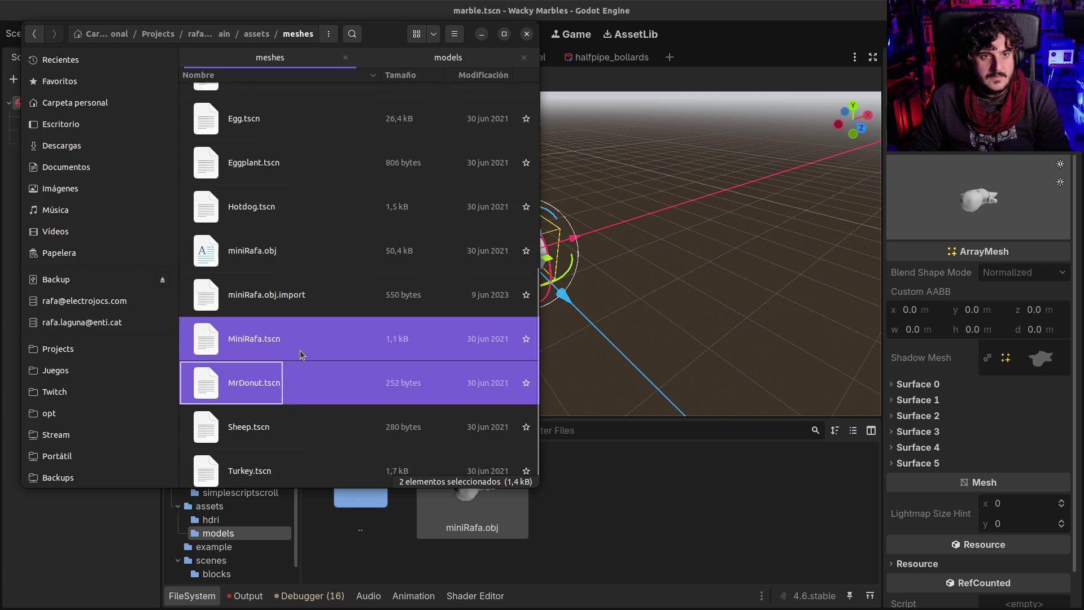
{"action": "left_click", "coordinate": [409, 58]}
{"action": "key", "text": "ctrl+v"}
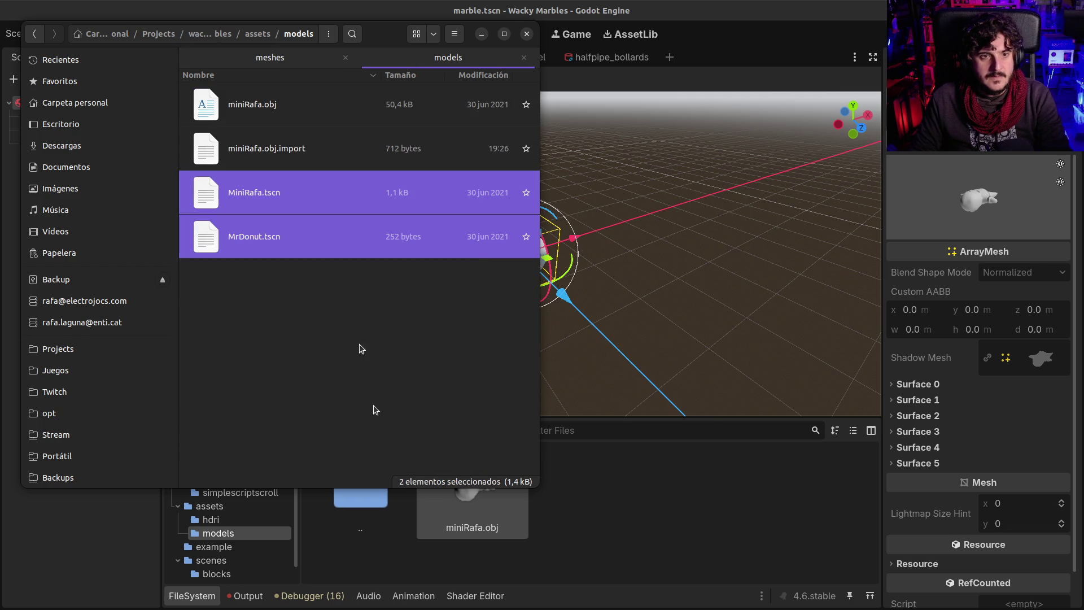
{"action": "key", "text": "alt+Tab"}
{"action": "left_click", "coordinate": [567, 496]}
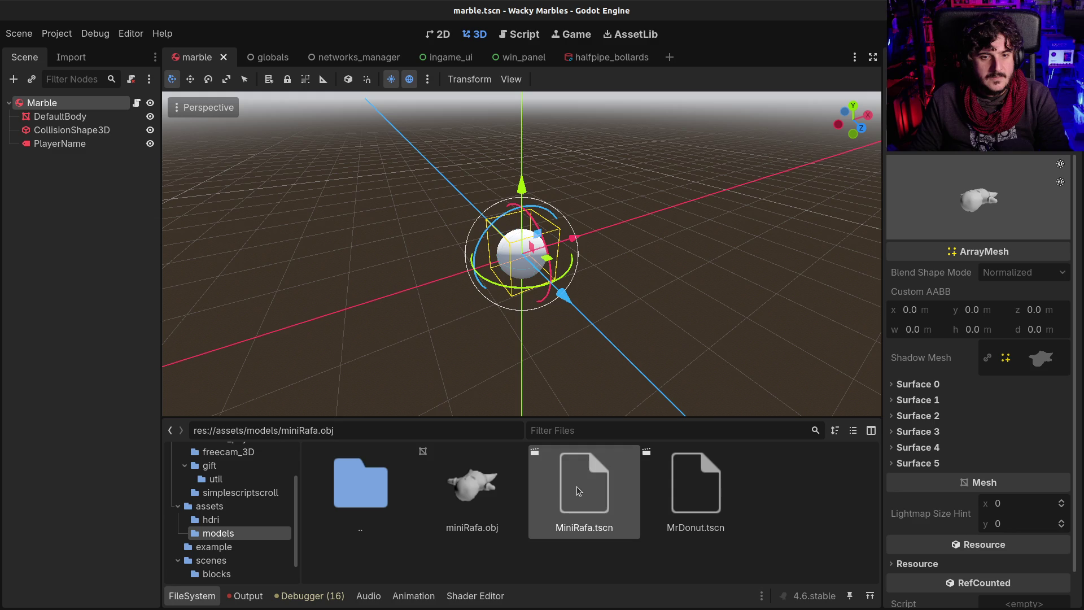
Fix MiniRafa.tscn's missing dependency by pointing it to res://assets/models/miniRafa.obj and open it.
{"action": "double_click", "coordinate": [579, 491]}
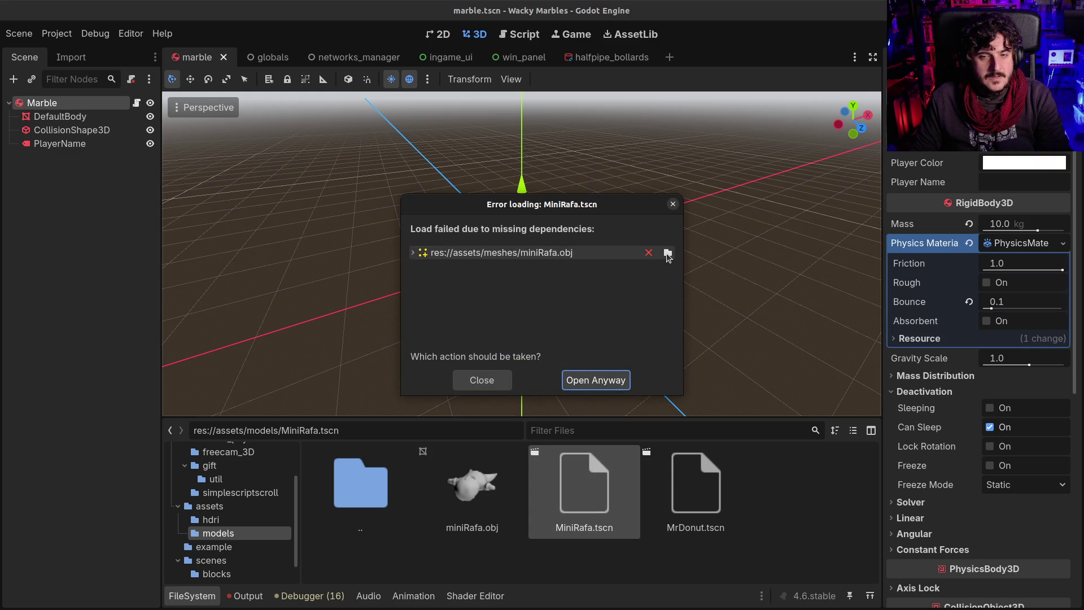
{"action": "left_click", "coordinate": [668, 255]}
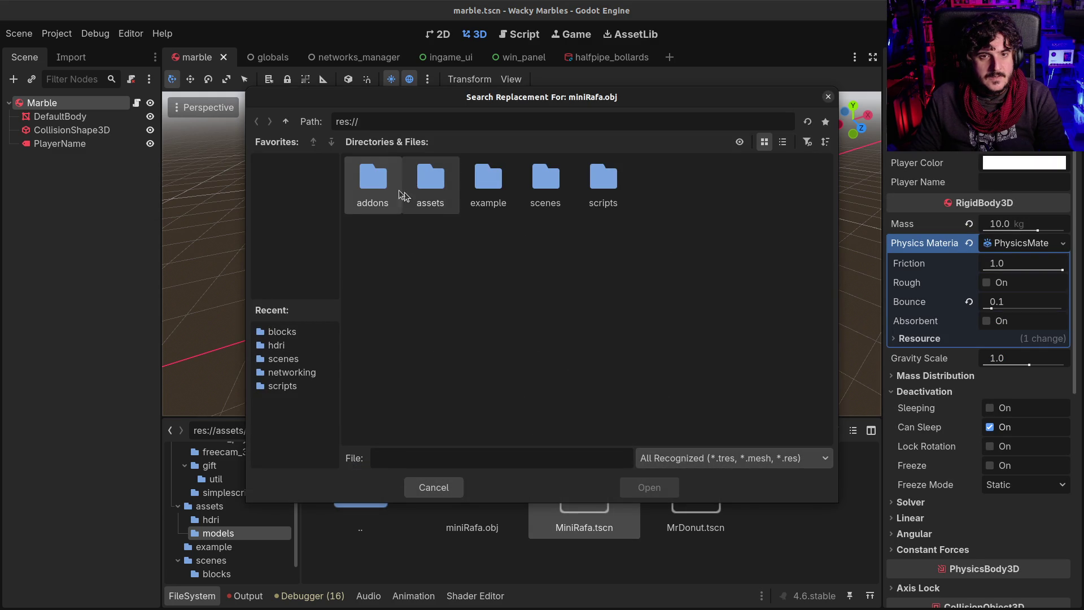
{"action": "double_click", "coordinate": [433, 188]}
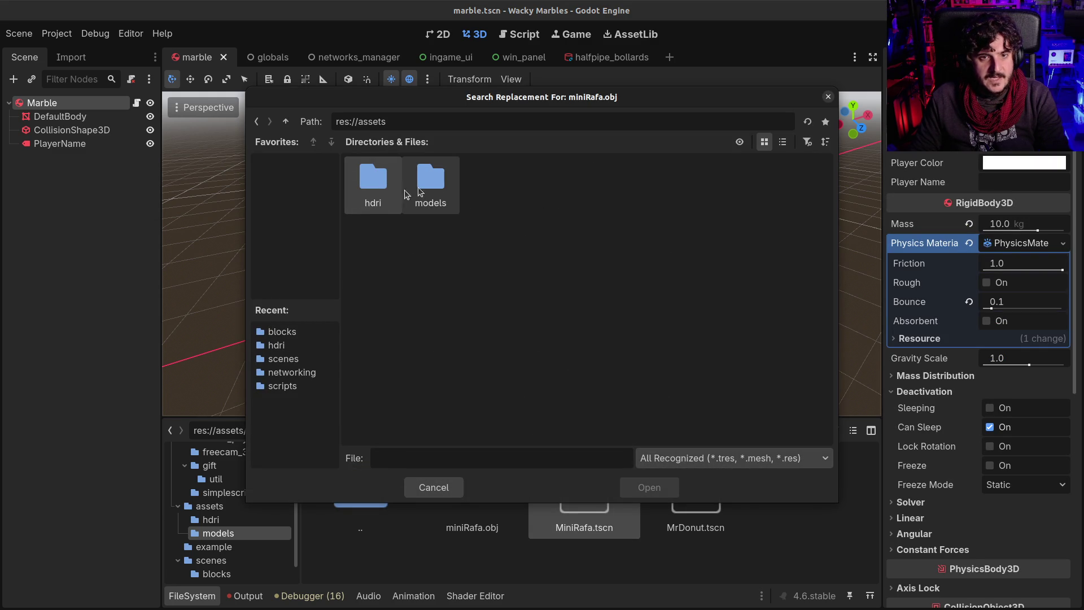
{"action": "double_click", "coordinate": [439, 188]}
{"action": "left_click", "coordinate": [734, 460]}
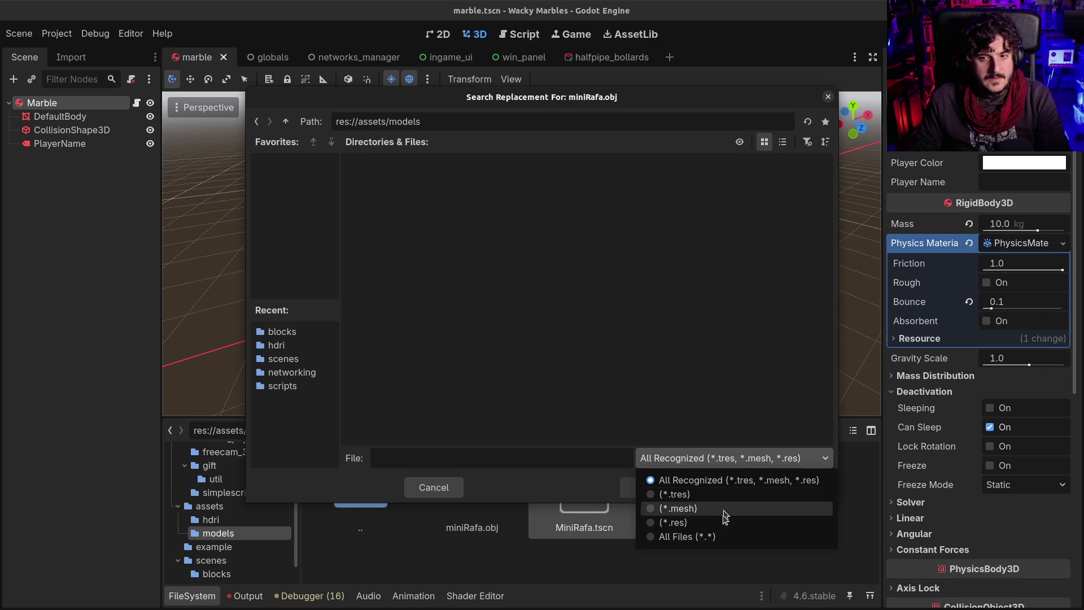
{"action": "left_click", "coordinate": [716, 537]}
{"action": "double_click", "coordinate": [378, 186]}
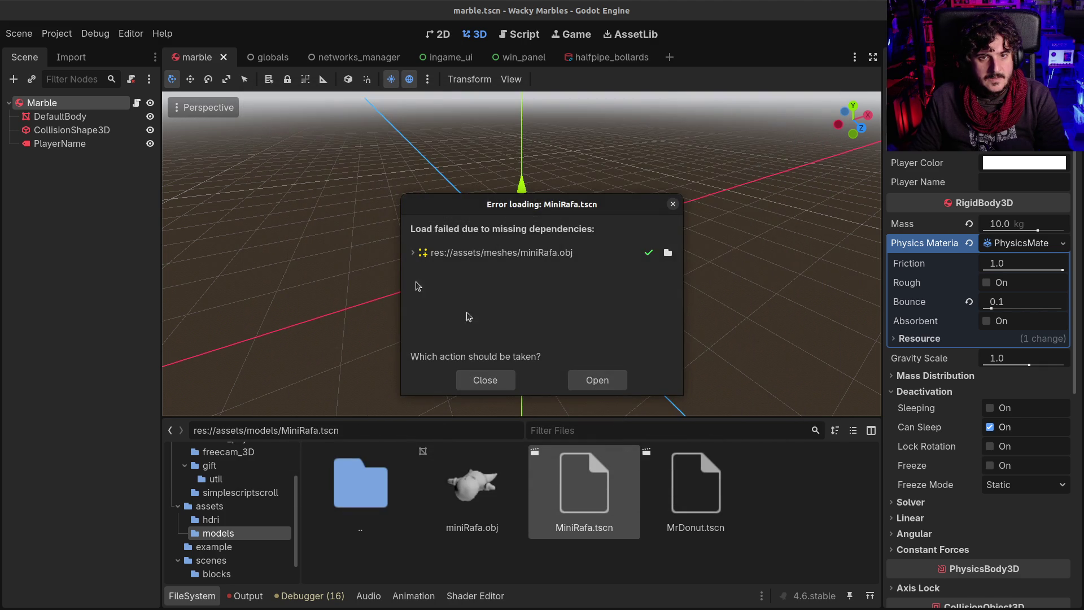
{"action": "left_click", "coordinate": [591, 388]}
Inspect the miniRafa mesh node, then reveal the models folder in the system file manager.
{"action": "left_click_drag", "start_coordinate": [362, 275], "coordinate": [428, 215]}
{"action": "left_click", "coordinate": [510, 252]}
{"action": "scroll", "coordinate": [514, 251], "scroll_direction": "up", "scroll_amount": 6}
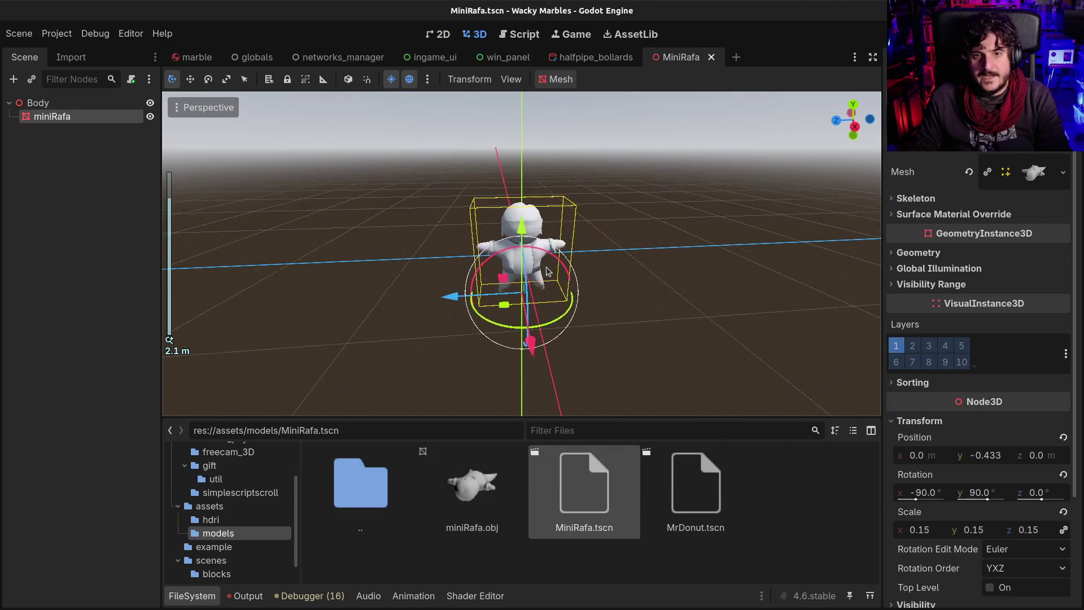
{"action": "left_click_drag", "start_coordinate": [476, 250], "coordinate": [594, 244]}
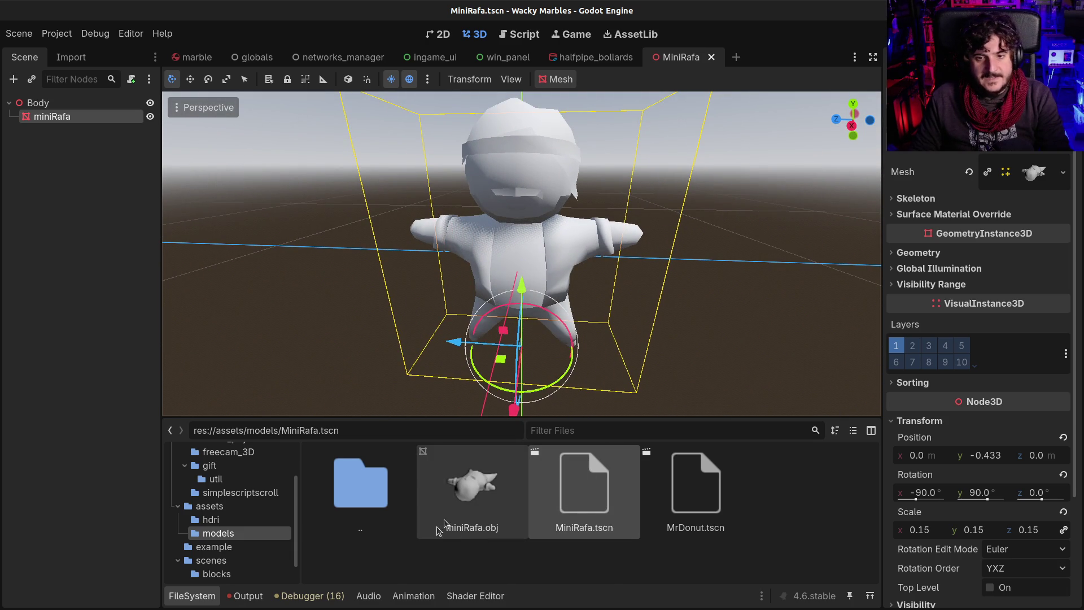
{"action": "left_click", "coordinate": [447, 486]}
{"action": "left_click", "coordinate": [579, 492]}
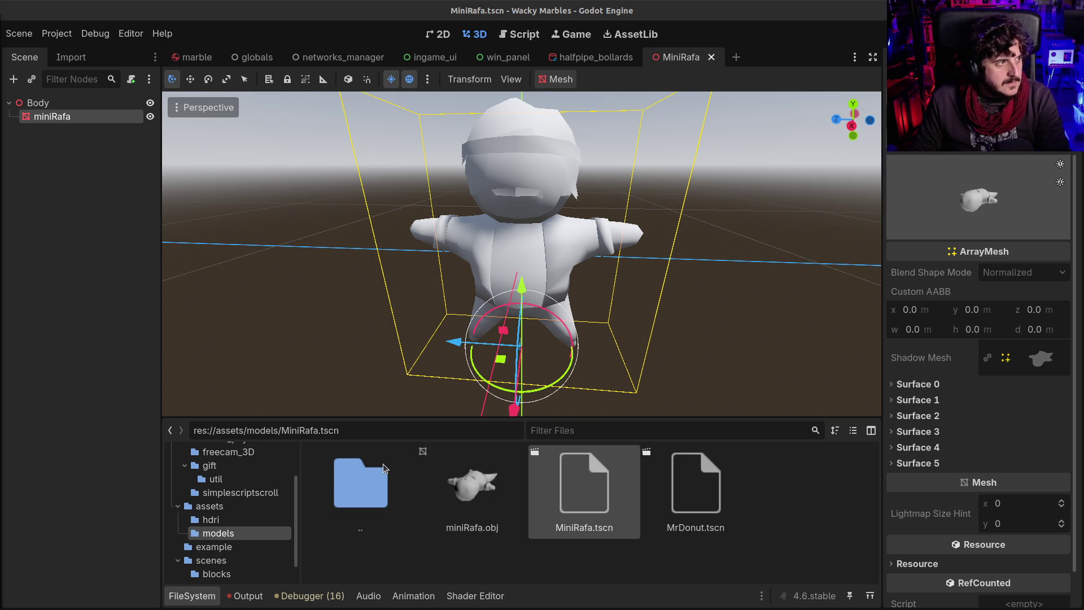
{"action": "key", "text": "ctrl+alt+r"}
{"action": "left_click", "coordinate": [270, 57]}
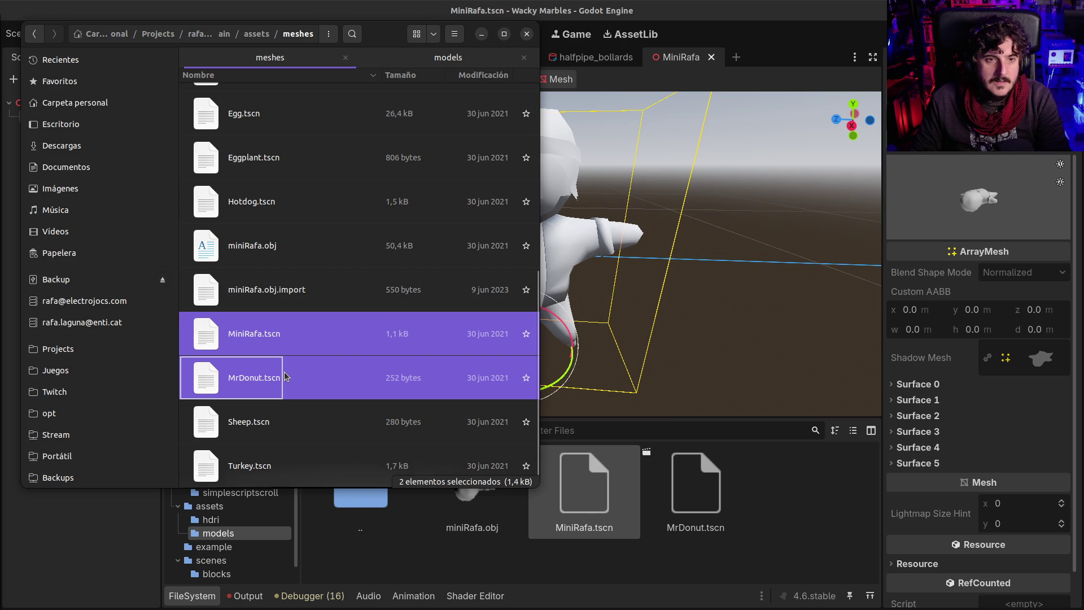
Review the MiniRafa files (miniRafa.obj, .import, MiniRafa.tscn) in the old meshes folder.
{"action": "left_click", "coordinate": [253, 261]}
{"action": "left_click", "coordinate": [243, 301]}
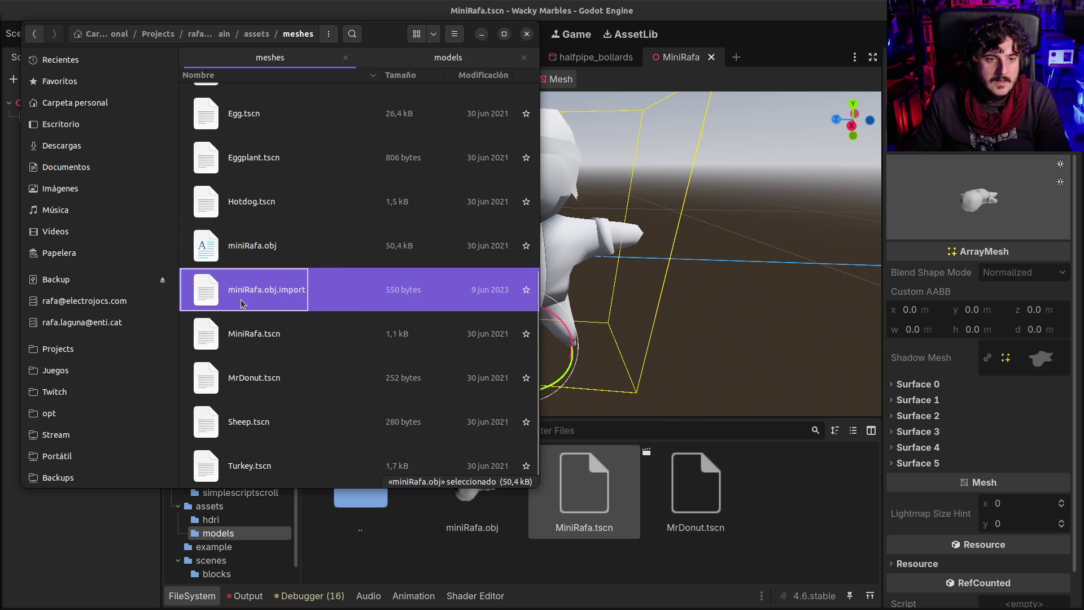
{"action": "left_click", "coordinate": [237, 351]}
{"action": "scroll", "coordinate": [273, 457], "scroll_direction": "up", "scroll_amount": 5}
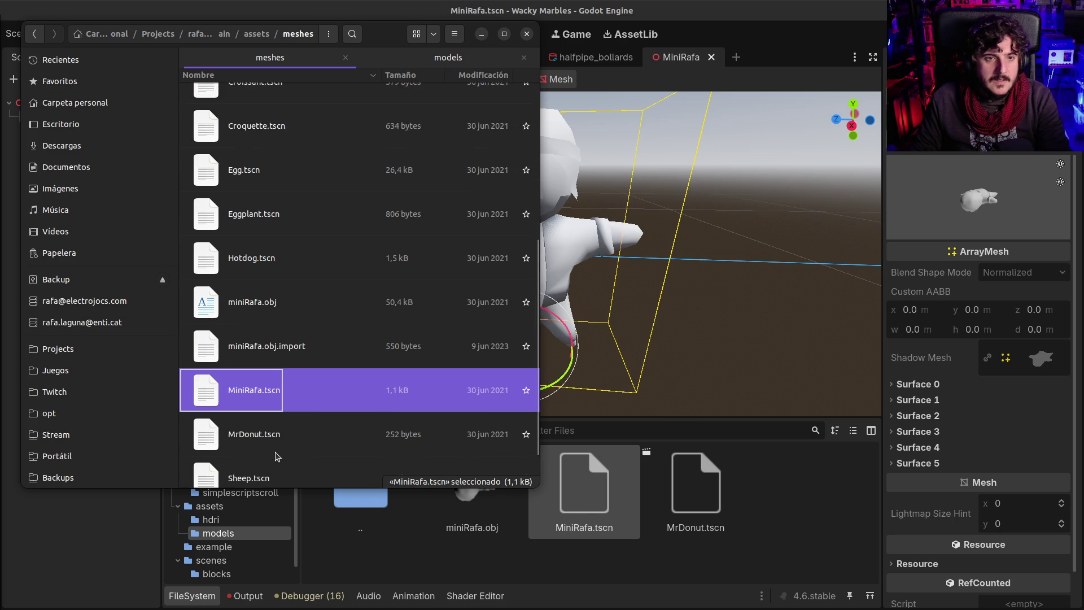
{"action": "scroll", "coordinate": [277, 458], "scroll_direction": "down", "scroll_amount": 3}
{"action": "scroll", "coordinate": [277, 457], "scroll_direction": "down", "scroll_amount": 3}
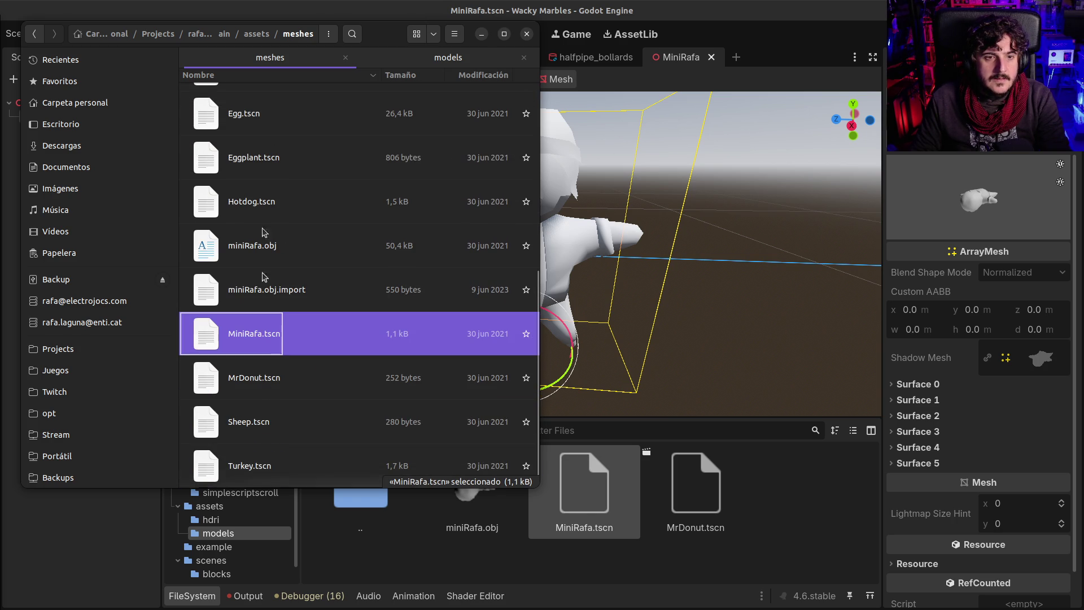
{"action": "left_click", "coordinate": [255, 36]}
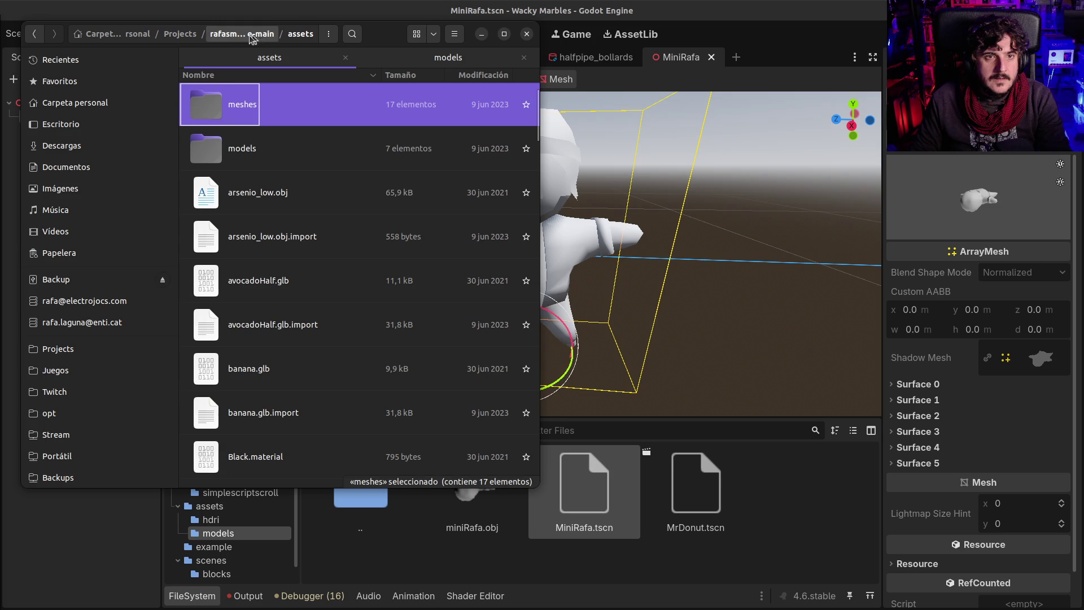
{"action": "double_click", "coordinate": [227, 107]}
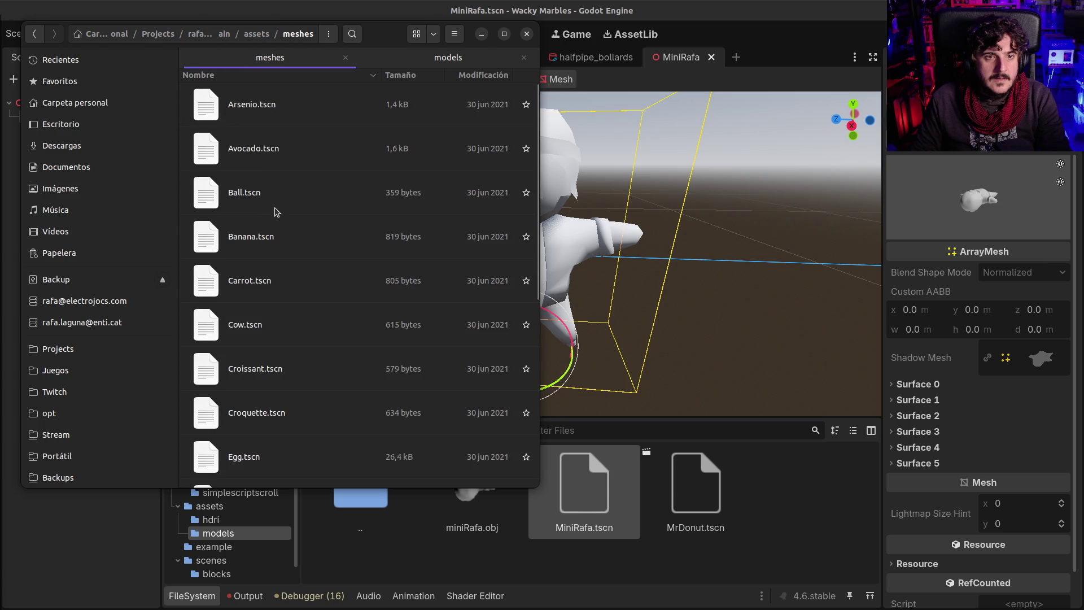
{"action": "scroll", "coordinate": [275, 226], "scroll_direction": "down", "scroll_amount": 5}
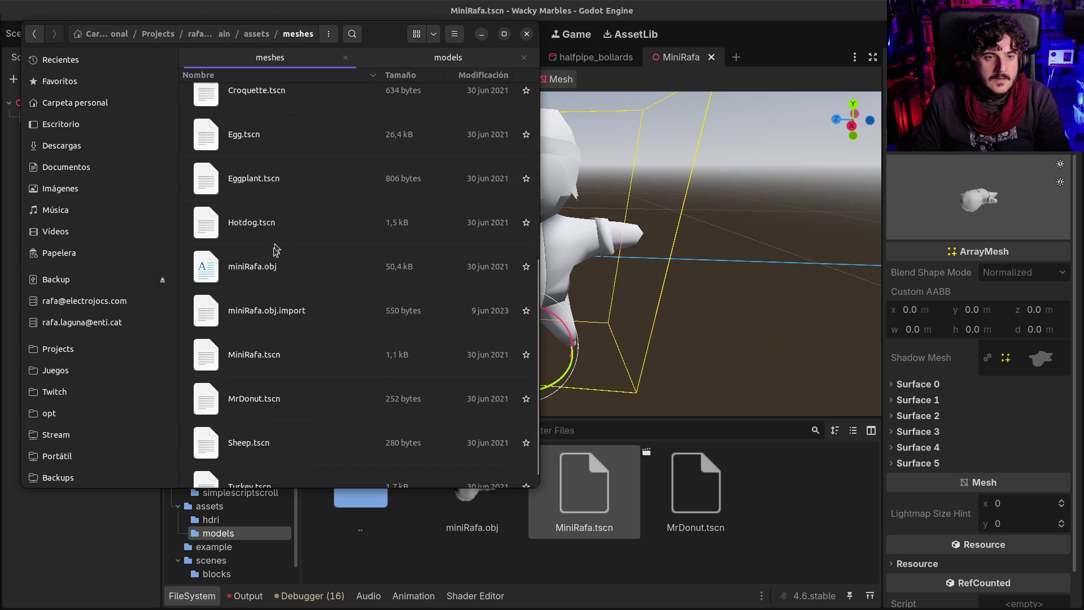
{"action": "scroll", "coordinate": [269, 263], "scroll_direction": "down", "scroll_amount": 1}
{"action": "left_click", "coordinate": [225, 255]}
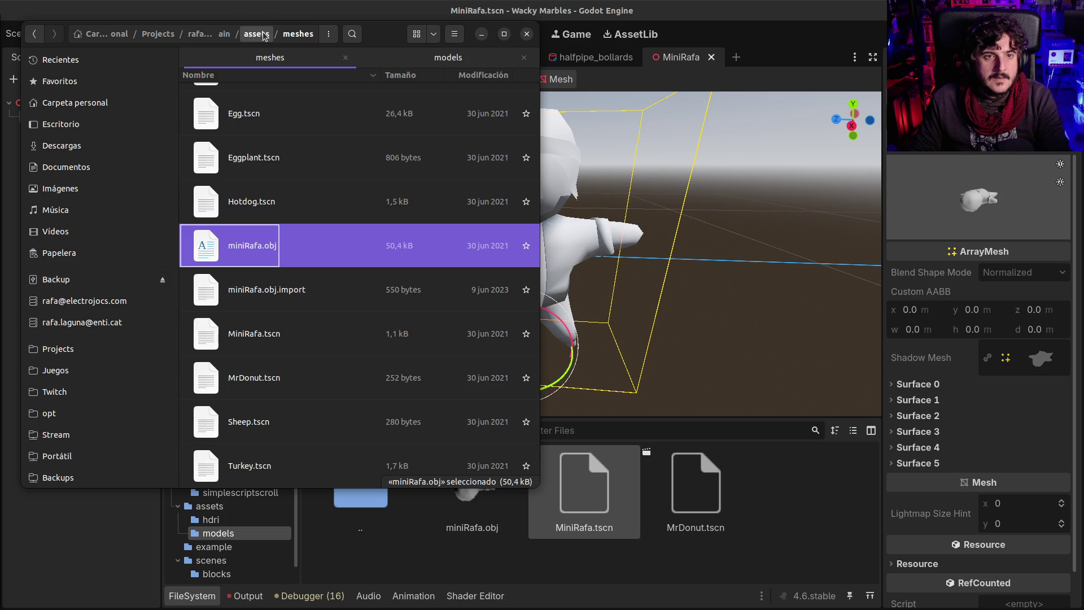
{"action": "scroll", "coordinate": [300, 294], "scroll_direction": "up", "scroll_amount": 8}
{"action": "left_click", "coordinate": [227, 104]}
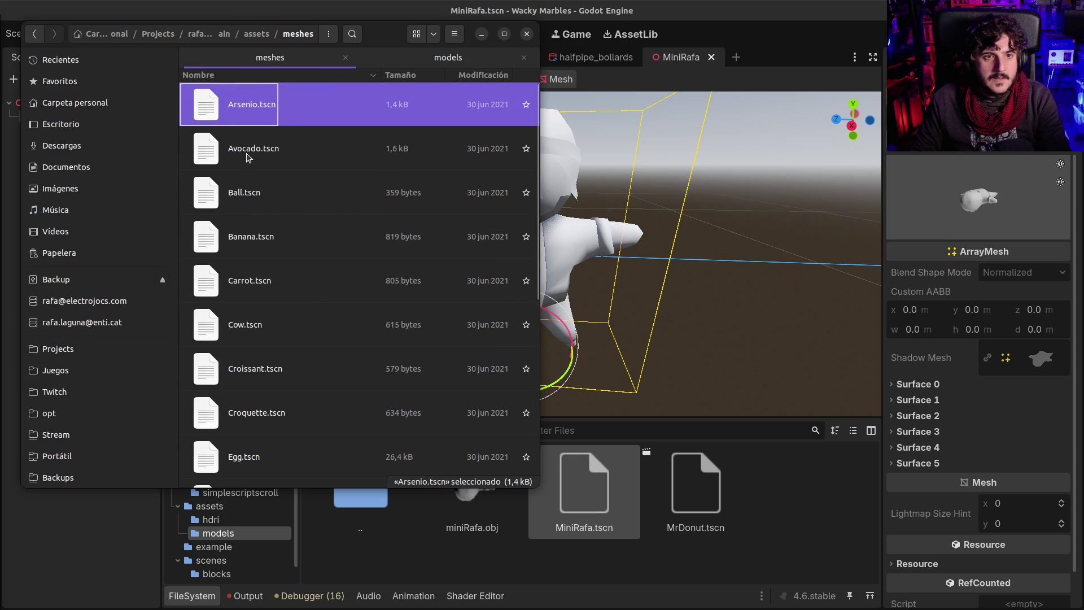
Check MiniRafa.tscn in the models folder and close the file manager.
{"action": "left_click", "coordinate": [257, 34]}
{"action": "double_click", "coordinate": [207, 190]}
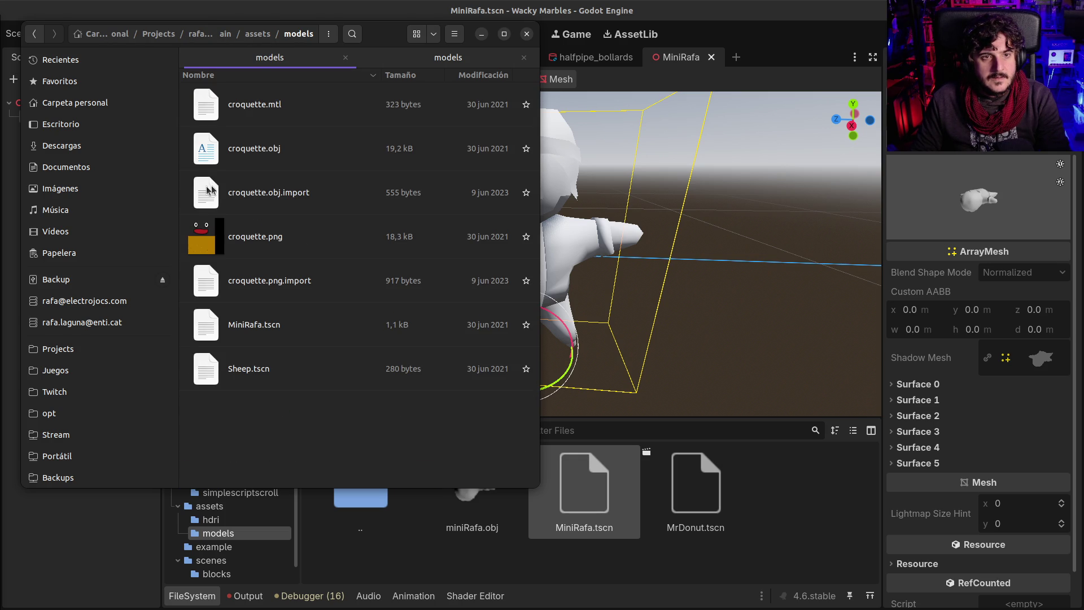
{"action": "left_click", "coordinate": [255, 251]}
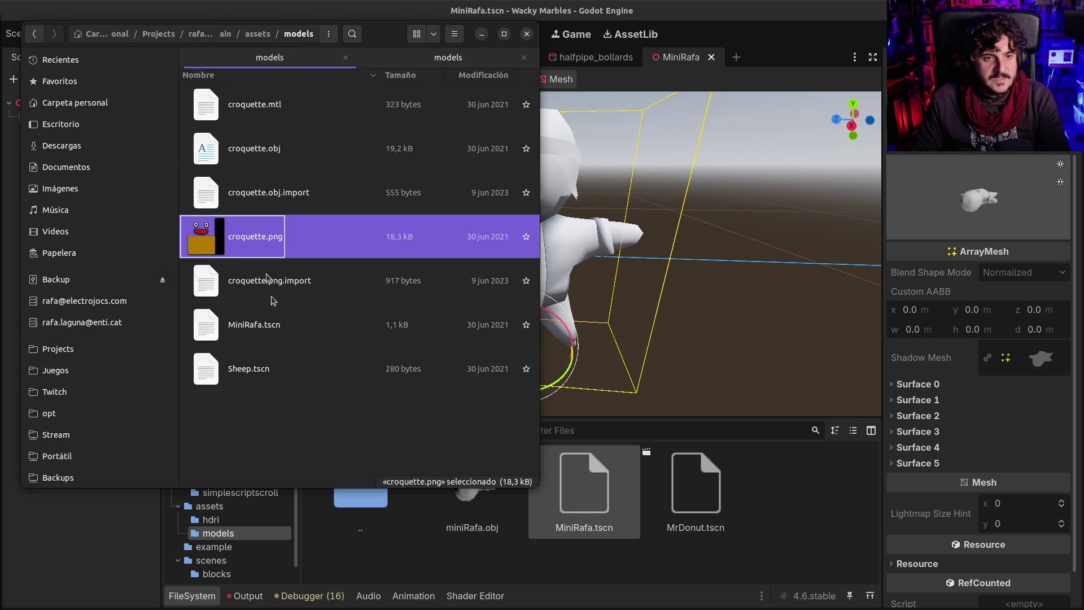
{"action": "left_click", "coordinate": [276, 329]}
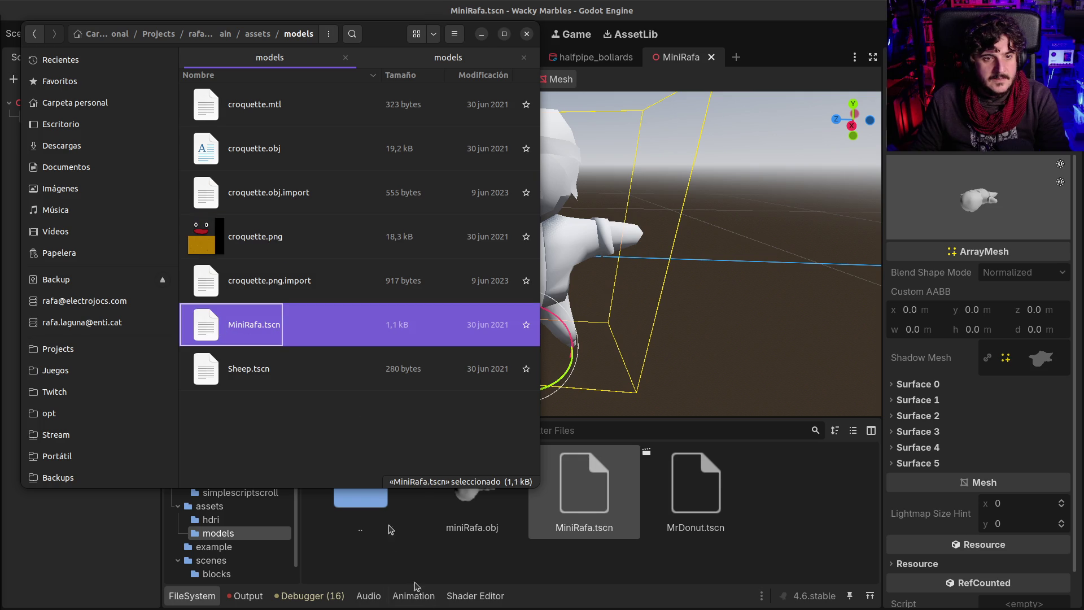
{"action": "left_click", "coordinate": [450, 572]}
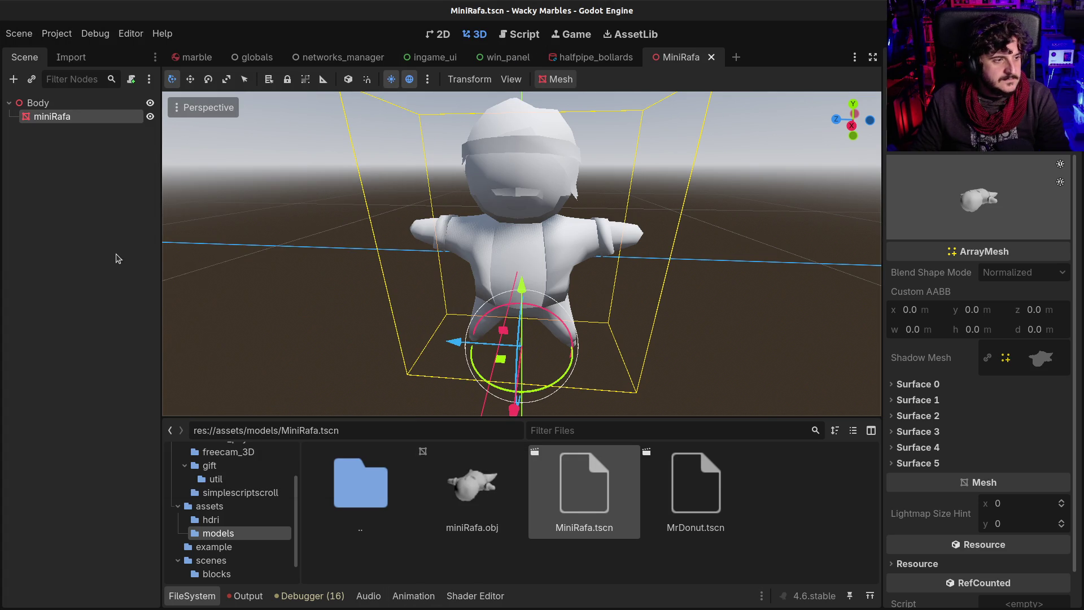
Delete MiniRafa.tscn from res://assets/models.
{"action": "scroll", "coordinate": [554, 282], "scroll_direction": "down", "scroll_amount": 8}
{"action": "scroll", "coordinate": [553, 282], "scroll_direction": "up", "scroll_amount": 5}
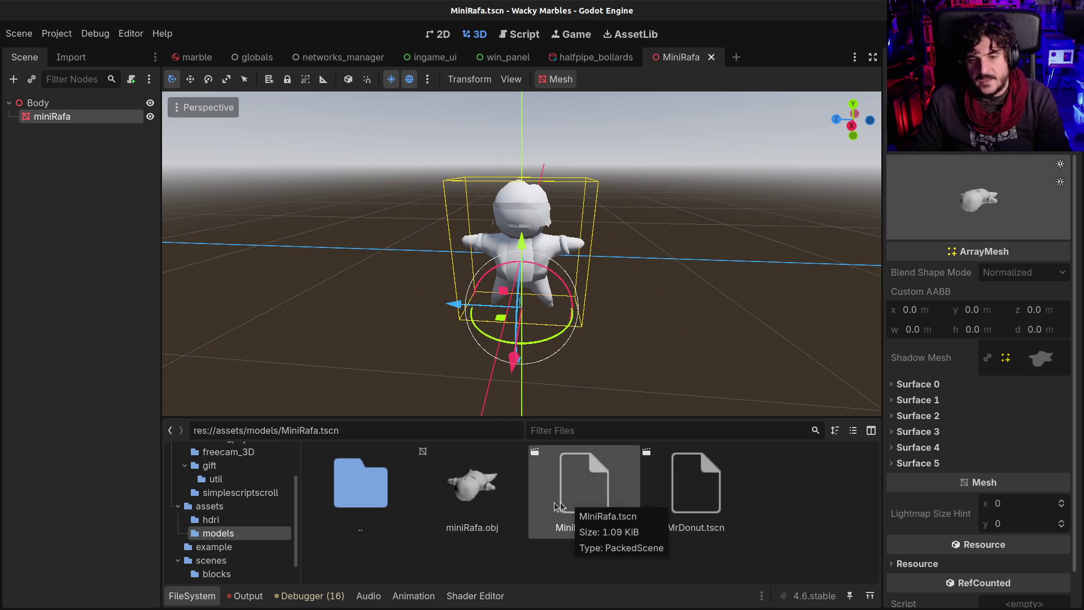
{"action": "left_click", "coordinate": [73, 138]}
{"action": "left_click", "coordinate": [55, 106]}
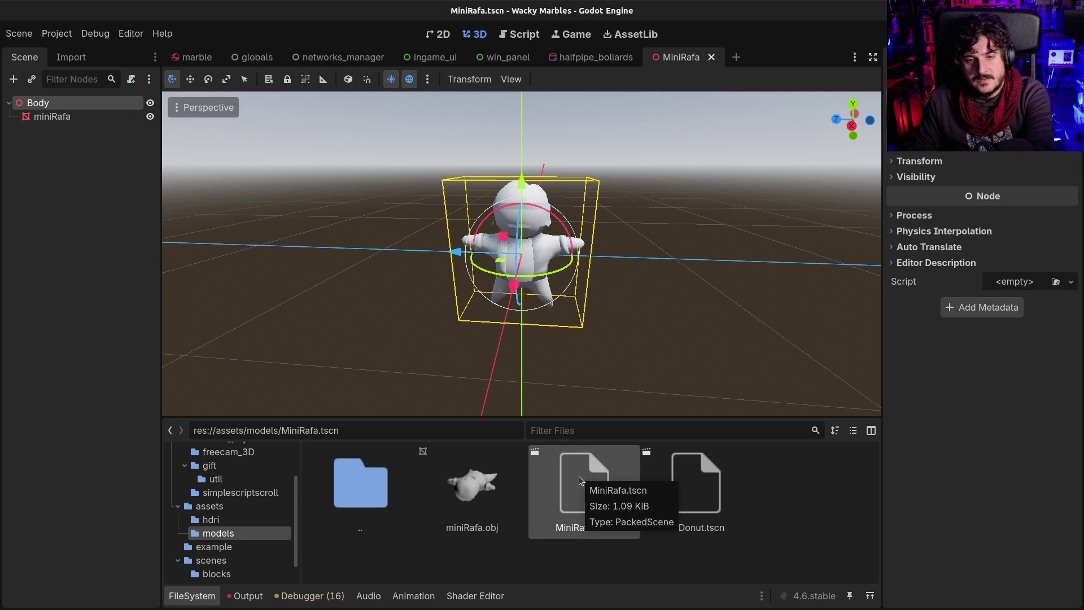
{"action": "key", "text": "Delete"}
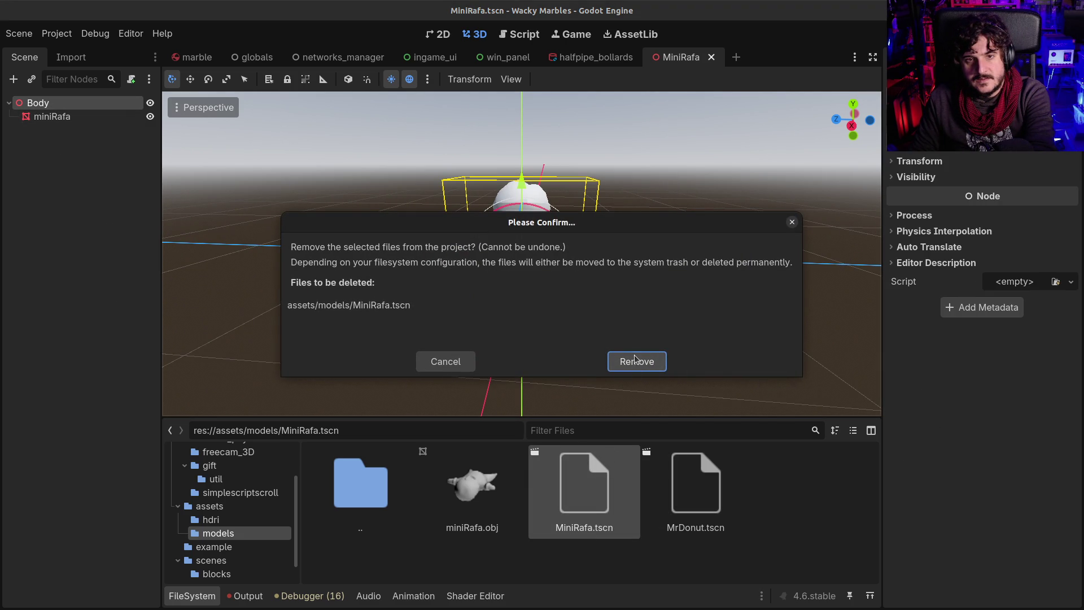
{"action": "left_click", "coordinate": [634, 361]}
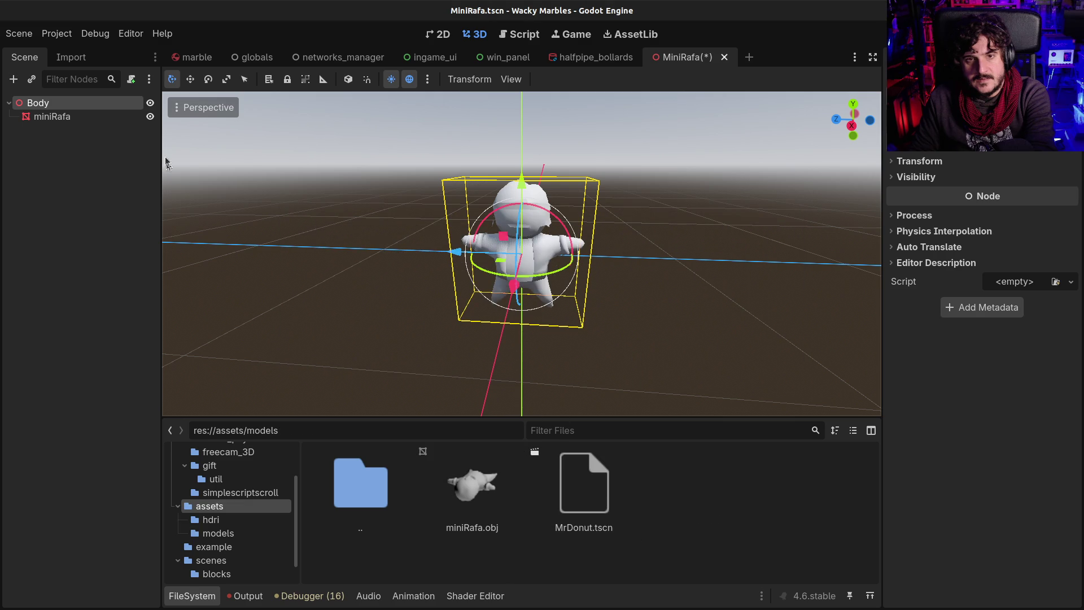
Close the MiniRafa scene tab without saving and return to the marble scene.
{"action": "left_click", "coordinate": [725, 58]}
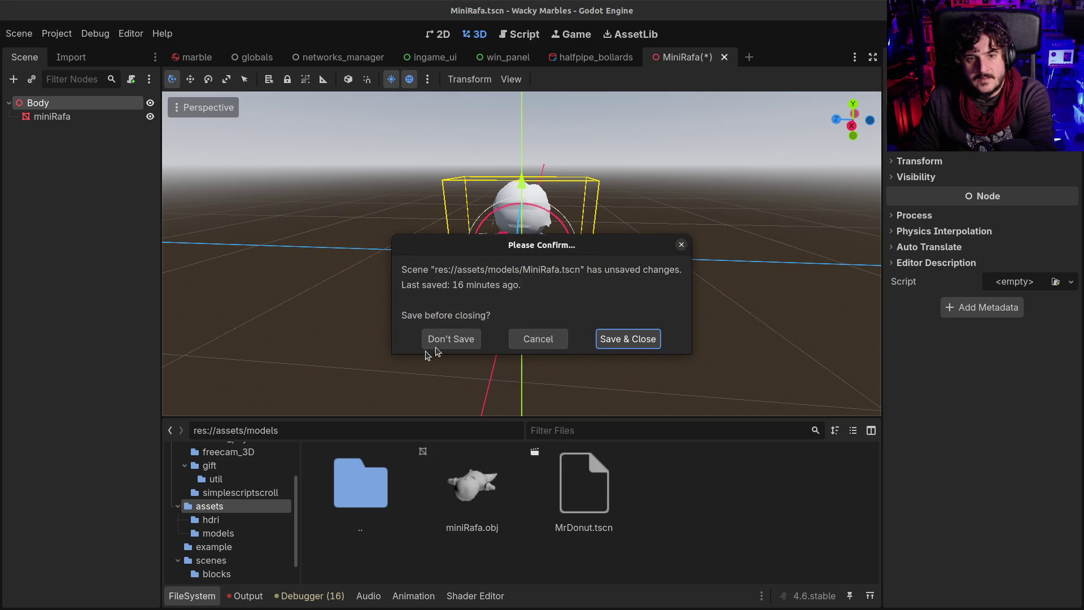
{"action": "left_click", "coordinate": [451, 339]}
{"action": "left_click", "coordinate": [477, 492]}
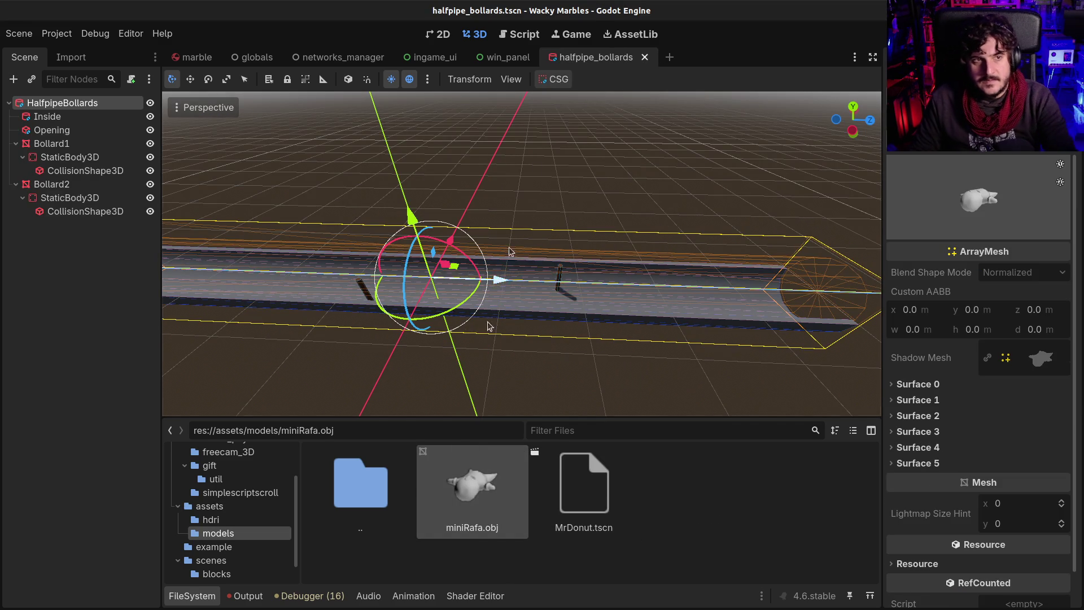
{"action": "left_click", "coordinate": [198, 57]}
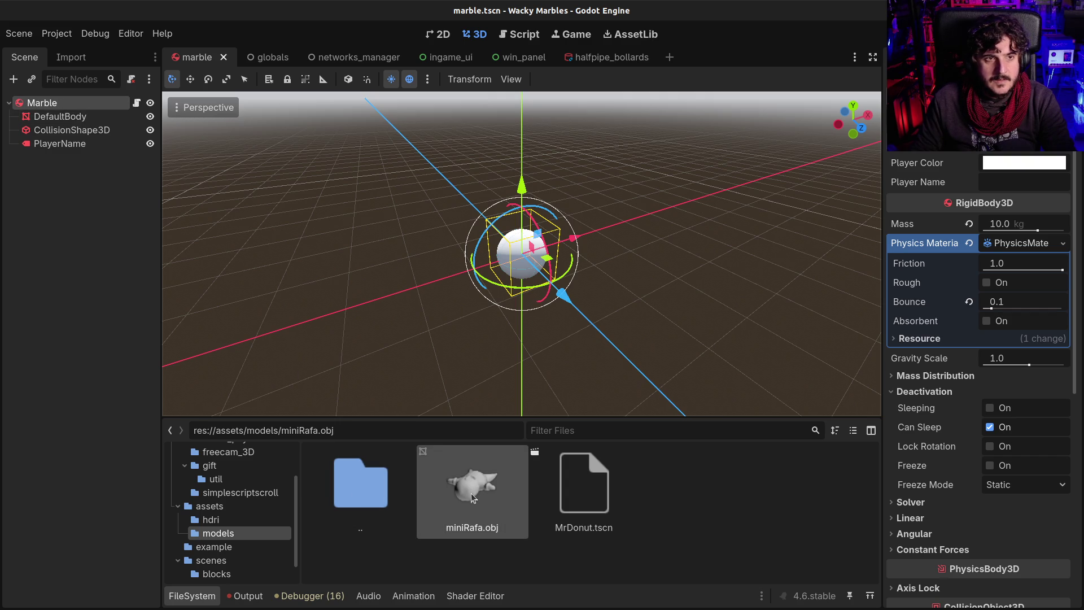
Add miniRafa.obj as a child of Marble and set its z position to 0.
{"action": "mouse_move", "coordinate": [472, 493]}
{"action": "left_mouse_down"}
{"action": "mouse_move", "coordinate": [74, 105]}
{"action": "mouse_move", "coordinate": [79, 117]}
{"action": "mouse_move", "coordinate": [77, 109]}
{"action": "mouse_move", "coordinate": [565, 339]}
{"action": "mouse_move", "coordinate": [525, 271]}
{"action": "mouse_move", "coordinate": [514, 186]}
{"action": "mouse_move", "coordinate": [497, 187]}
{"action": "left_mouse_up"}
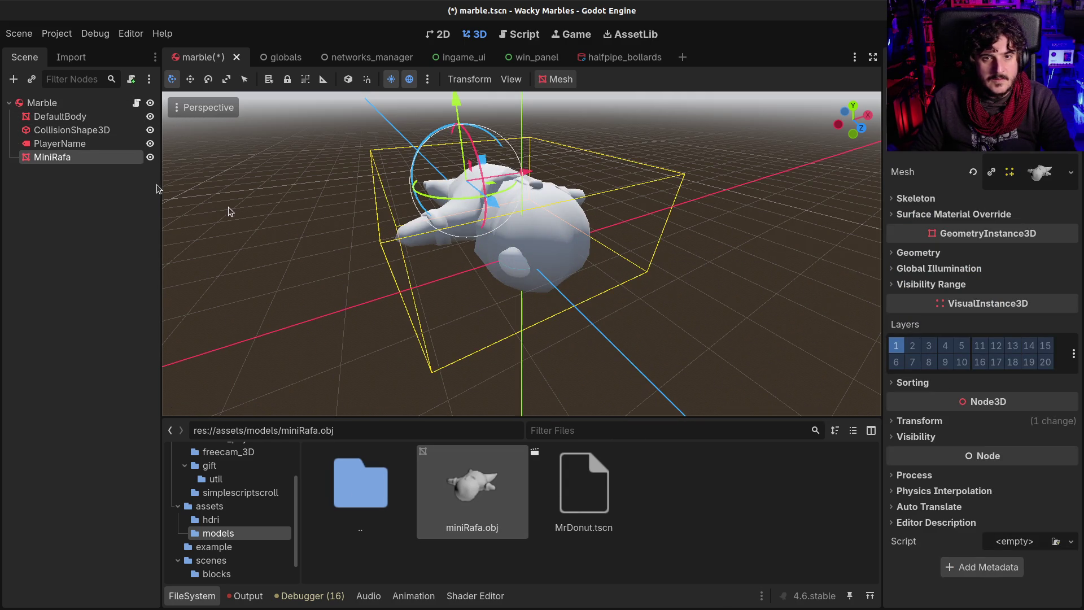
{"action": "left_click", "coordinate": [921, 421]}
{"action": "left_click", "coordinate": [1052, 456]}
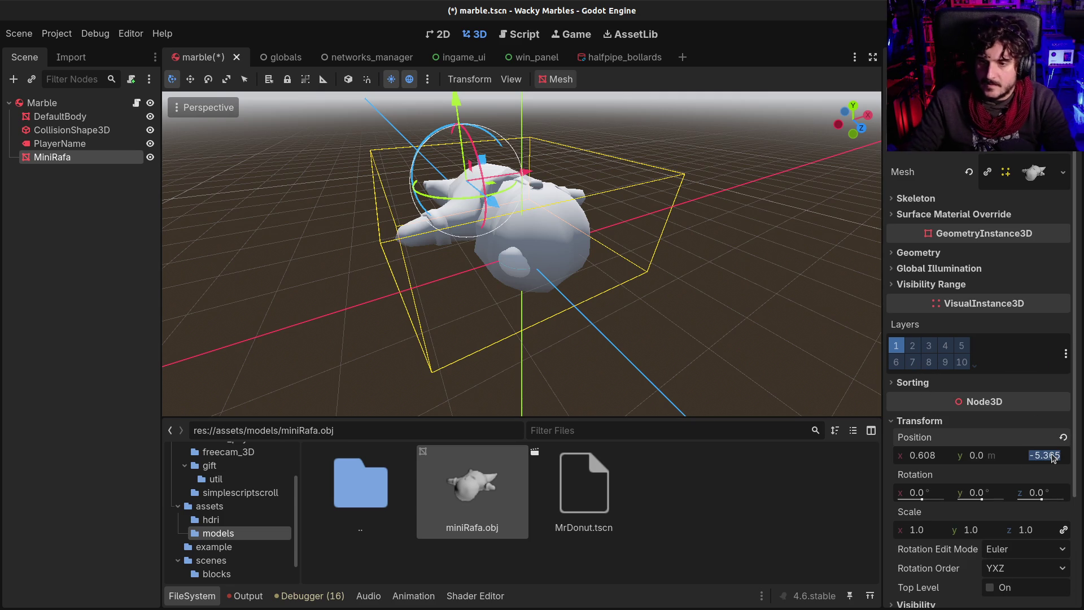
{"action": "key", "text": "Return"}
{"action": "mouse_move", "coordinate": [623, 363]}
{"action": "left_mouse_down"}
{"action": "mouse_move", "coordinate": [690, 353]}
{"action": "mouse_move", "coordinate": [670, 342]}
{"action": "left_mouse_up"}
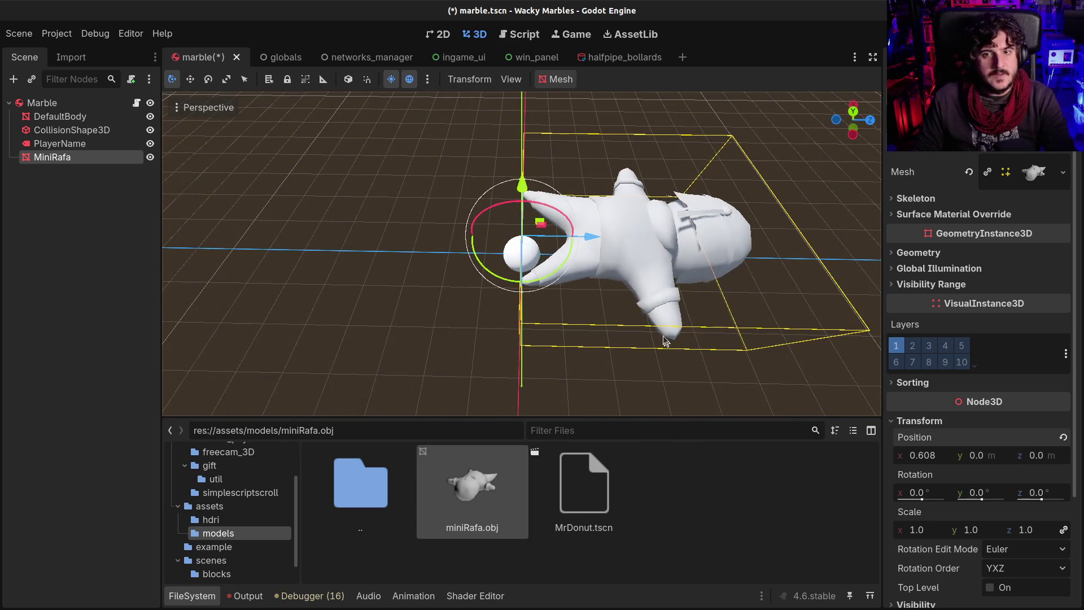
{"action": "scroll", "coordinate": [681, 290], "scroll_direction": "up", "scroll_amount": 4}
{"action": "mouse_move", "coordinate": [681, 291]}
{"action": "left_mouse_down"}
{"action": "mouse_move", "coordinate": [556, 219]}
{"action": "mouse_move", "coordinate": [616, 258]}
{"action": "left_mouse_up"}
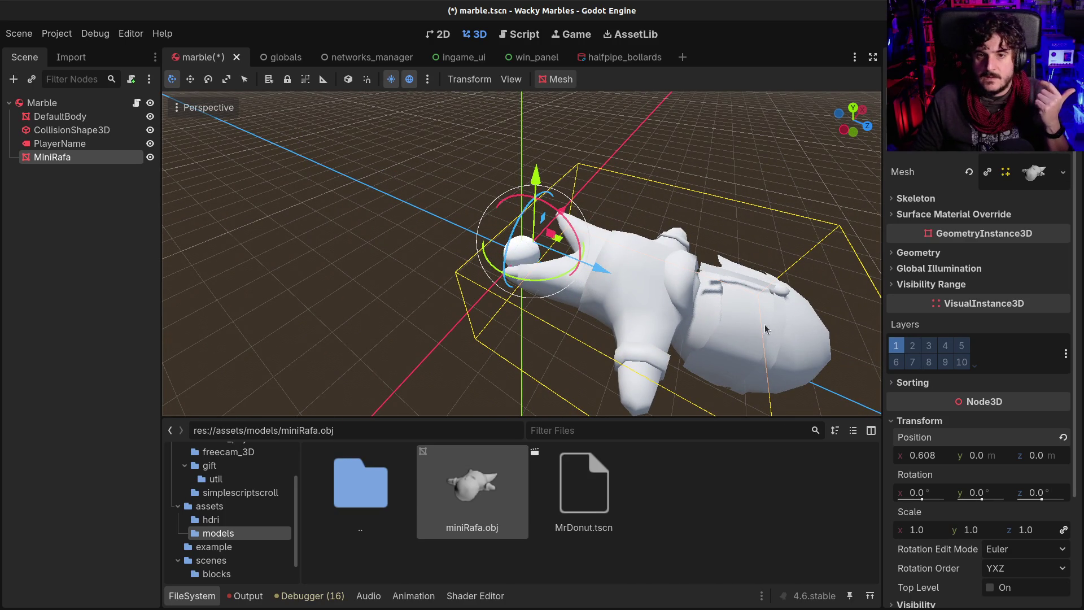
Scale MiniRafa to 0.25 and move it back beside the marble sphere.
{"action": "left_click_drag", "start_coordinate": [592, 269], "coordinate": [499, 227]}
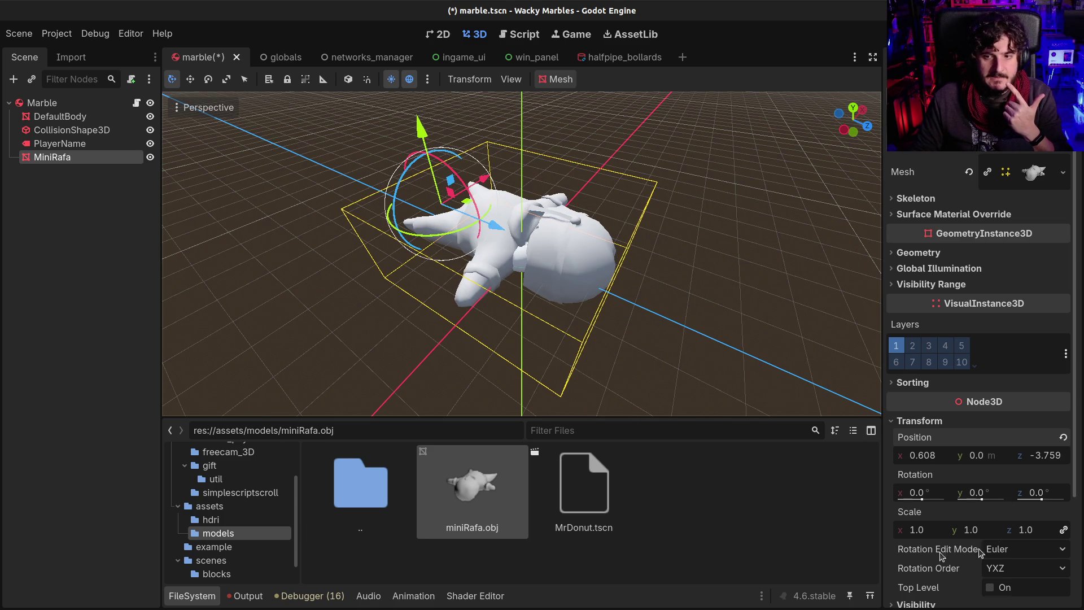
{"action": "type", "text": "0.5"}
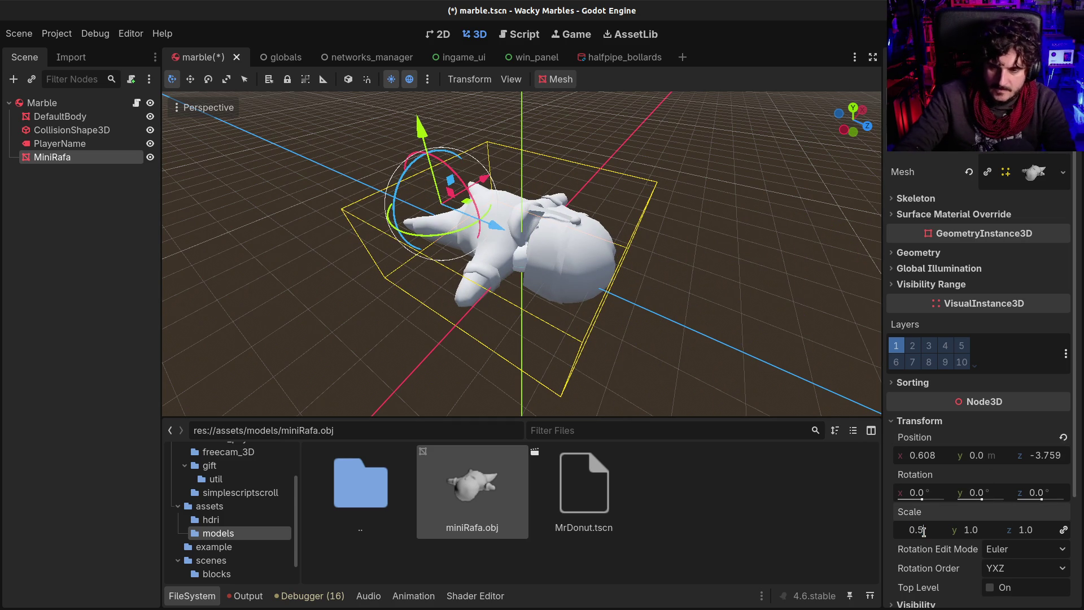
{"action": "key", "text": "Return"}
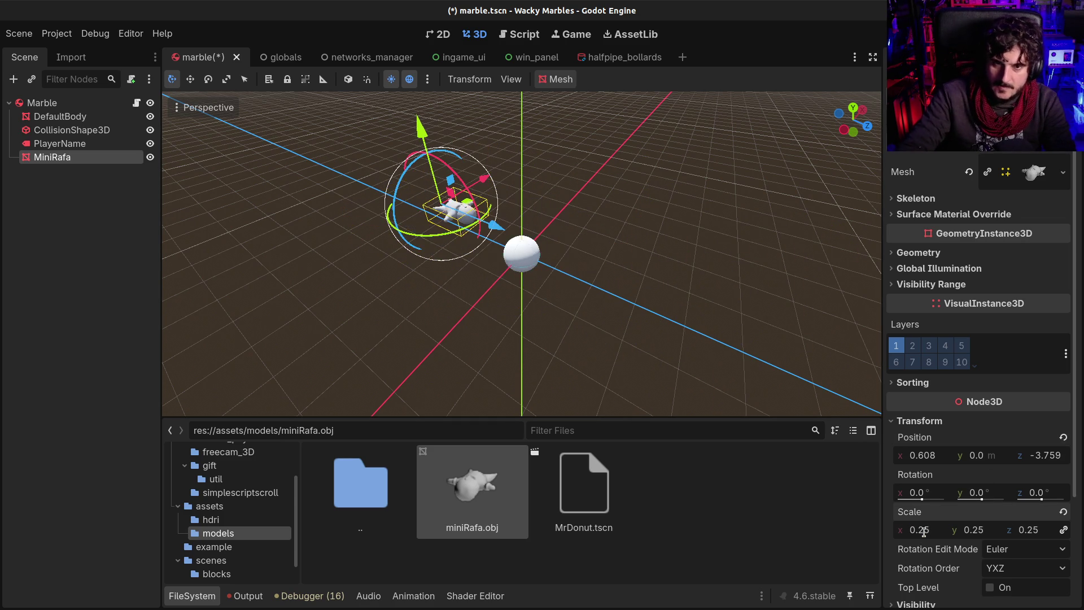
{"action": "left_click_drag", "start_coordinate": [497, 226], "coordinate": [577, 287]}
{"action": "left_click", "coordinate": [192, 596]}
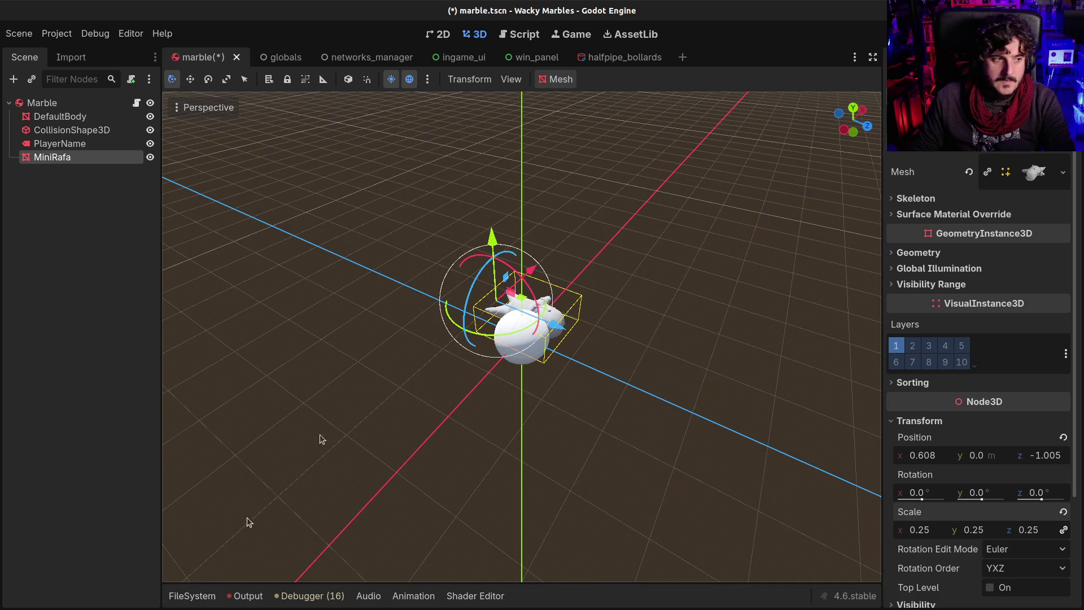
Centre MiniRafa at x 0.012, scale it to 0.15, and move it along Z into the sphere.
{"action": "mouse_move", "coordinate": [463, 327]}
{"action": "left_mouse_down"}
{"action": "mouse_move", "coordinate": [706, 388]}
{"action": "mouse_move", "coordinate": [686, 407]}
{"action": "mouse_move", "coordinate": [523, 420]}
{"action": "mouse_move", "coordinate": [496, 493]}
{"action": "mouse_move", "coordinate": [463, 420]}
{"action": "left_mouse_up"}
{"action": "scroll", "coordinate": [707, 387], "scroll_direction": "up", "scroll_amount": 3}
{"action": "left_click_drag", "start_coordinate": [545, 402], "coordinate": [531, 341]}
{"action": "key", "text": "g"}
{"action": "key", "text": "z"}
{"action": "left_click", "coordinate": [410, 300]}
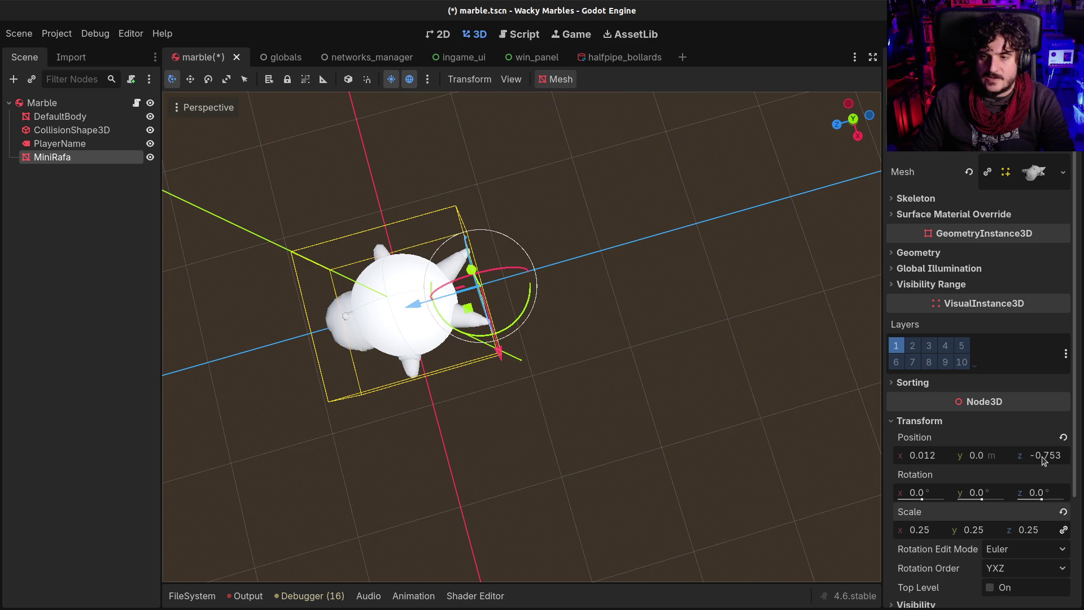
{"action": "left_click", "coordinate": [923, 534]}
{"action": "type", "text": "0."}
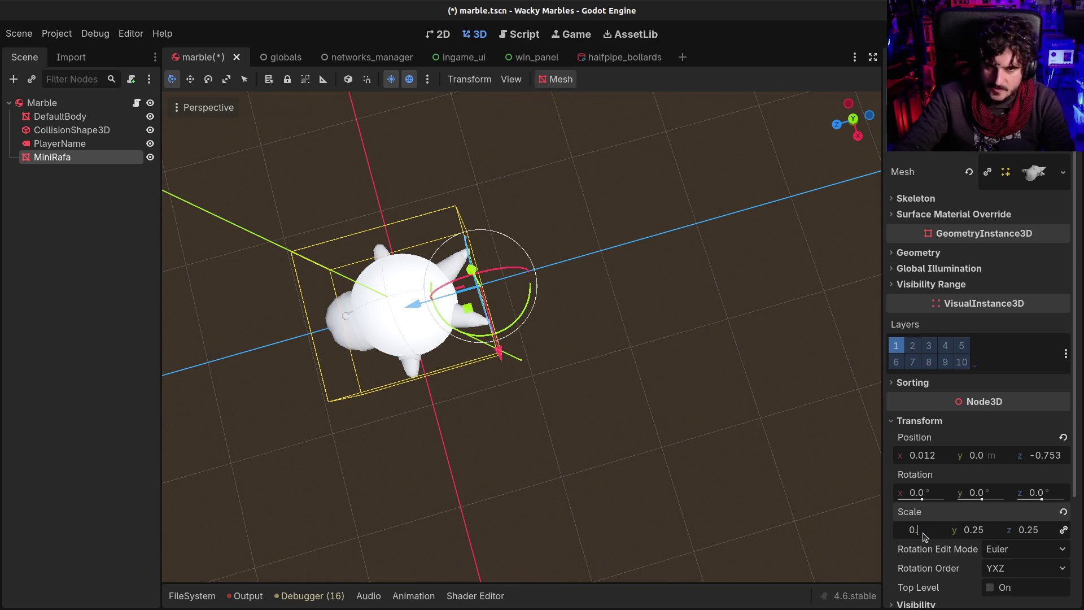
{"action": "key", "text": "Return"}
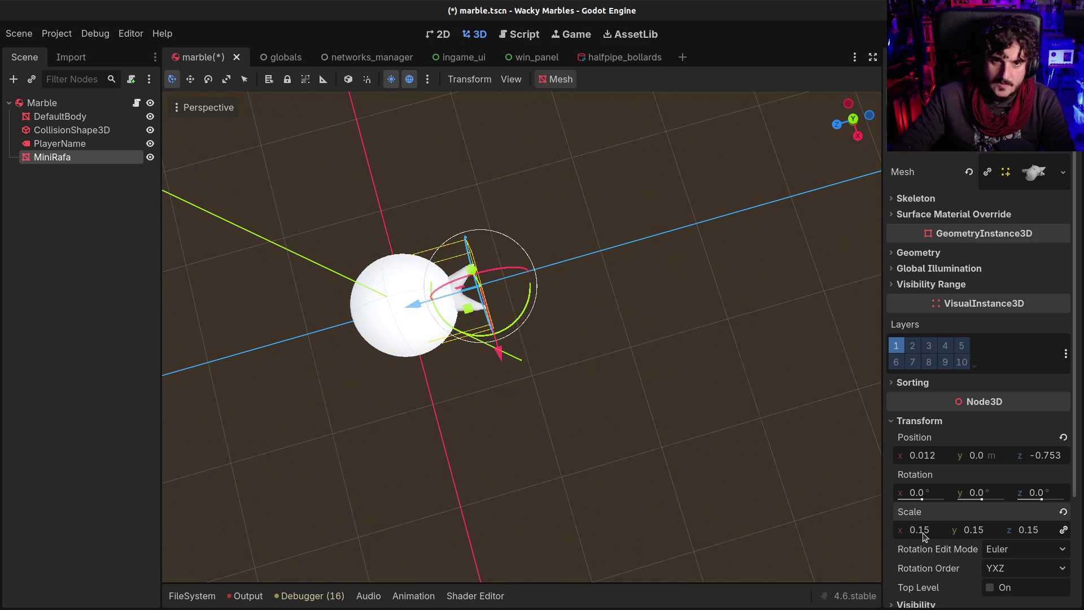
{"action": "key", "text": "g"}
{"action": "key", "text": "z"}
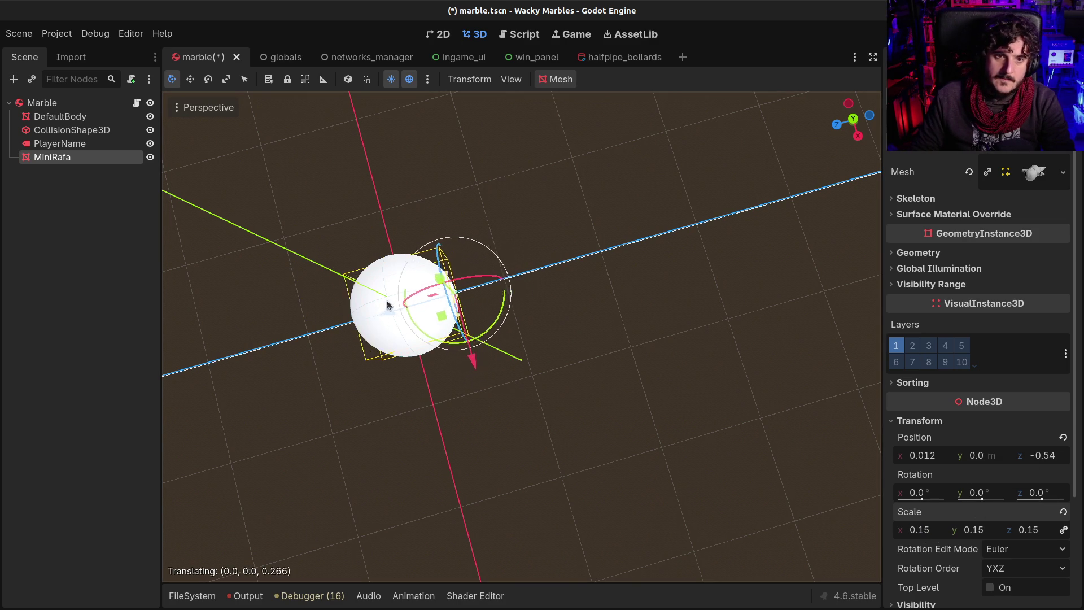
{"action": "left_click", "coordinate": [387, 301]}
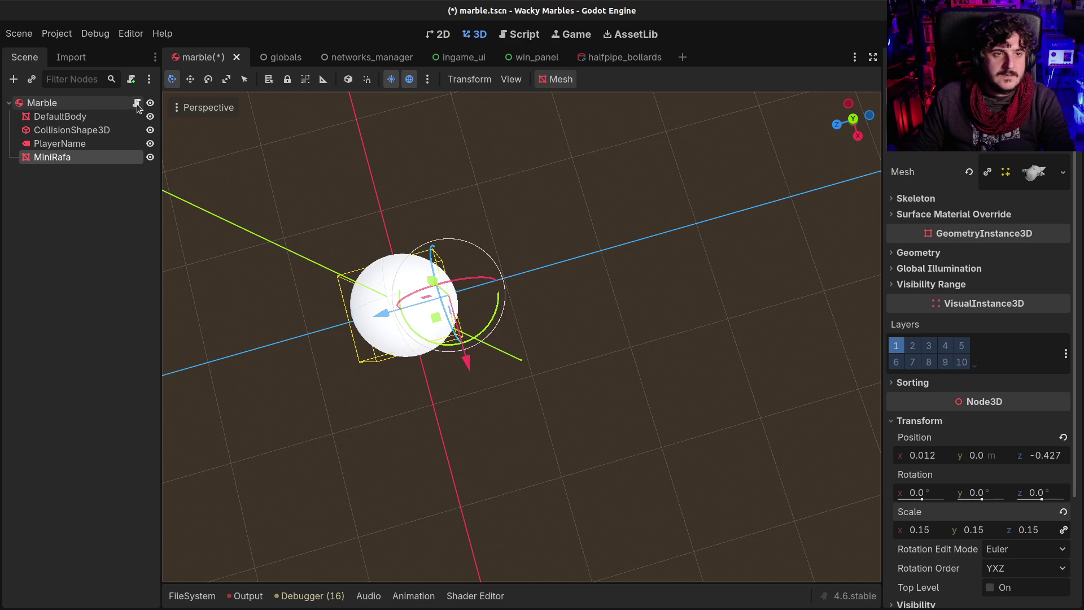
Hide the DefaultBody sphere and rotate MiniRafa -90° on X to stand upright.
{"action": "left_click", "coordinate": [150, 117]}
{"action": "scroll", "coordinate": [388, 347], "scroll_direction": "up", "scroll_amount": 1}
{"action": "mouse_move", "coordinate": [387, 347]}
{"action": "left_mouse_down"}
{"action": "mouse_move", "coordinate": [503, 233]}
{"action": "mouse_move", "coordinate": [594, 185]}
{"action": "mouse_move", "coordinate": [698, 205]}
{"action": "left_mouse_up"}
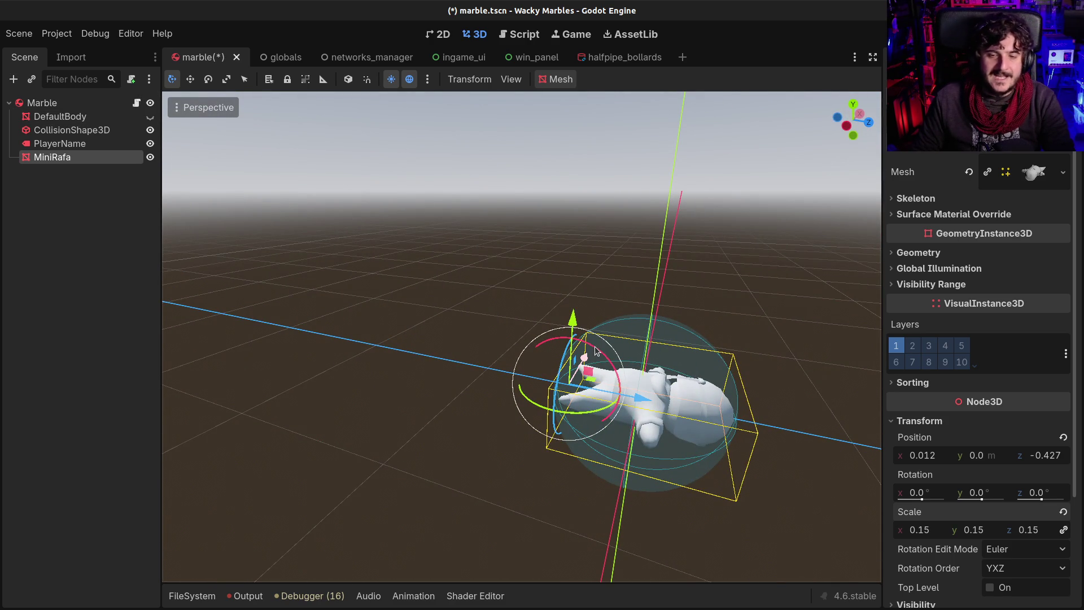
{"action": "mouse_move", "coordinate": [596, 351]}
{"action": "left_mouse_down"}
{"action": "mouse_move", "coordinate": [558, 333]}
{"action": "mouse_move", "coordinate": [513, 339]}
{"action": "mouse_move", "coordinate": [588, 372]}
{"action": "mouse_move", "coordinate": [541, 326]}
{"action": "left_mouse_up"}
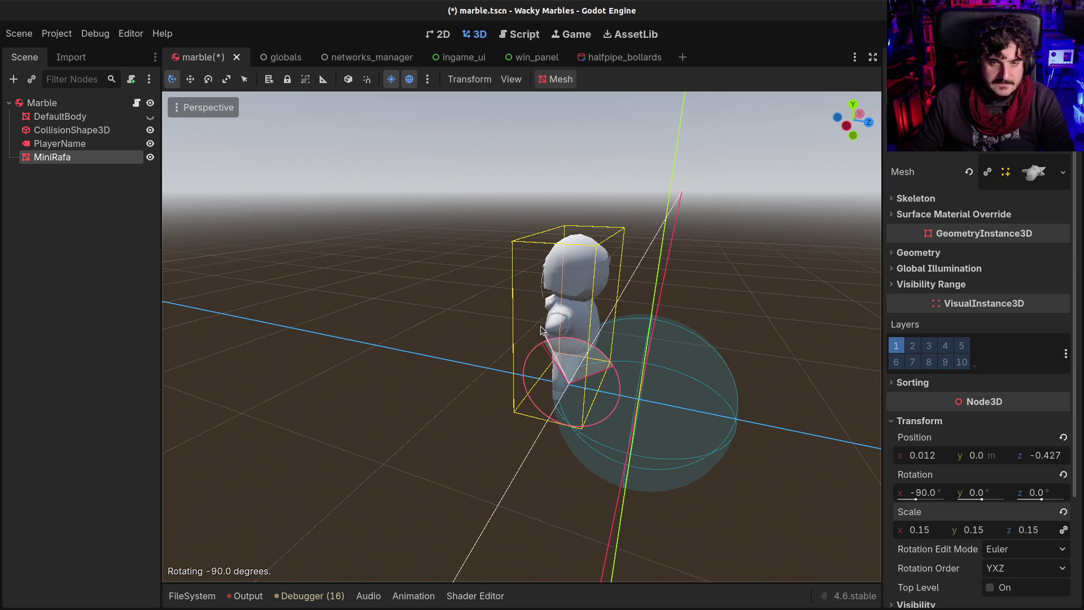
{"action": "left_click_drag", "start_coordinate": [541, 326], "coordinate": [541, 326]}
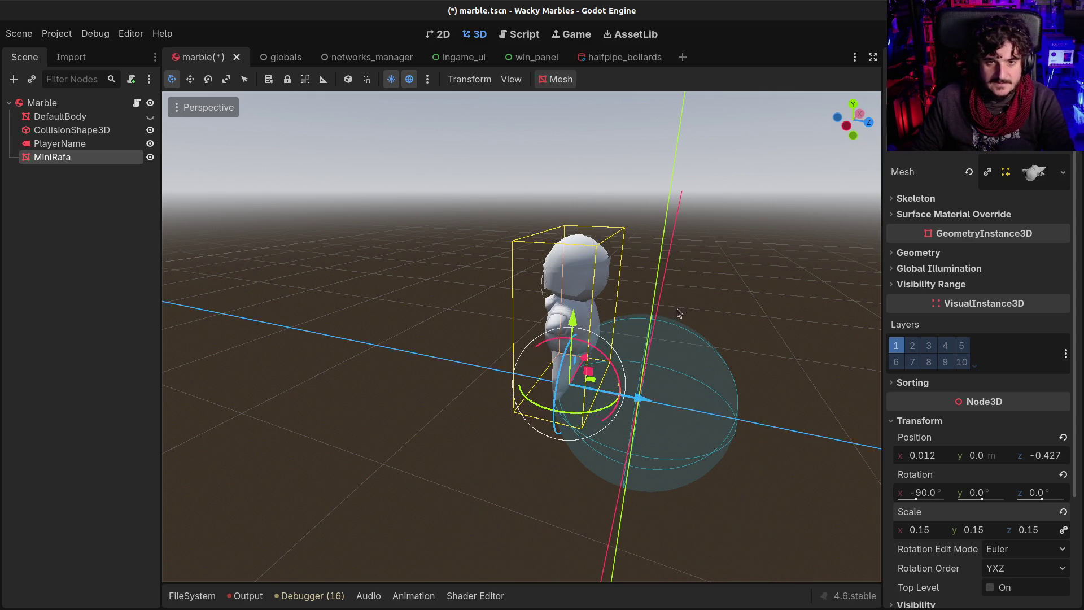
{"action": "left_click", "coordinate": [191, 79]}
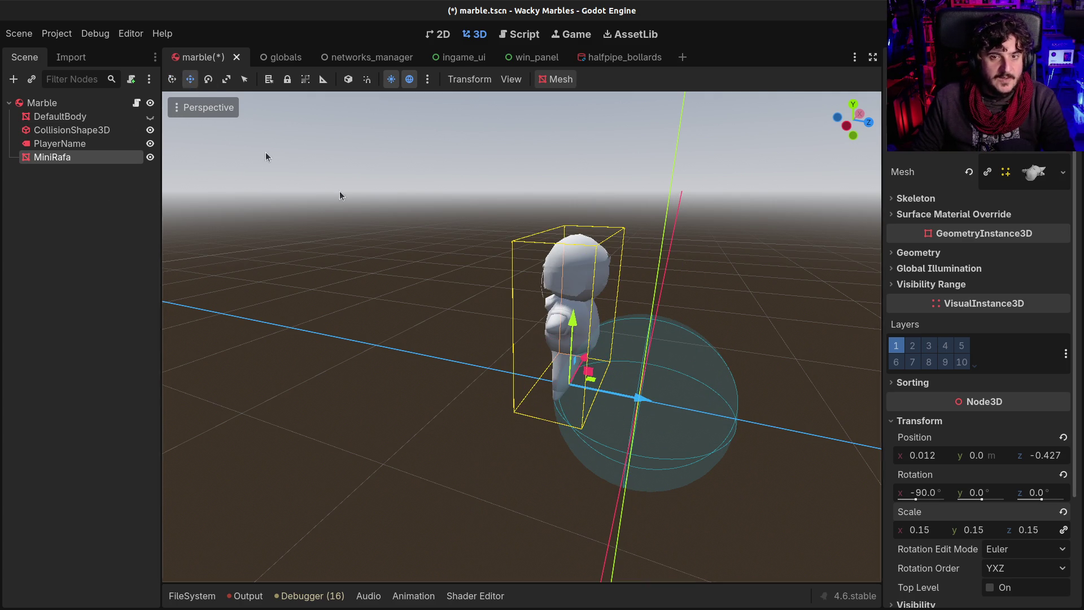
In Left view, lower MiniRafa into the marble and centre it at z 0.
{"action": "left_click", "coordinate": [843, 129]}
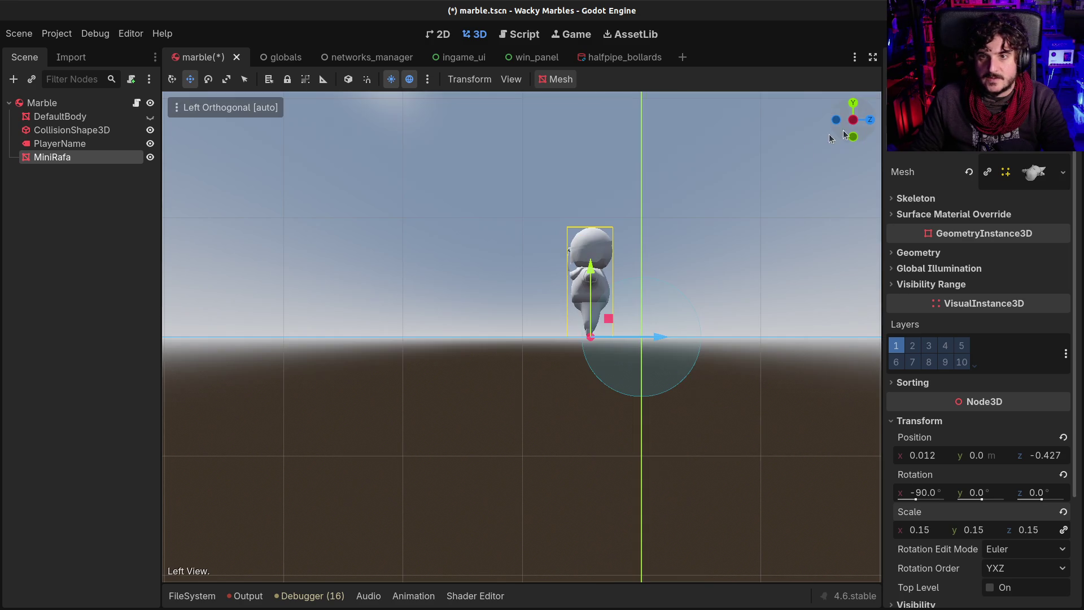
{"action": "mouse_move", "coordinate": [590, 266]}
{"action": "left_mouse_down"}
{"action": "mouse_move", "coordinate": [604, 339]}
{"action": "mouse_move", "coordinate": [635, 384]}
{"action": "mouse_move", "coordinate": [703, 382]}
{"action": "left_mouse_up"}
{"action": "left_click_drag", "start_coordinate": [634, 320], "coordinate": [635, 326]}
{"action": "left_click_drag", "start_coordinate": [700, 390], "coordinate": [713, 392]}
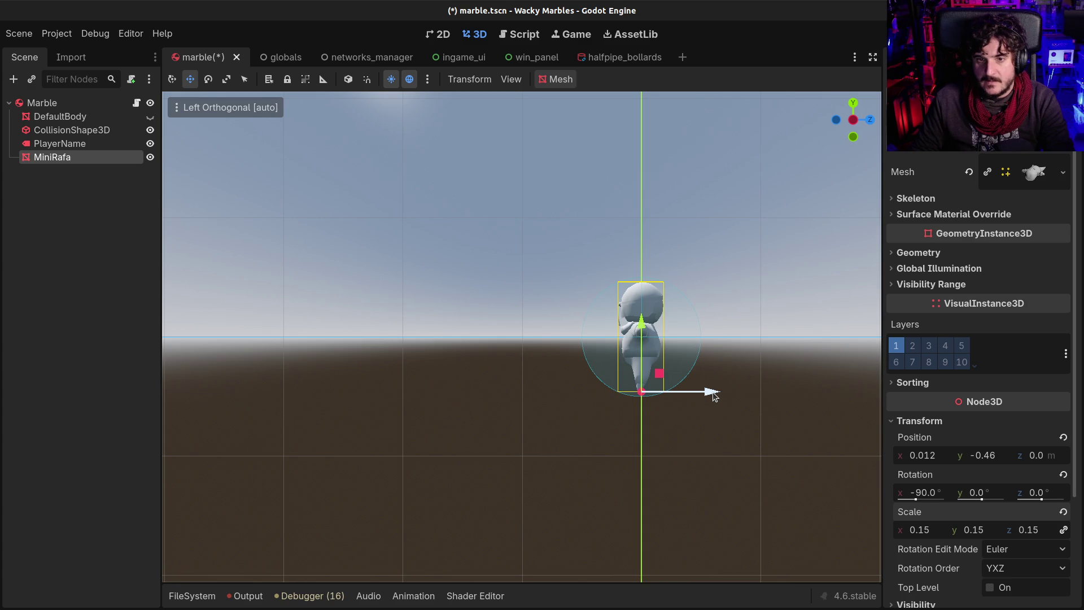
{"action": "mouse_move", "coordinate": [758, 310]}
{"action": "left_mouse_down"}
{"action": "mouse_move", "coordinate": [556, 380]}
{"action": "mouse_move", "coordinate": [422, 398]}
{"action": "mouse_move", "coordinate": [435, 378]}
{"action": "left_mouse_up"}
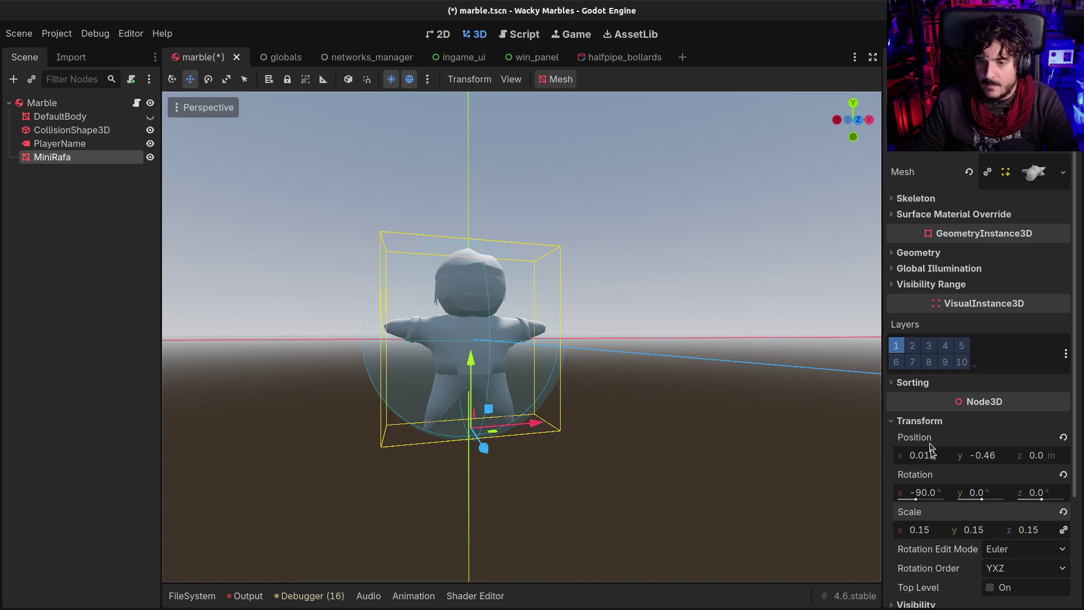
Set MiniRafa's Y position to -0.455 and save marble.tscn.
{"action": "mouse_move", "coordinate": [942, 469]}
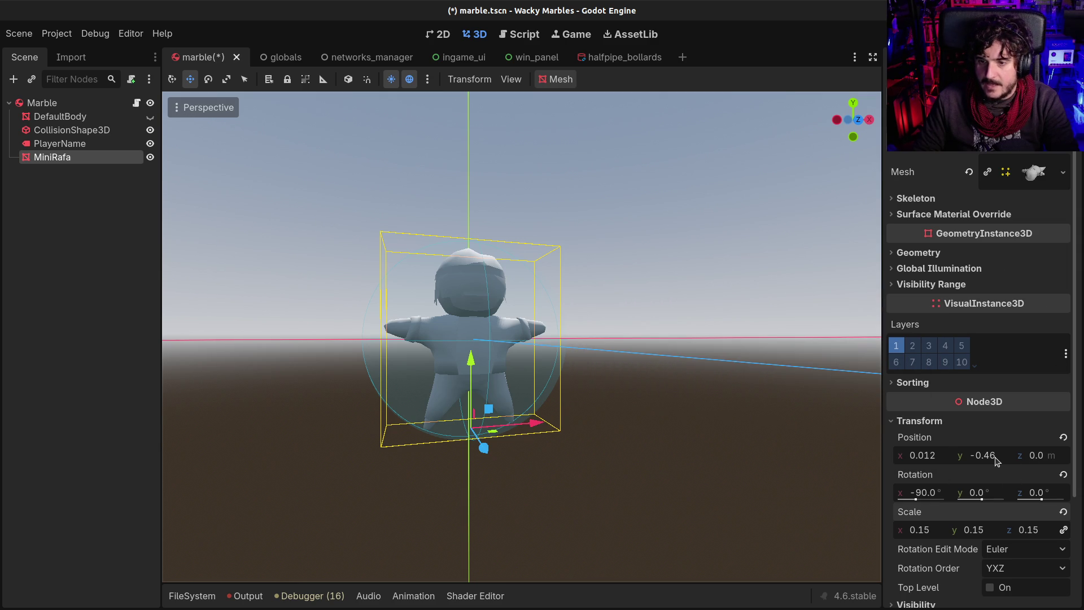
{"action": "left_click", "coordinate": [995, 461]}
{"action": "type", "text": "-0"}
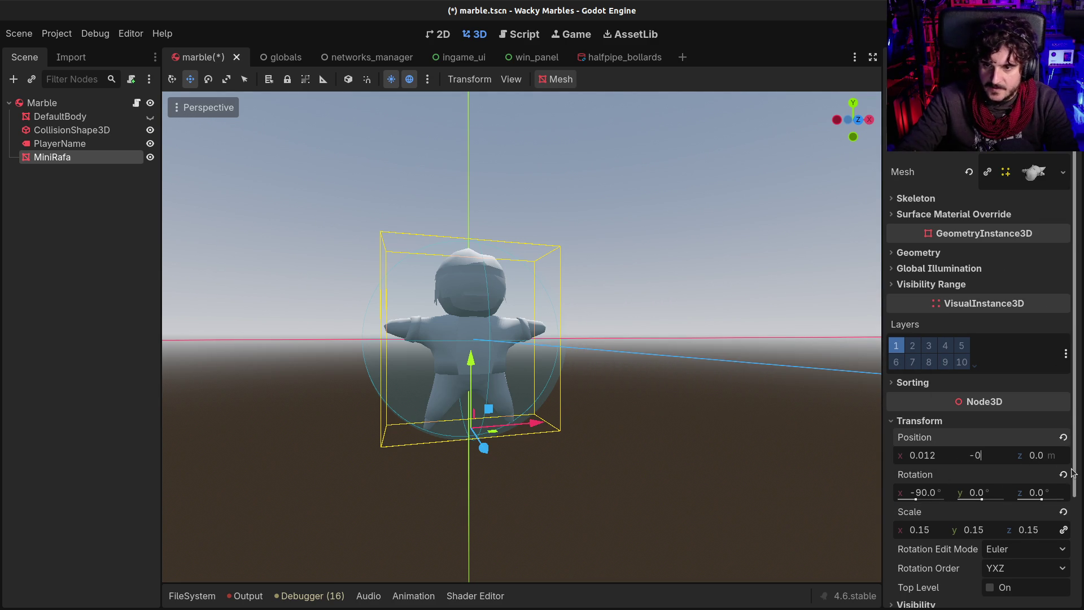
{"action": "scroll", "coordinate": [1073, 472], "scroll_direction": "down", "scroll_amount": 1}
{"action": "type", "text": ".5"}
{"action": "key", "text": "Return"}
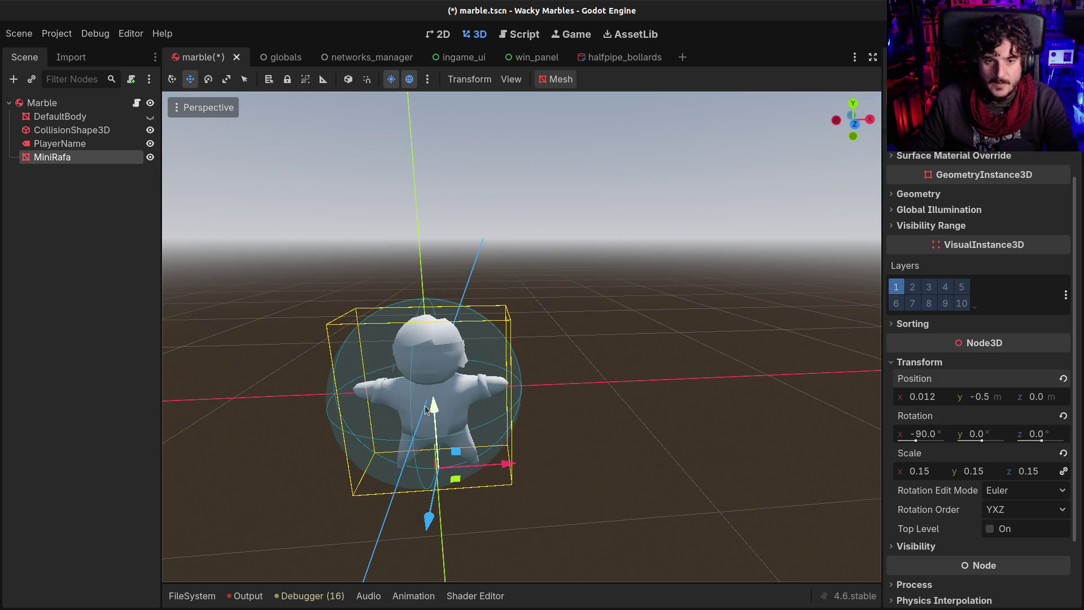
{"action": "left_click_drag", "start_coordinate": [435, 408], "coordinate": [456, 369]}
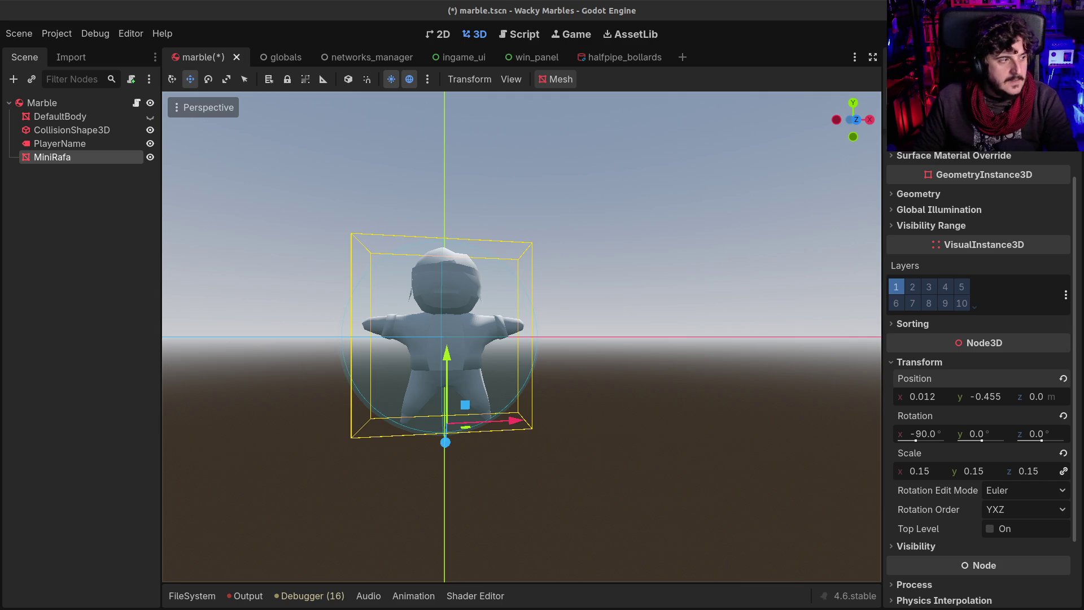
{"action": "key", "text": "ctrl+s"}
{"action": "left_click_drag", "start_coordinate": [473, 369], "coordinate": [490, 357]}
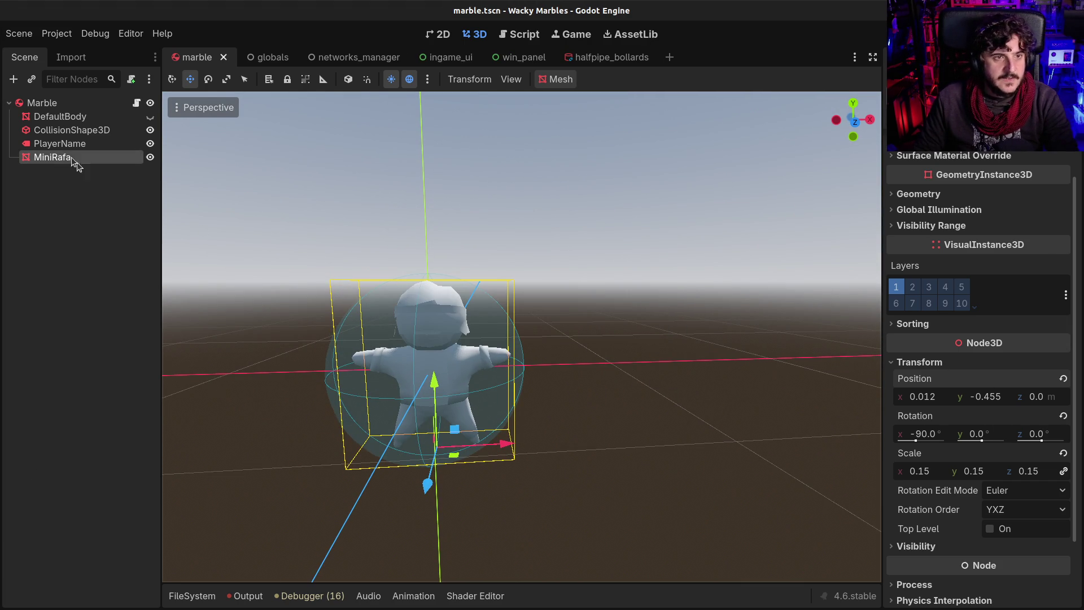
{"action": "scroll", "coordinate": [980, 178], "scroll_direction": "up", "scroll_amount": 2}
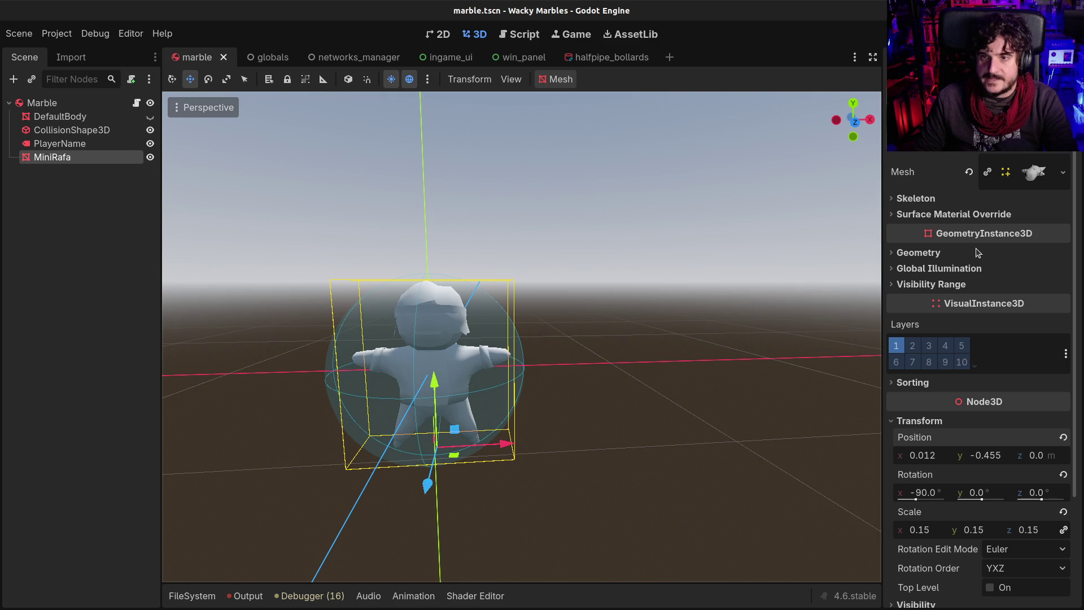
Give surface 0 a new StandardMaterial3D with a gold albedo colour.
{"action": "left_click", "coordinate": [967, 213]}
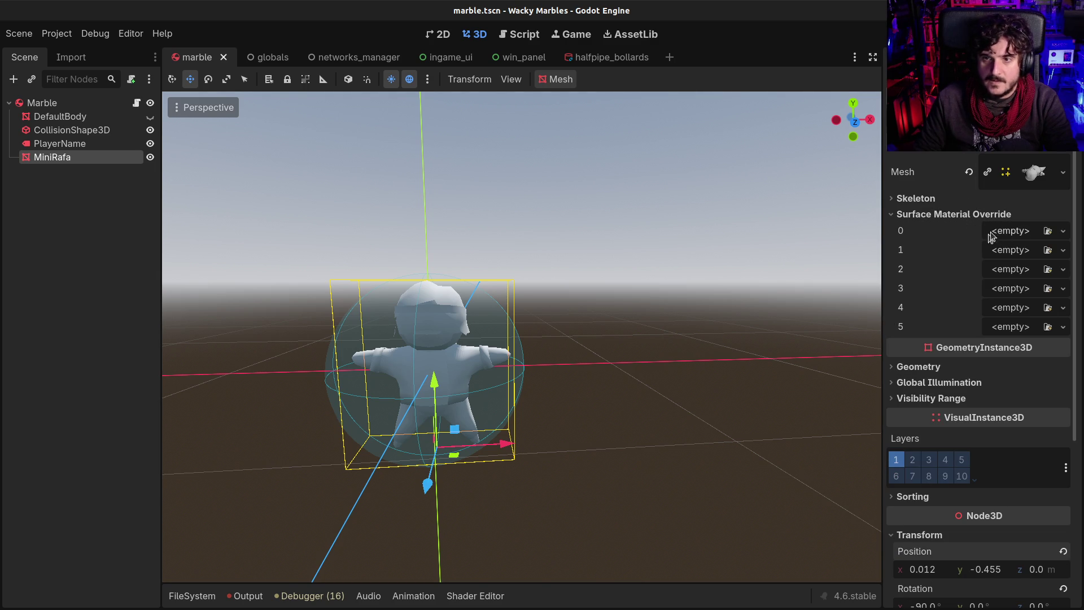
{"action": "left_click", "coordinate": [1008, 233]}
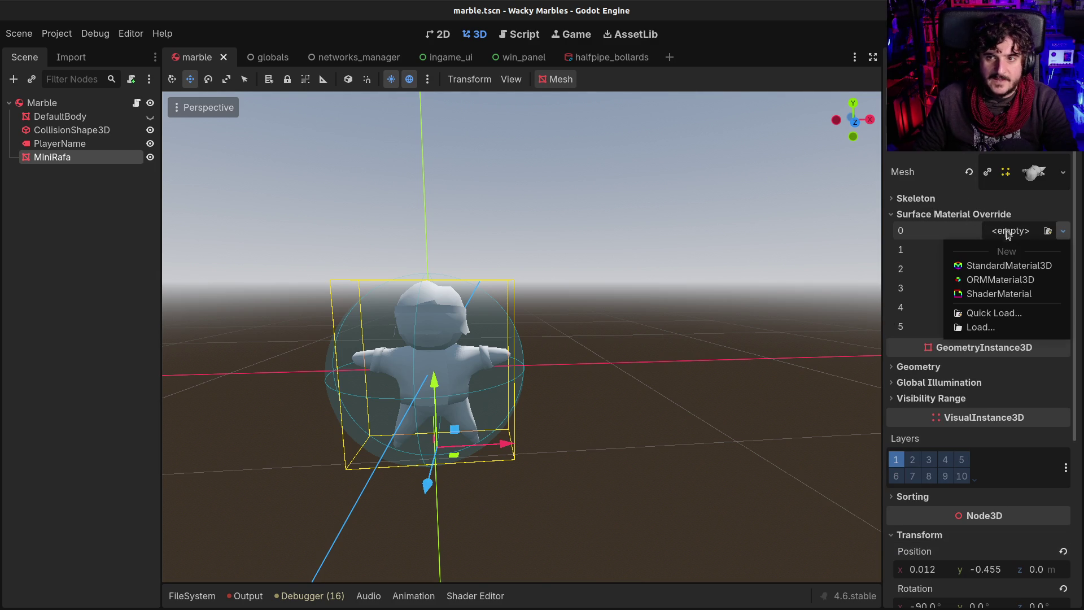
{"action": "left_click", "coordinate": [1011, 263]}
{"action": "left_click", "coordinate": [1024, 243]}
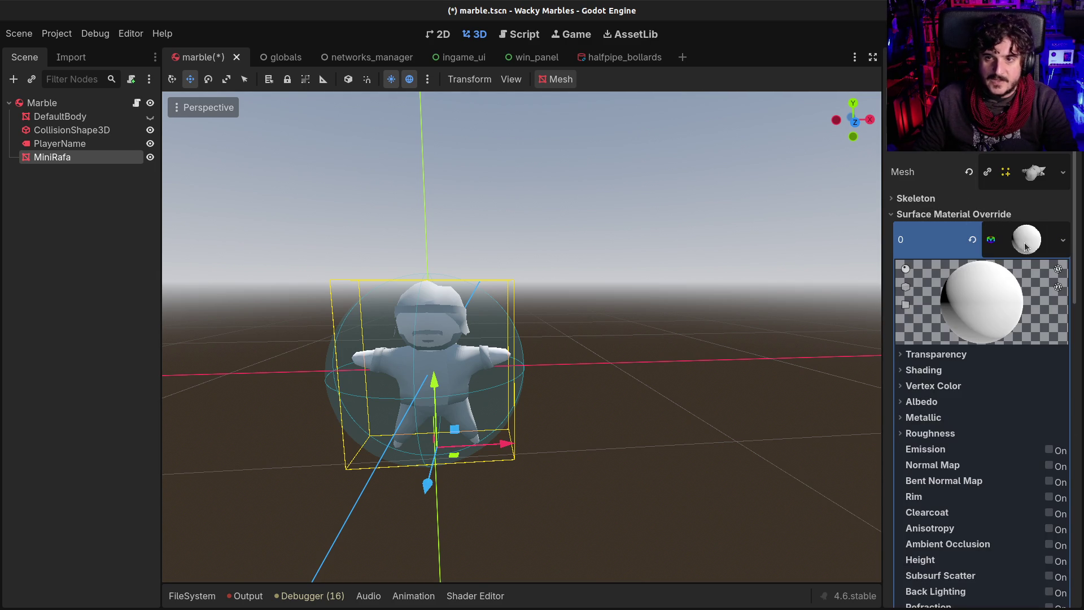
{"action": "left_click", "coordinate": [926, 403]}
{"action": "left_click", "coordinate": [1011, 418]}
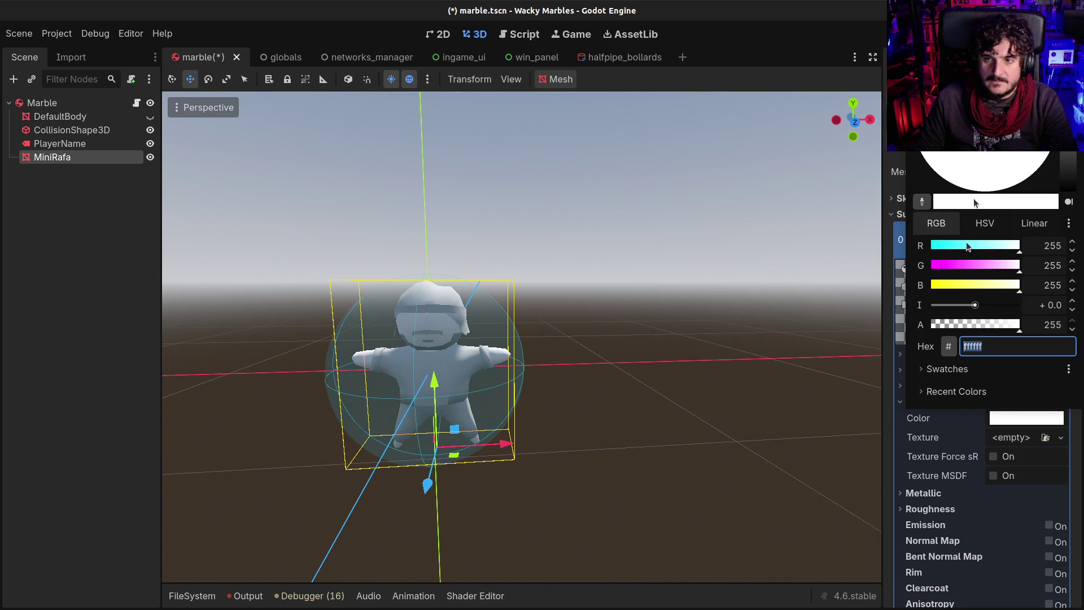
{"action": "mouse_move", "coordinate": [1069, 63]}
{"action": "left_mouse_down"}
{"action": "mouse_move", "coordinate": [1069, 107]}
{"action": "mouse_move", "coordinate": [1070, 96]}
{"action": "left_mouse_up"}
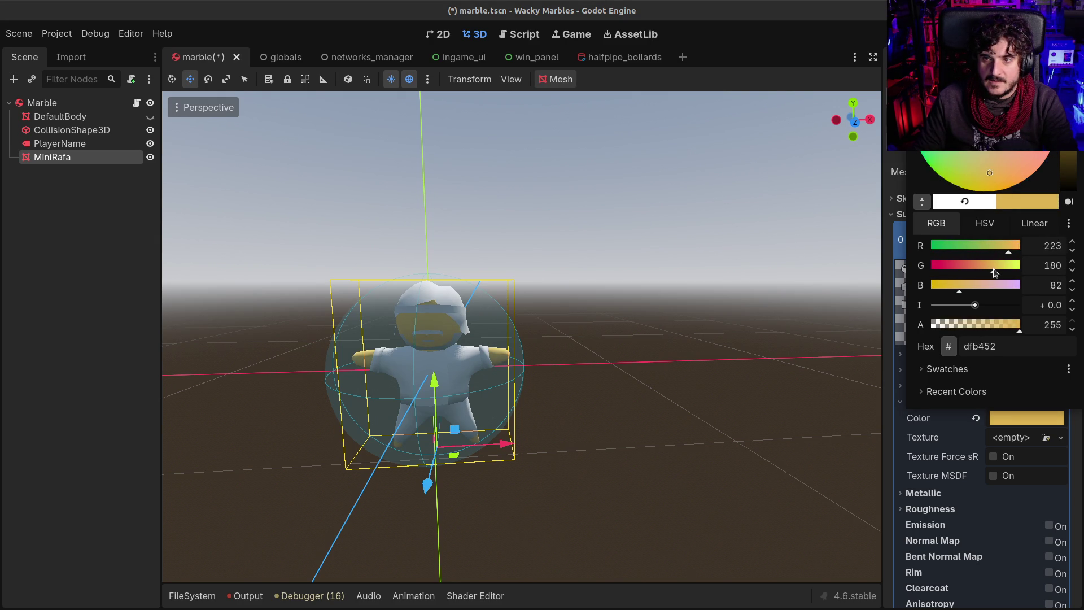
{"action": "left_click", "coordinate": [812, 22]}
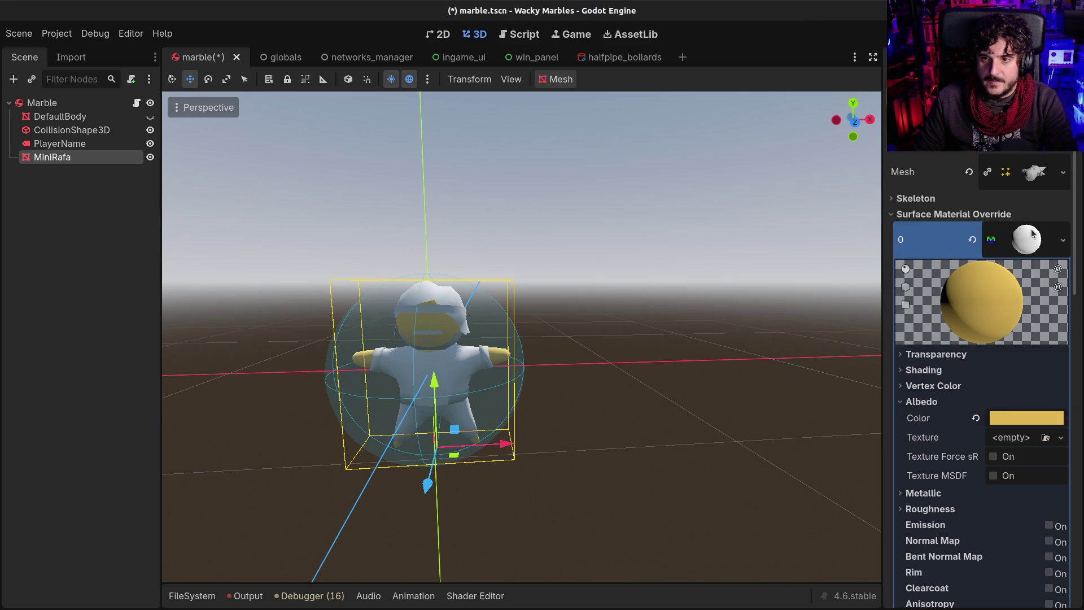
{"action": "left_click", "coordinate": [1029, 246]}
Give surface 1 a new StandardMaterial3D with a dark red albedo for the shirt.
{"action": "left_click", "coordinate": [1027, 269]}
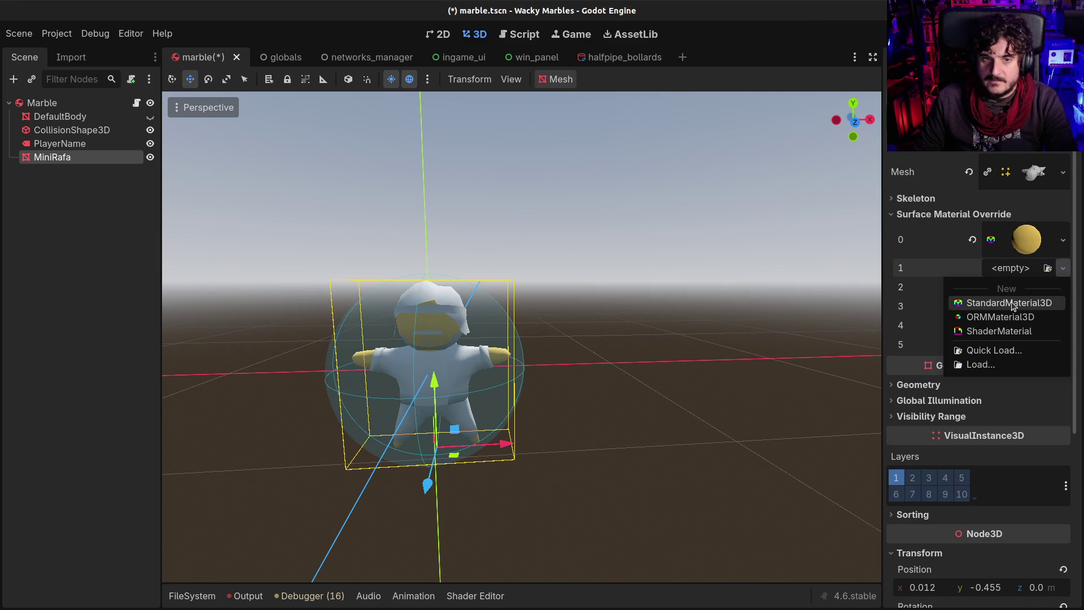
{"action": "left_click", "coordinate": [1014, 302]}
{"action": "left_click", "coordinate": [1028, 279]}
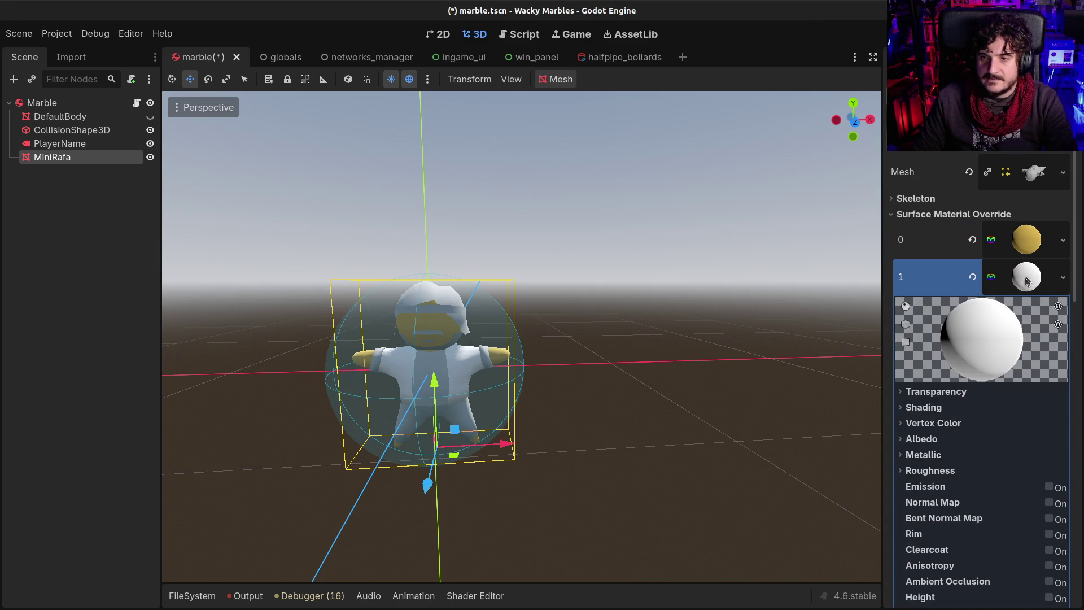
{"action": "left_click", "coordinate": [922, 440]}
{"action": "left_click", "coordinate": [1027, 454]}
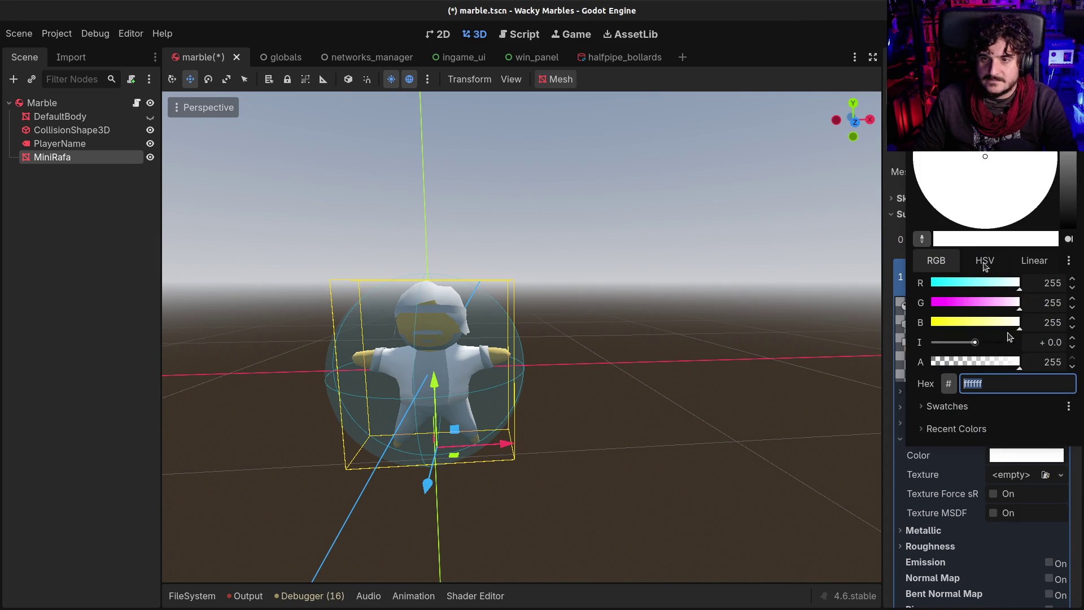
{"action": "left_click_drag", "start_coordinate": [973, 302], "coordinate": [965, 309]}
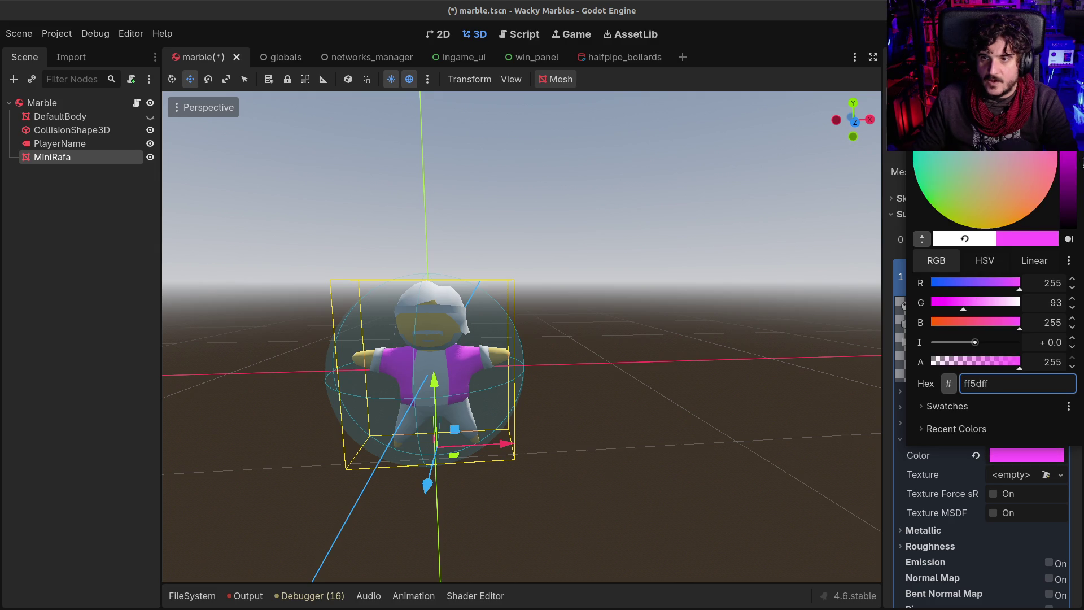
{"action": "left_click", "coordinate": [953, 322]}
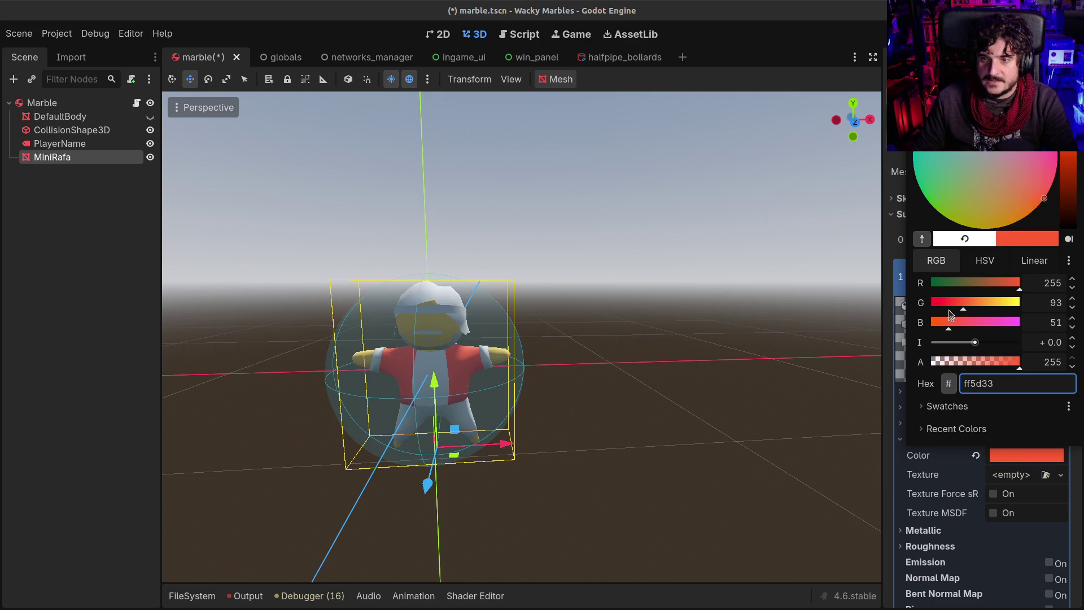
{"action": "left_click", "coordinate": [953, 303]}
{"action": "left_click_drag", "start_coordinate": [1015, 283], "coordinate": [1008, 288]}
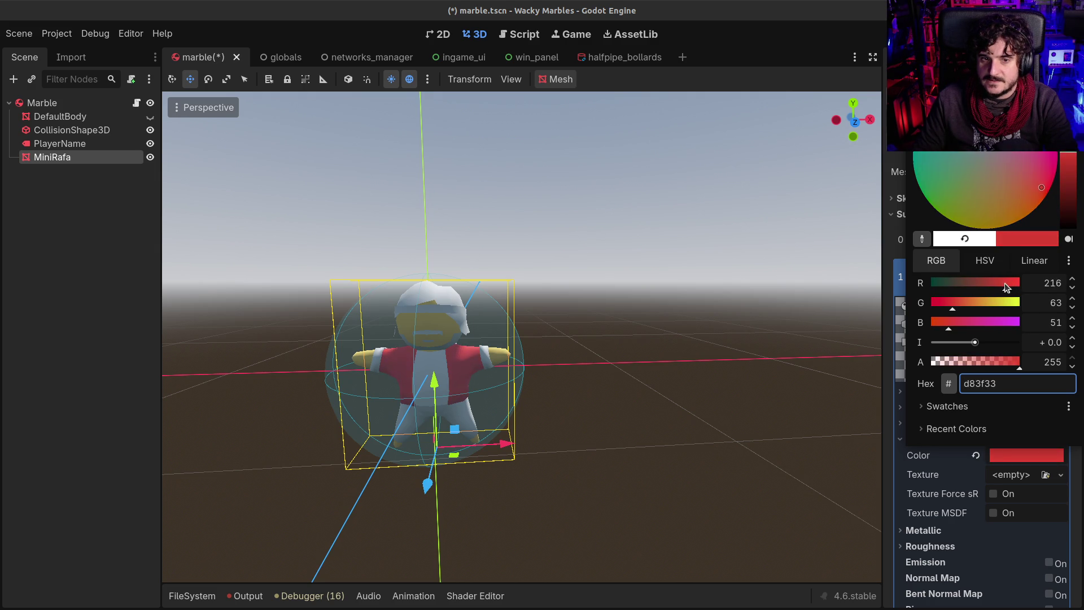
{"action": "left_click", "coordinate": [805, 89]}
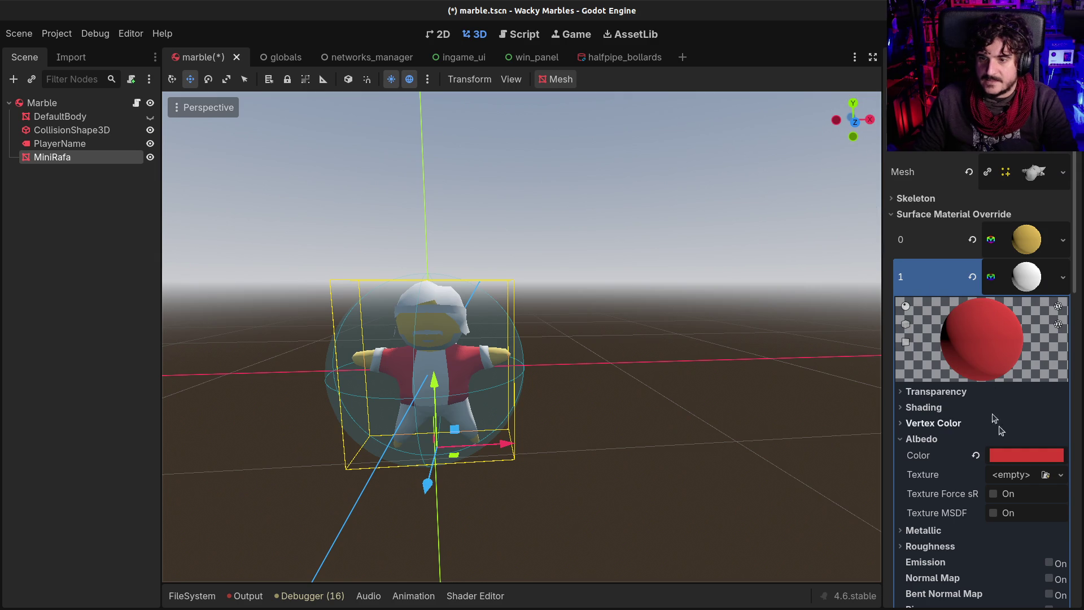
{"action": "left_click", "coordinate": [1020, 277]}
Give surface 2 a brown (632a13) hair material and create a StandardMaterial3D for surface 3.
{"action": "left_click", "coordinate": [1021, 305]}
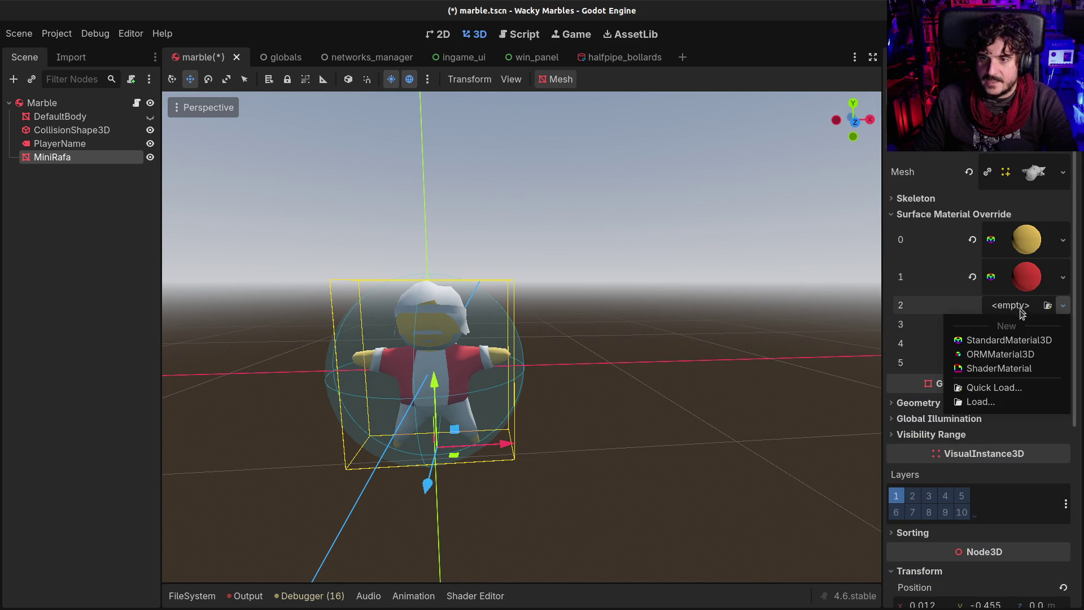
{"action": "left_click", "coordinate": [1014, 340]}
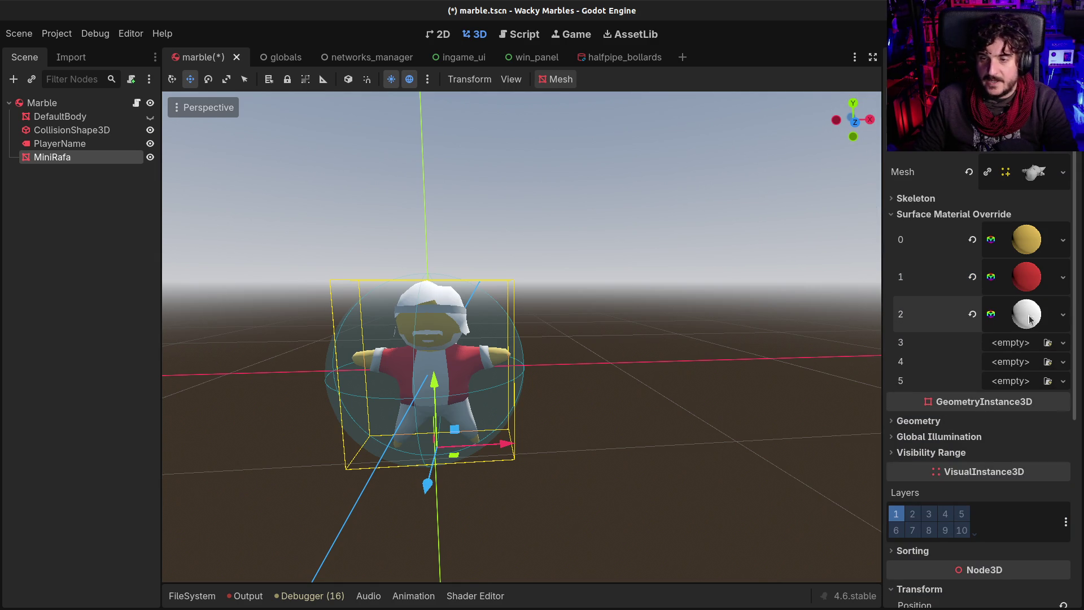
{"action": "left_click", "coordinate": [1029, 320]}
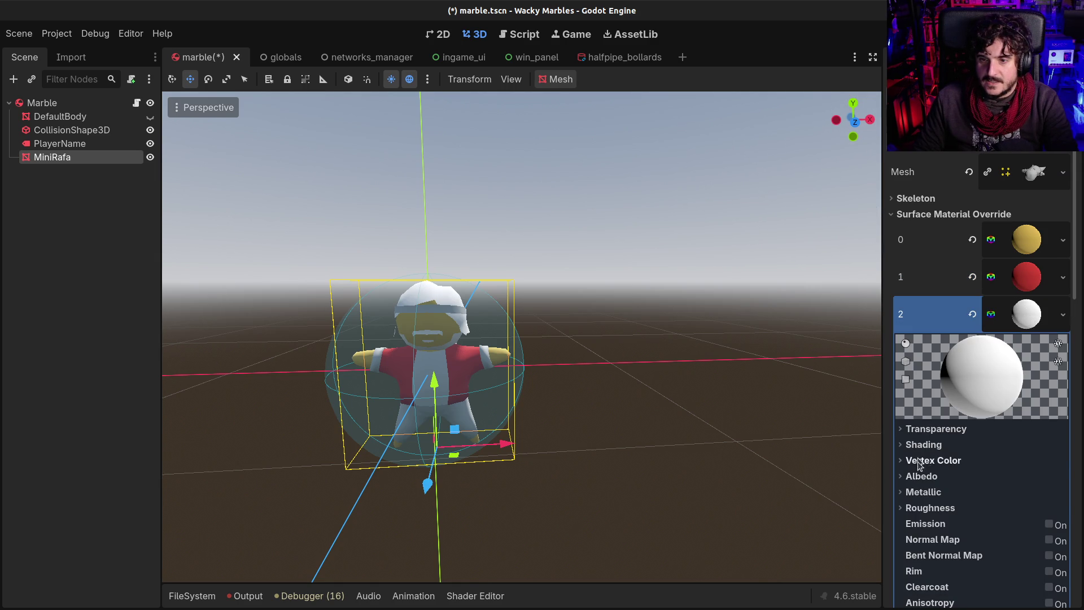
{"action": "scroll", "coordinate": [920, 462], "scroll_direction": "down", "scroll_amount": 2}
{"action": "left_click", "coordinate": [922, 419]}
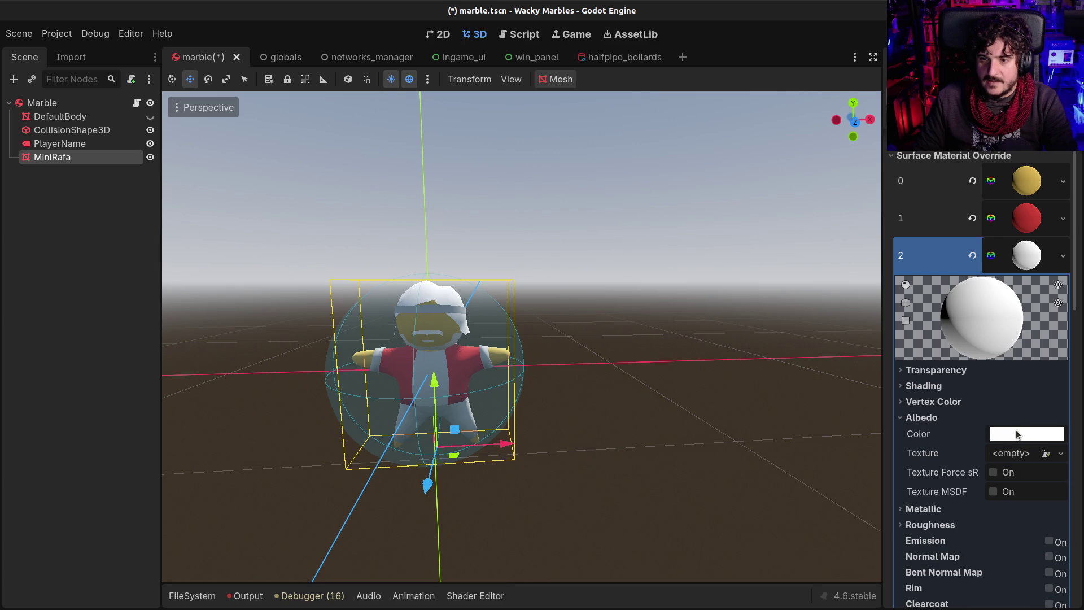
{"action": "left_click", "coordinate": [1017, 433]}
{"action": "key", "text": "ctrl+v"}
{"action": "key", "text": "Return"}
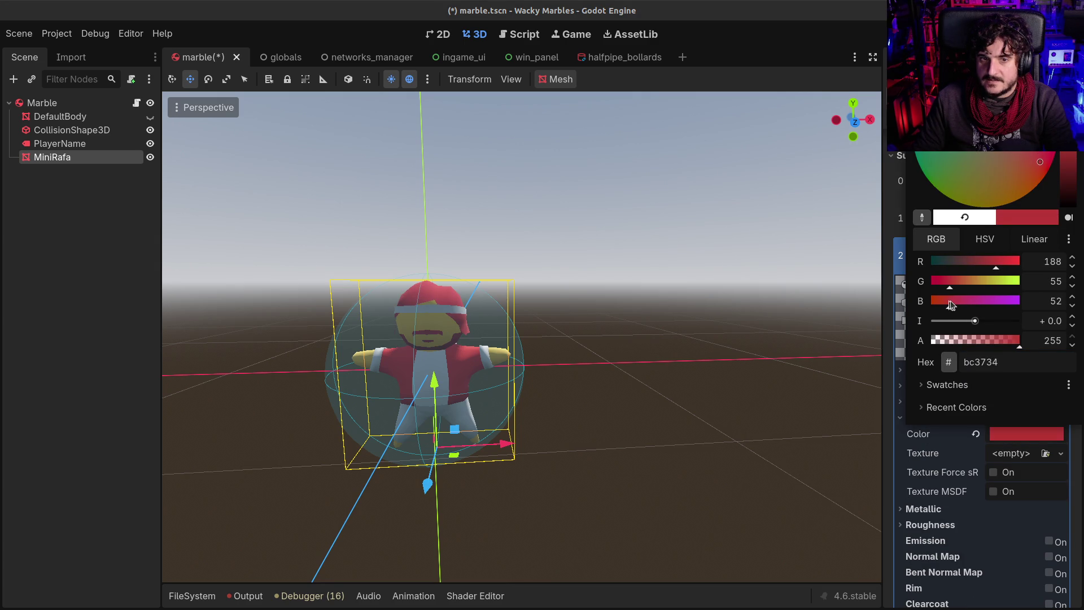
{"action": "left_click_drag", "start_coordinate": [1069, 154], "coordinate": [1069, 169]}
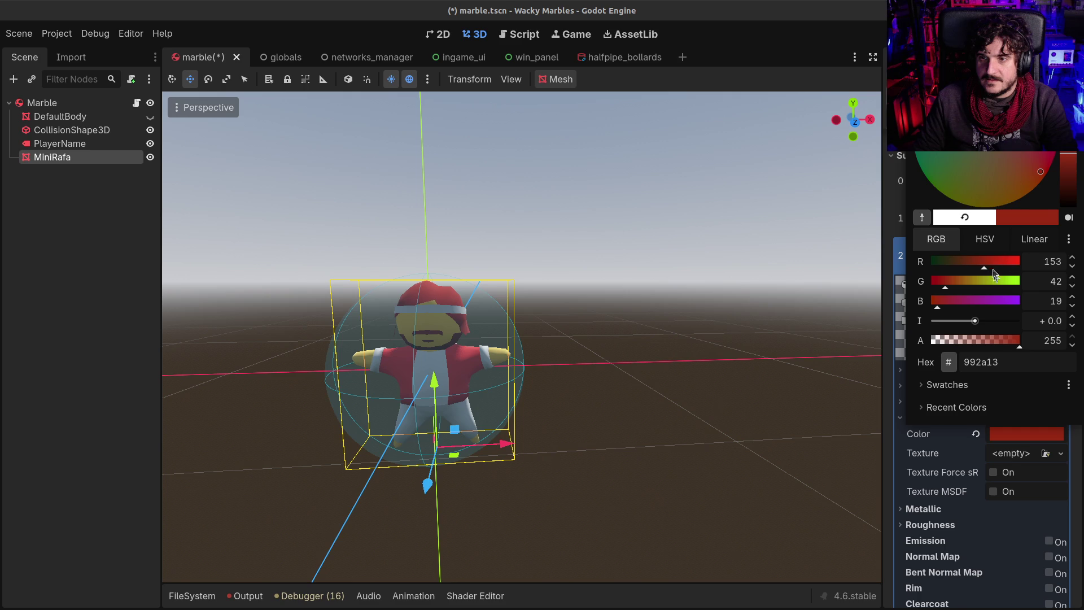
{"action": "left_click_drag", "start_coordinate": [994, 270], "coordinate": [962, 270]}
{"action": "left_click", "coordinate": [771, 226]}
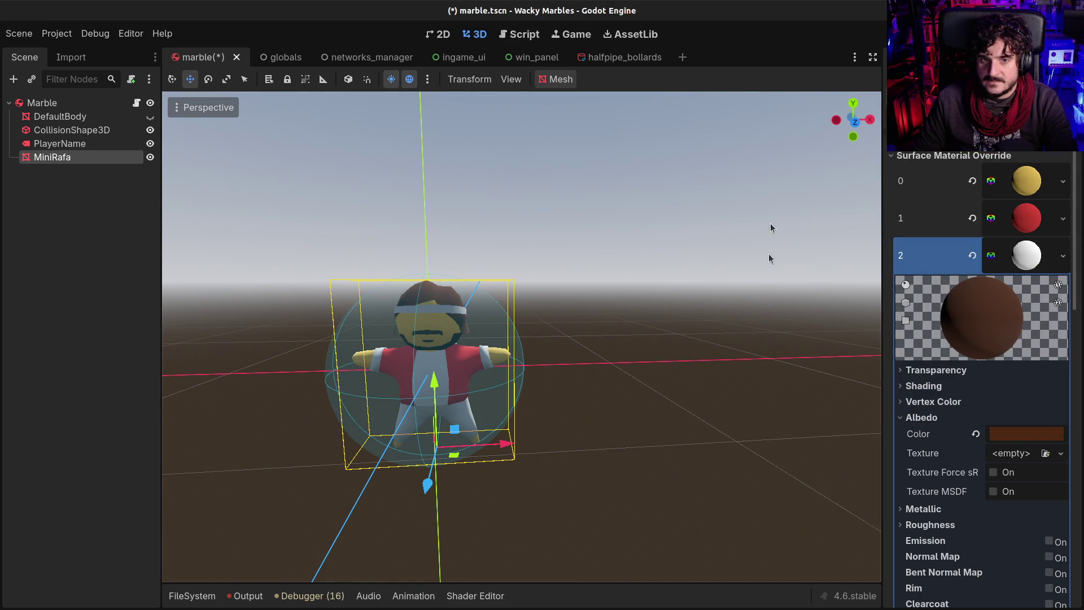
{"action": "left_click", "coordinate": [1027, 256]}
{"action": "left_click", "coordinate": [1015, 286]}
{"action": "left_click", "coordinate": [1009, 320]}
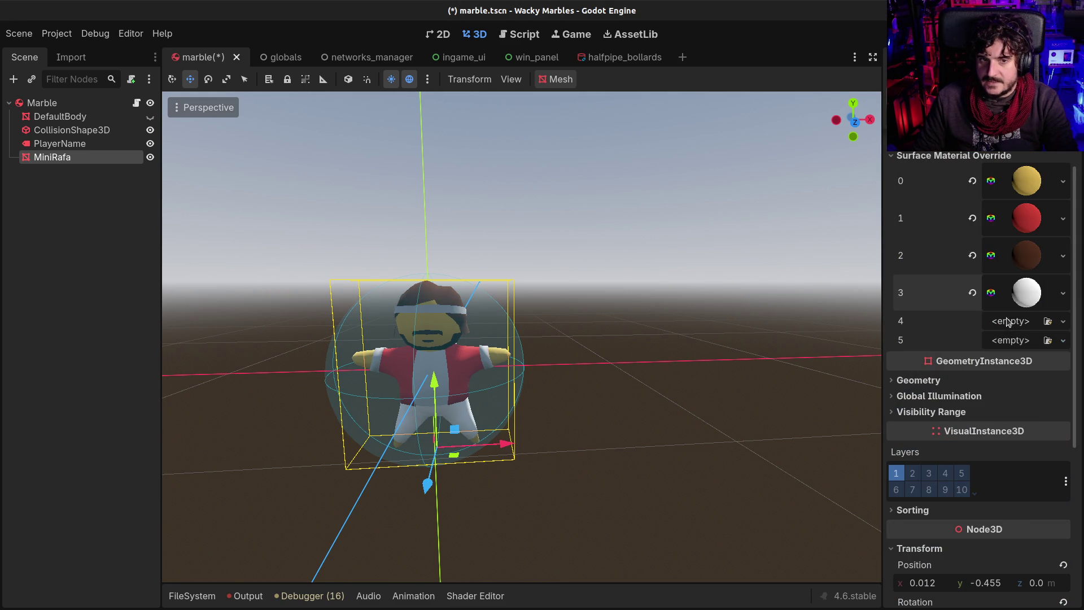
Set surface 3's albedo to near-black hex 1d1d1d.
{"action": "left_click", "coordinate": [1028, 294]}
{"action": "scroll", "coordinate": [922, 341], "scroll_direction": "down", "scroll_amount": 2}
{"action": "left_click", "coordinate": [928, 340]}
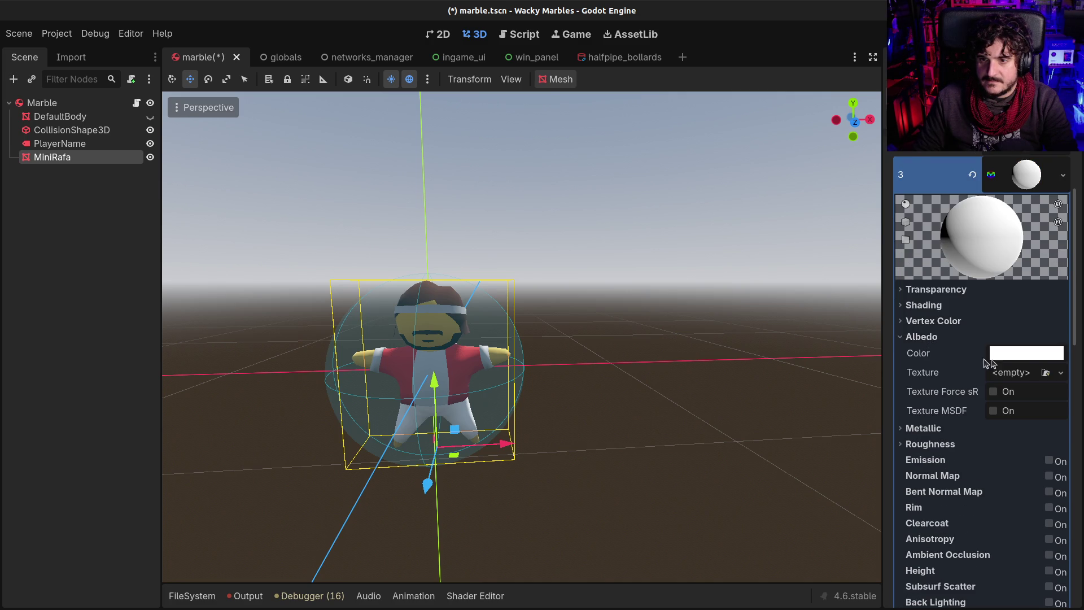
{"action": "left_click", "coordinate": [1017, 353]}
{"action": "type", "text": "1d1d1d"}
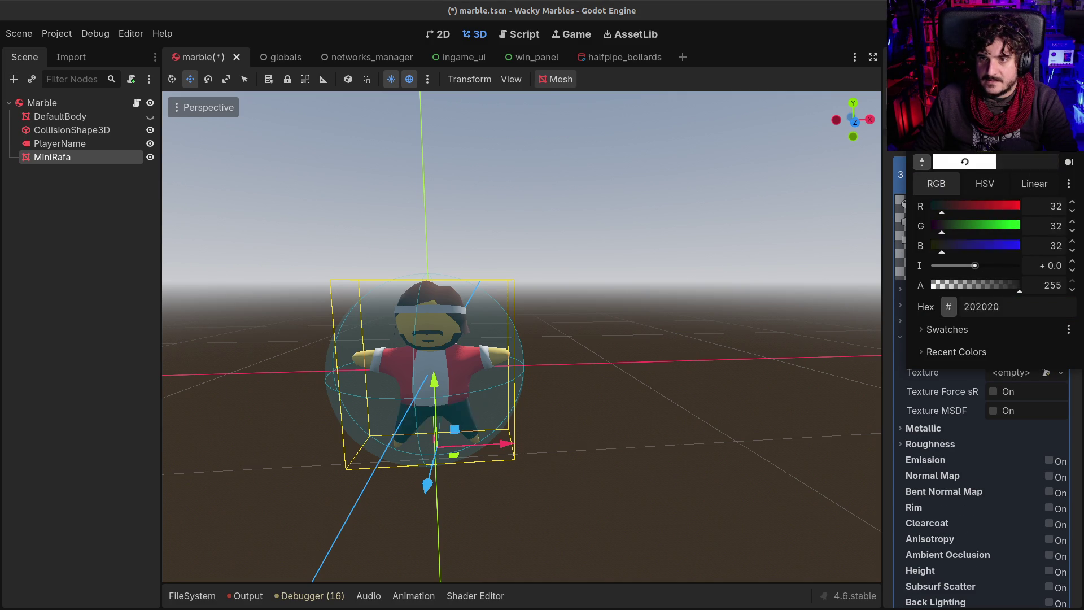
{"action": "key", "text": "Return"}
{"action": "left_click", "coordinate": [802, 142]}
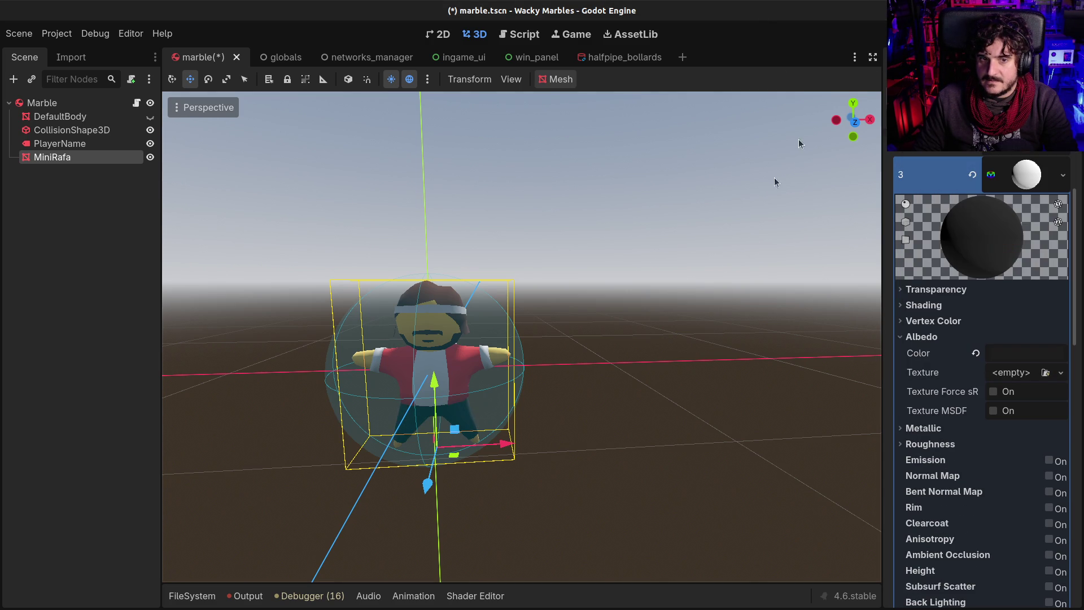
{"action": "left_click", "coordinate": [1028, 172]}
Add a StandardMaterial3D to surface 4, starting its albedo from hex 5b5b5b and adjusting it.
{"action": "left_click", "coordinate": [1022, 206]}
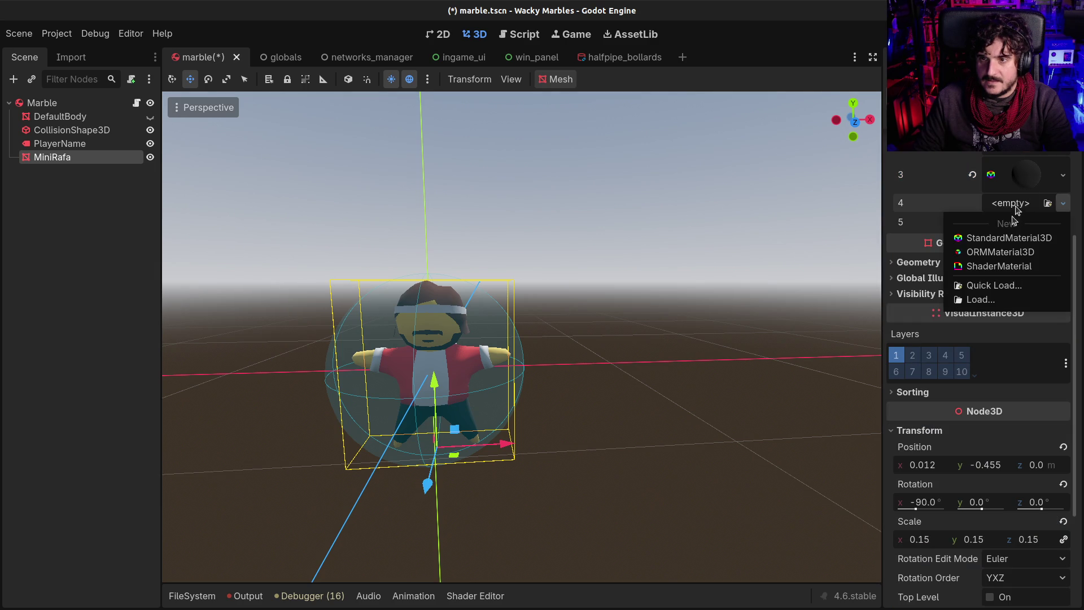
{"action": "left_click", "coordinate": [1011, 237]}
{"action": "left_click", "coordinate": [1027, 217]}
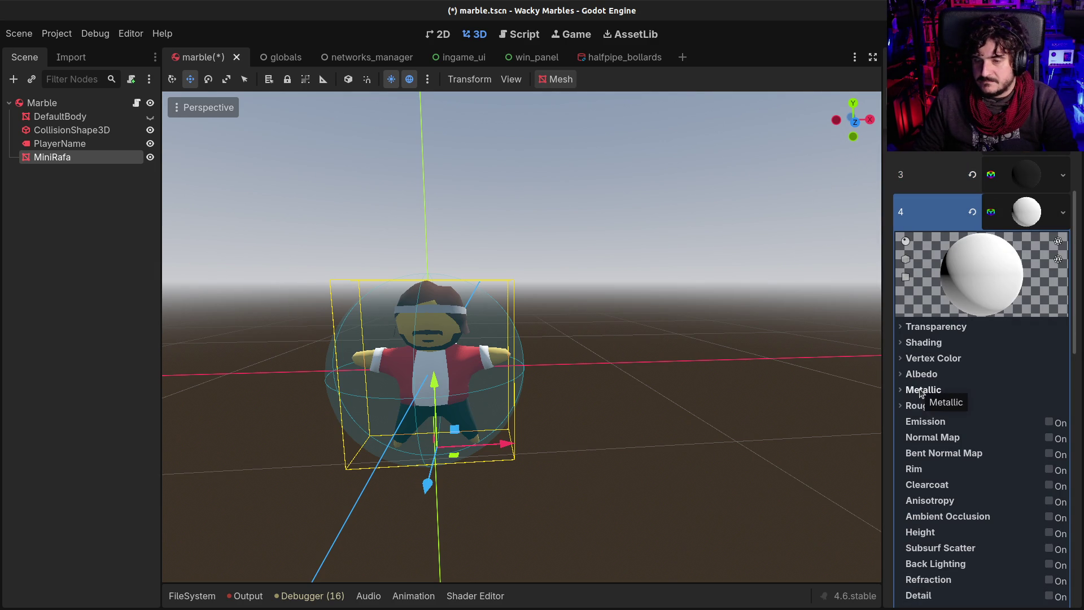
{"action": "left_click", "coordinate": [921, 391]}
{"action": "left_click", "coordinate": [924, 389]}
{"action": "left_click", "coordinate": [922, 374]}
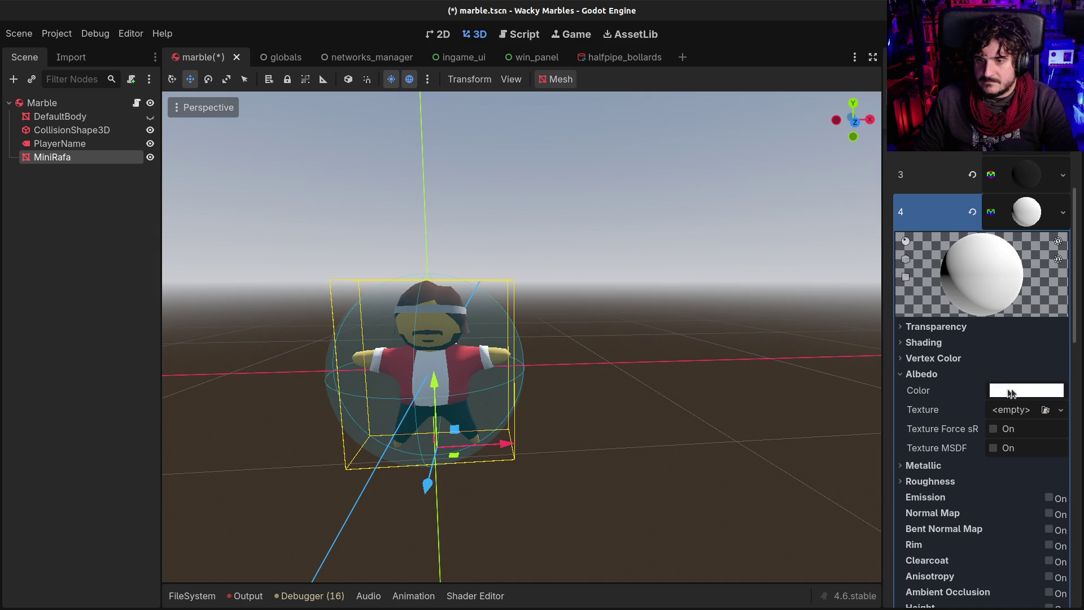
{"action": "left_click", "coordinate": [1016, 390]}
{"action": "type", "text": "5b5b5b"}
{"action": "key", "text": "Return"}
{"action": "mouse_move", "coordinate": [985, 131]}
{"action": "left_mouse_down"}
{"action": "mouse_move", "coordinate": [997, 135]}
{"action": "mouse_move", "coordinate": [990, 127]}
{"action": "left_mouse_up"}
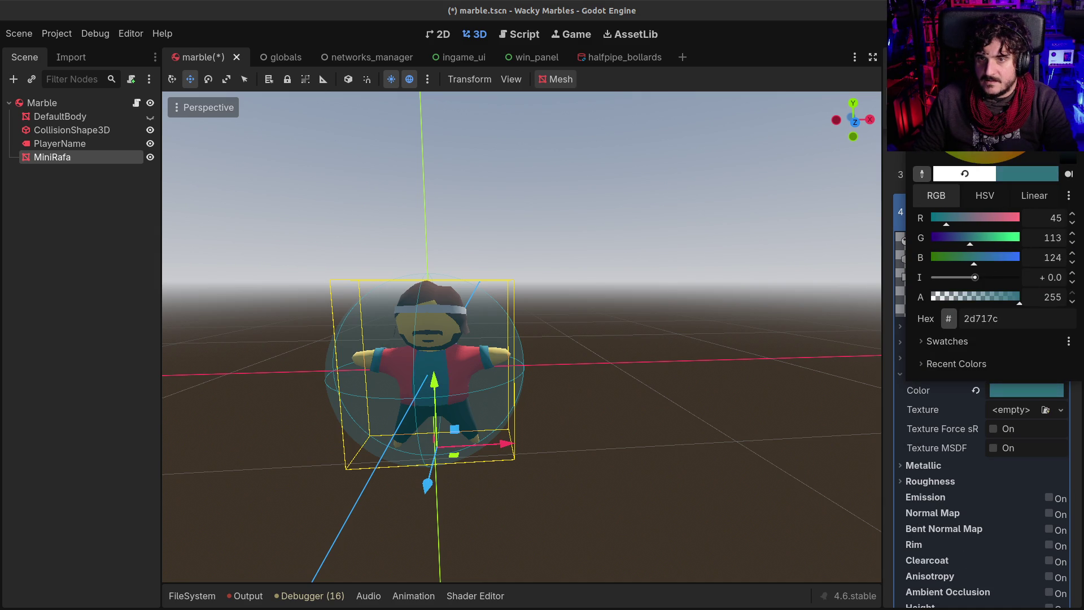
{"action": "left_click", "coordinate": [758, 67]}
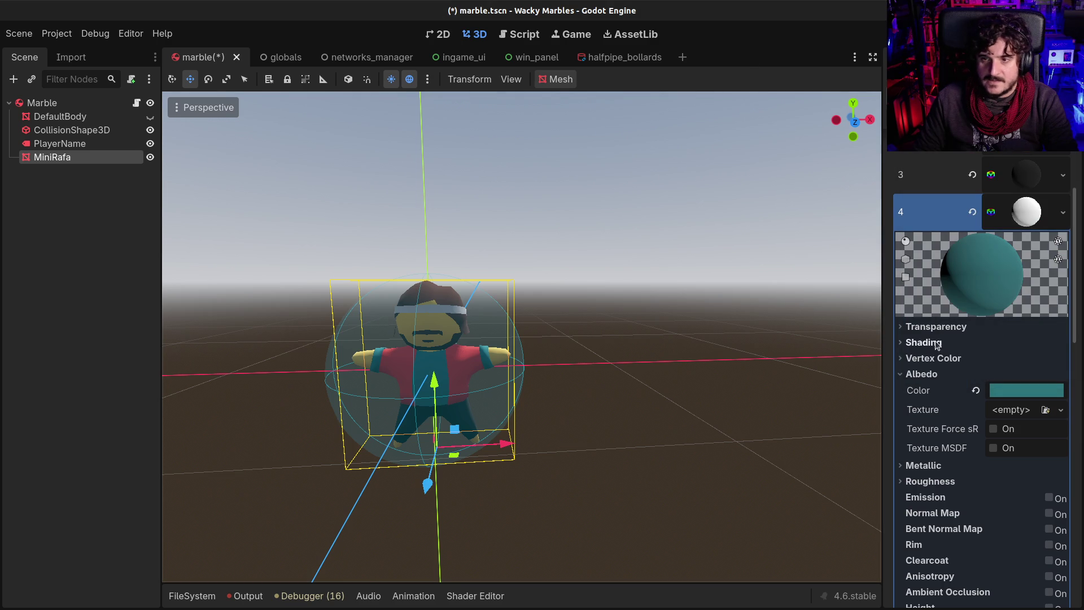
{"action": "left_click", "coordinate": [1022, 217]}
Add a StandardMaterial3D to surface 5 with a red albedo for the headband.
{"action": "left_click", "coordinate": [1014, 242]}
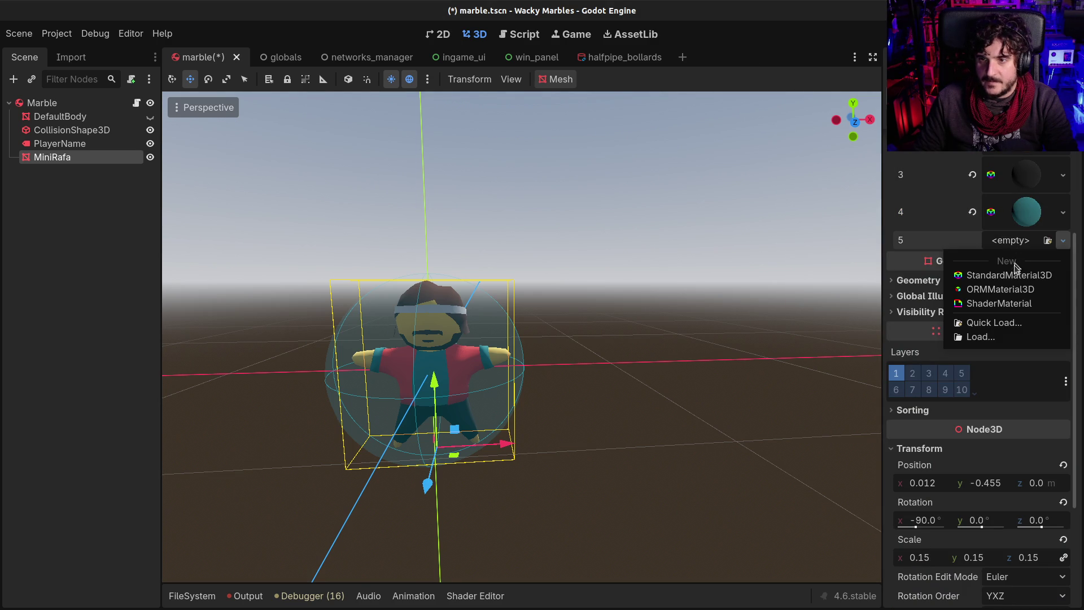
{"action": "left_click", "coordinate": [1017, 272]}
{"action": "left_click", "coordinate": [1020, 257]}
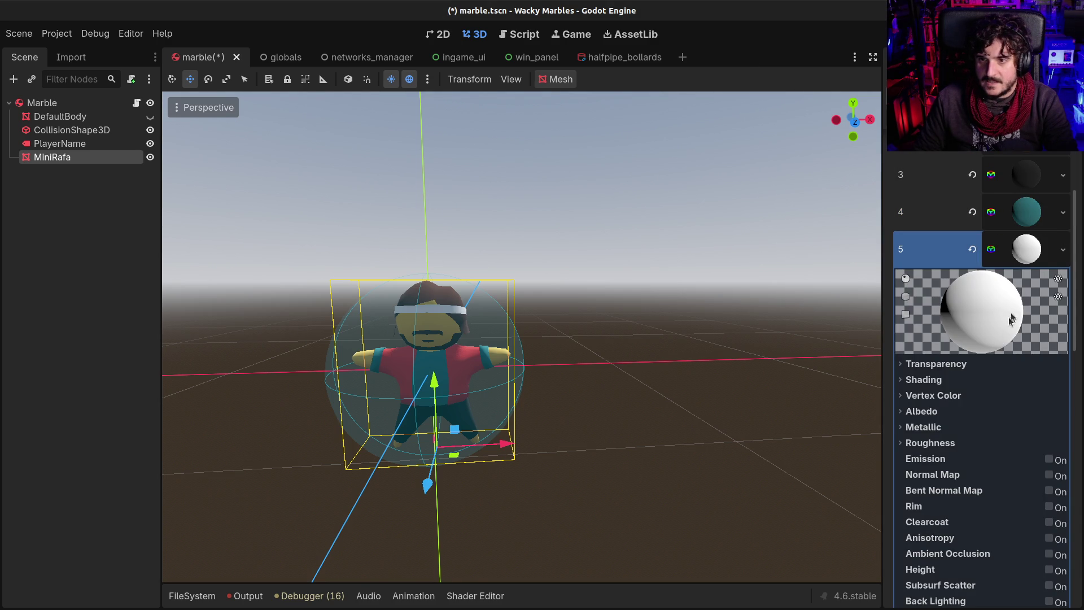
{"action": "left_click", "coordinate": [927, 411]}
{"action": "left_click", "coordinate": [1011, 427]}
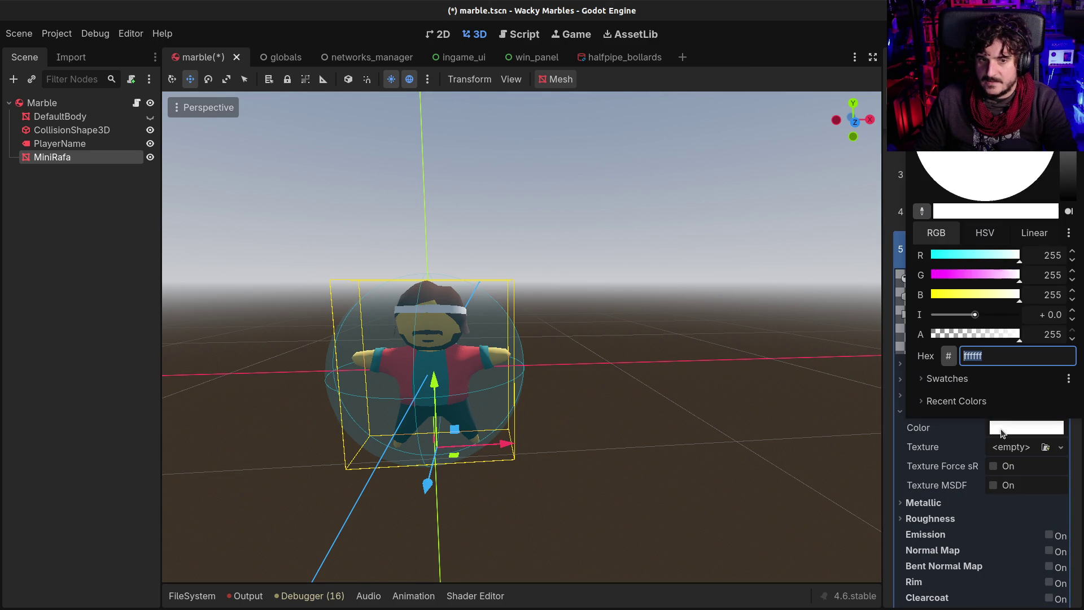
{"action": "key", "text": "ctrl+v"}
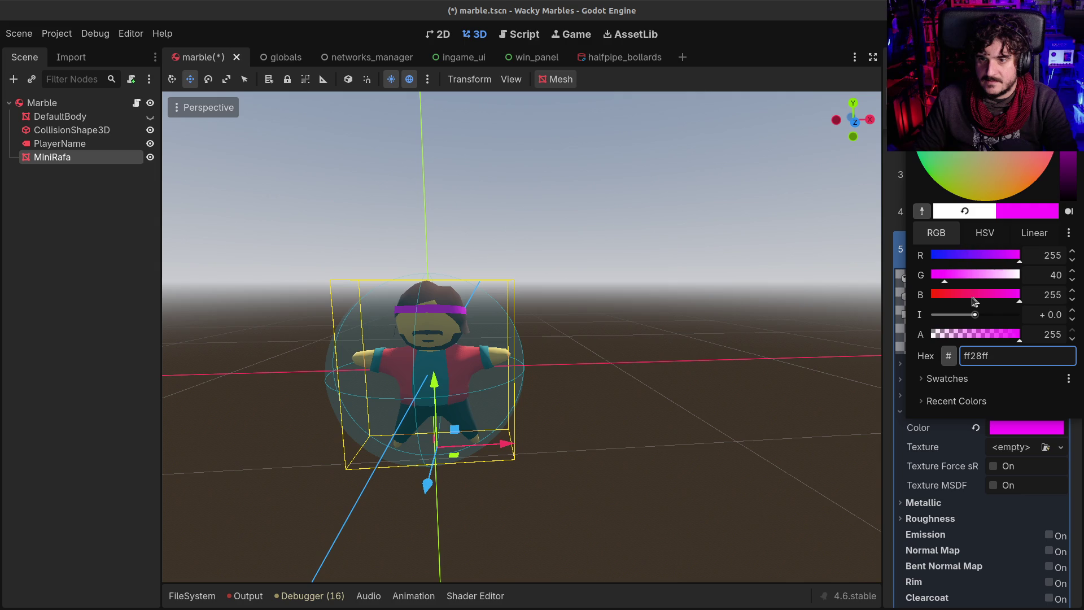
{"action": "left_click_drag", "start_coordinate": [976, 303], "coordinate": [932, 299]}
{"action": "left_click", "coordinate": [596, 288]}
{"action": "mouse_move", "coordinate": [596, 288]}
{"action": "left_mouse_down"}
{"action": "mouse_move", "coordinate": [438, 360]}
{"action": "mouse_move", "coordinate": [173, 396]}
{"action": "left_mouse_up"}
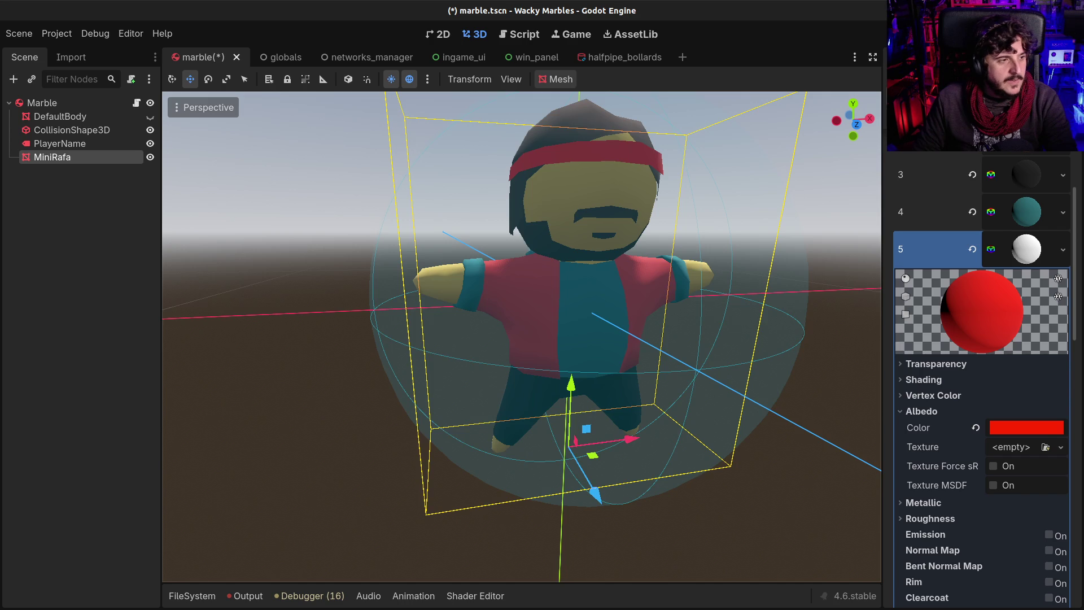
Save marble.tscn and inspect the Marble, DefaultBody and MiniRafa nodes.
{"action": "scroll", "coordinate": [522, 337], "scroll_direction": "down", "scroll_amount": 2}
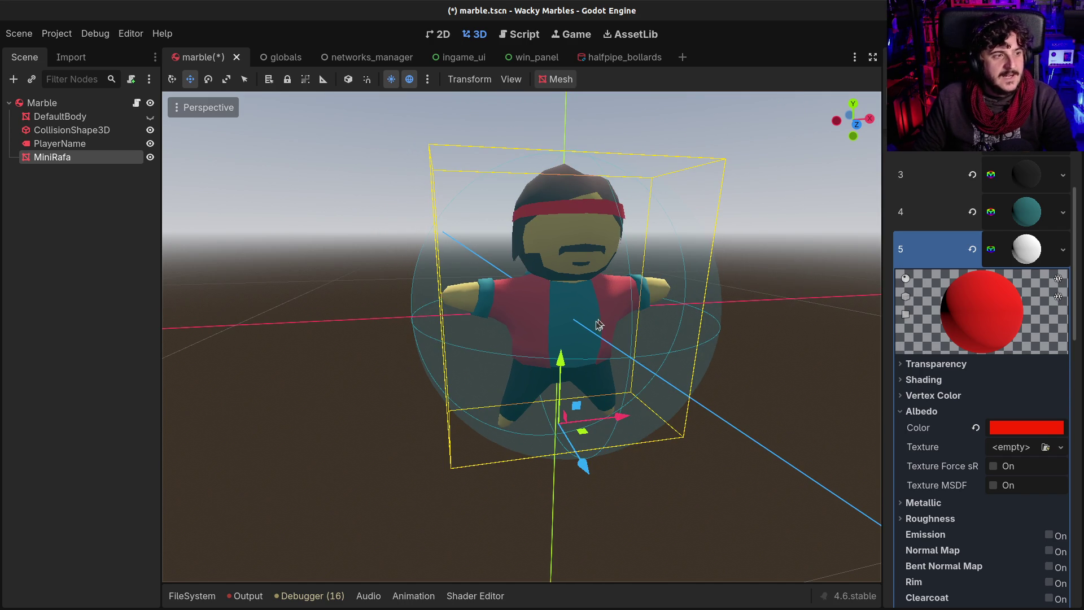
{"action": "key", "text": "ctrl+s"}
{"action": "mouse_move", "coordinate": [623, 293]}
{"action": "left_mouse_down"}
{"action": "mouse_move", "coordinate": [779, 297]}
{"action": "mouse_move", "coordinate": [700, 276]}
{"action": "left_mouse_up"}
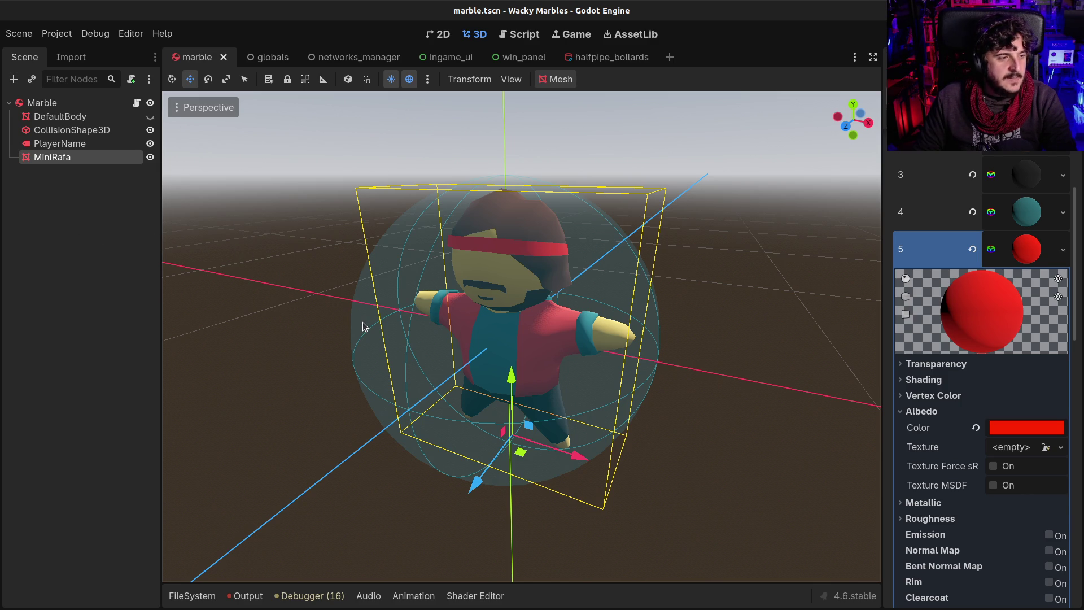
{"action": "left_click", "coordinate": [20, 101]}
{"action": "left_click", "coordinate": [57, 116]}
{"action": "left_click", "coordinate": [74, 156]}
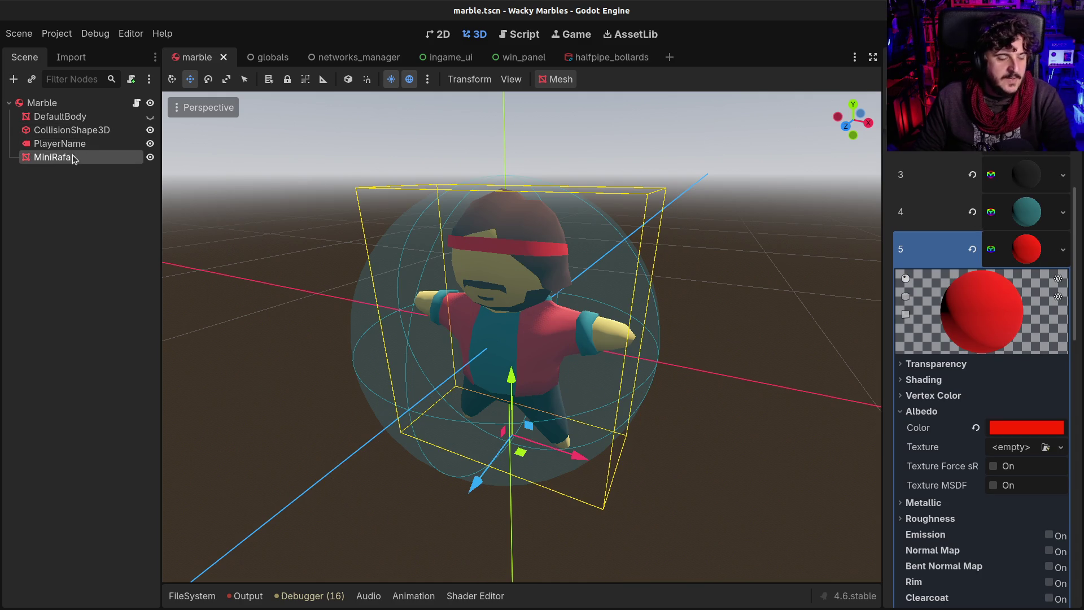
{"action": "left_click", "coordinate": [18, 104]}
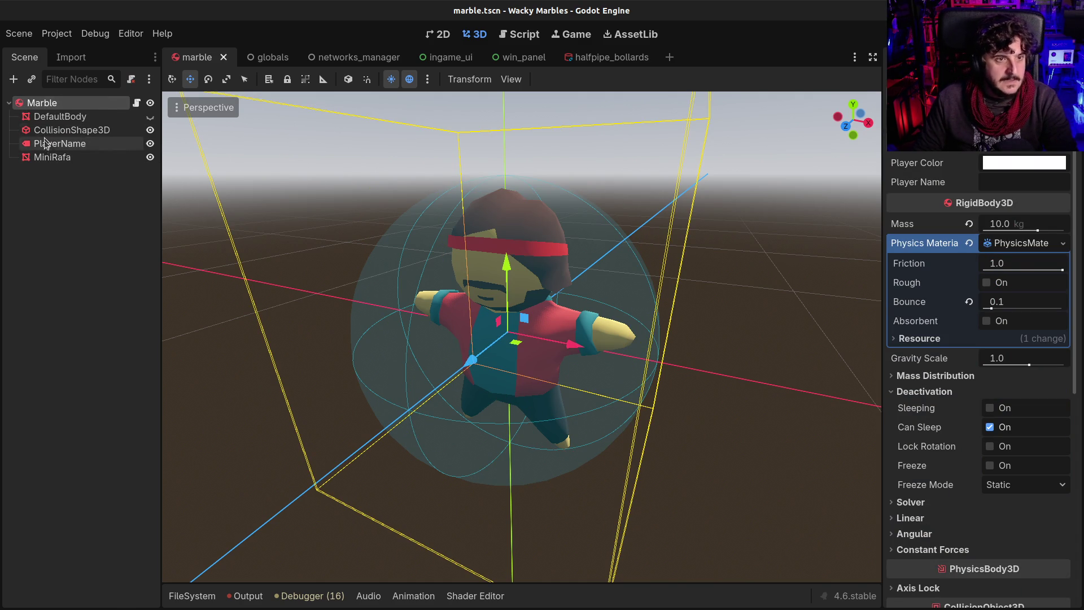
Run the game maximized and fly the debug camera to the funnel to watch marbles spawn.
{"action": "key", "text": "F5"}
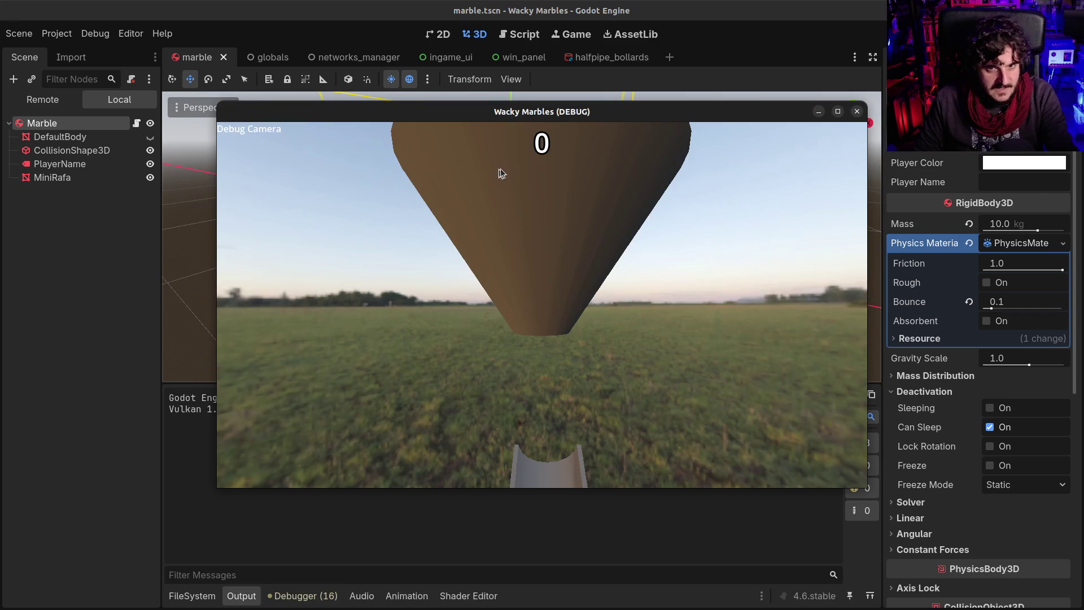
{"action": "left_click", "coordinate": [838, 111]}
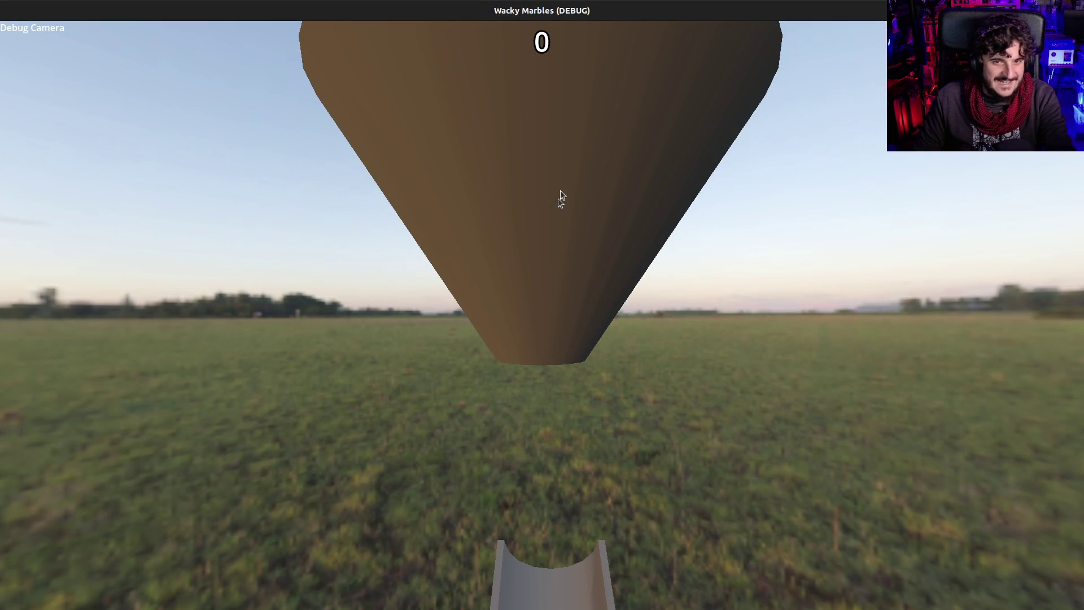
{"action": "left_click", "coordinate": [570, 287]}
{"action": "key", "text": "w"}
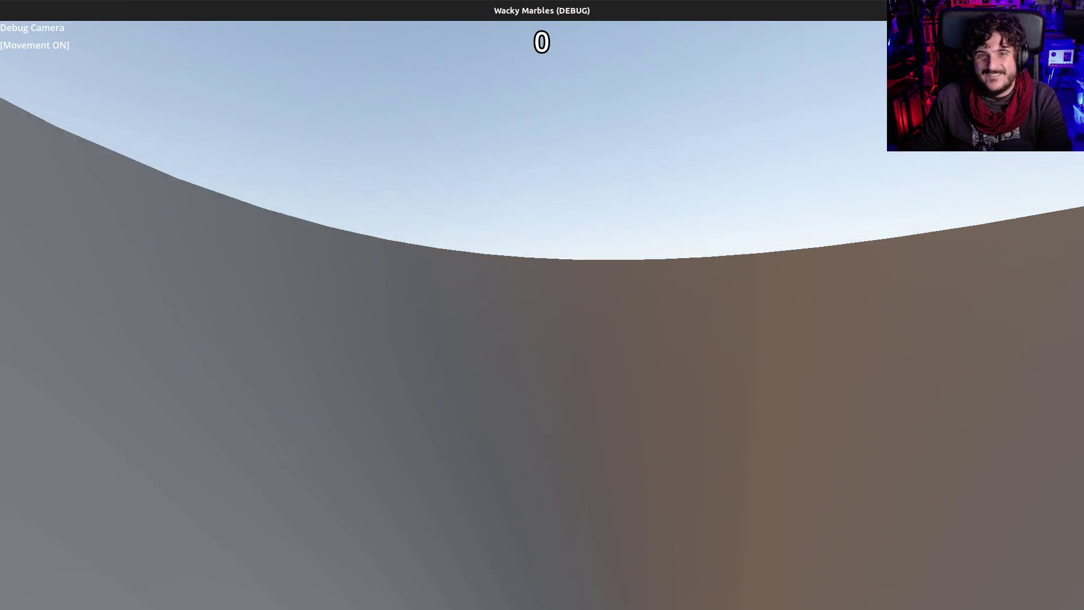
{"action": "key", "text": "s"}
{"action": "key", "text": "w"}
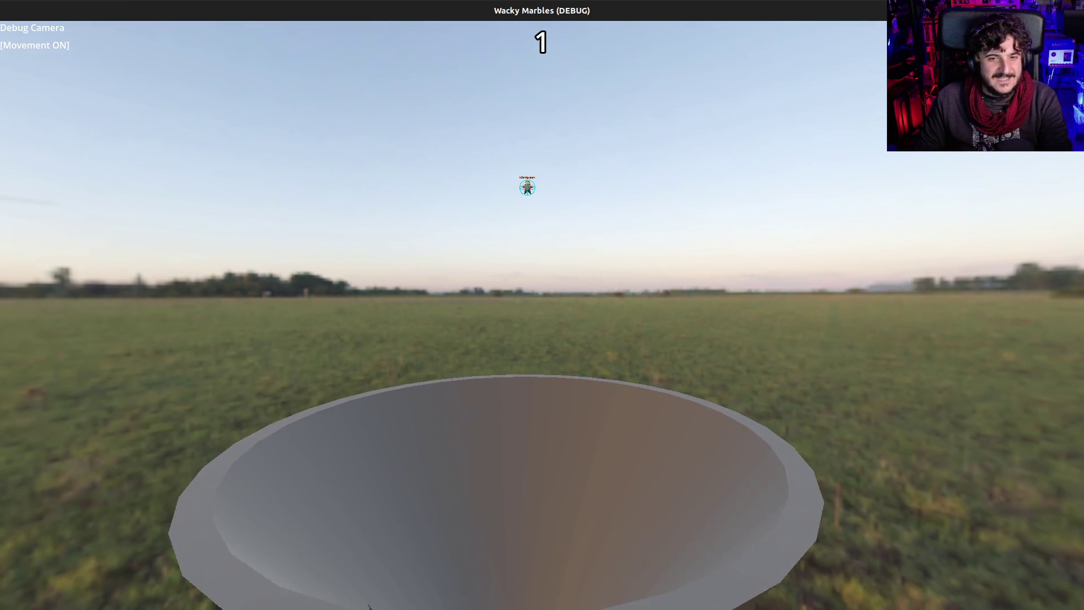
{"action": "key", "text": "w"}
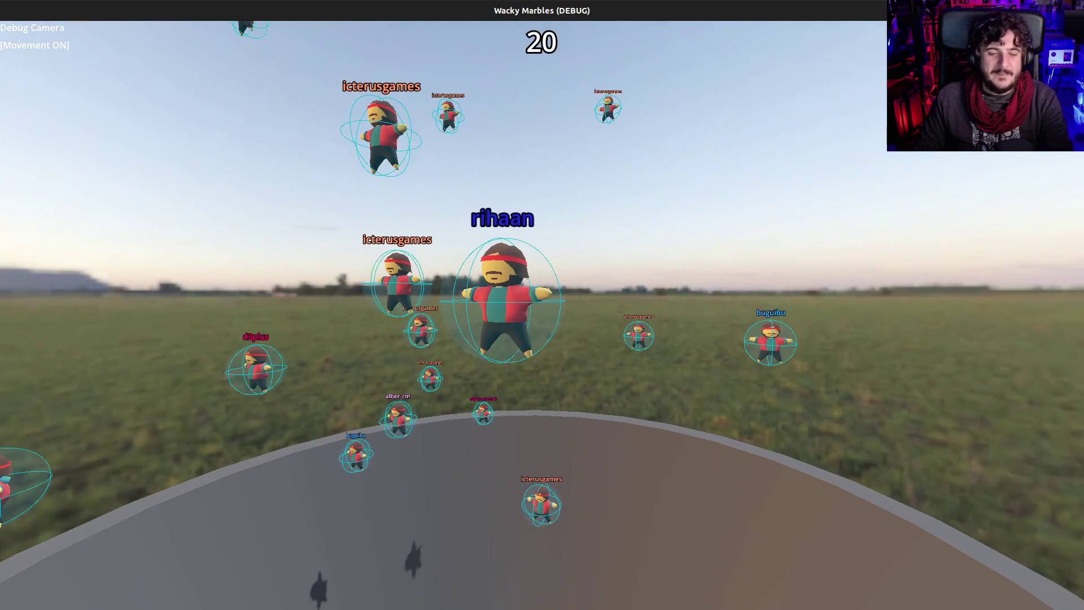
Stop the game, check the Debug menu without changes, and launch a fresh run.
{"action": "key", "text": "F8"}
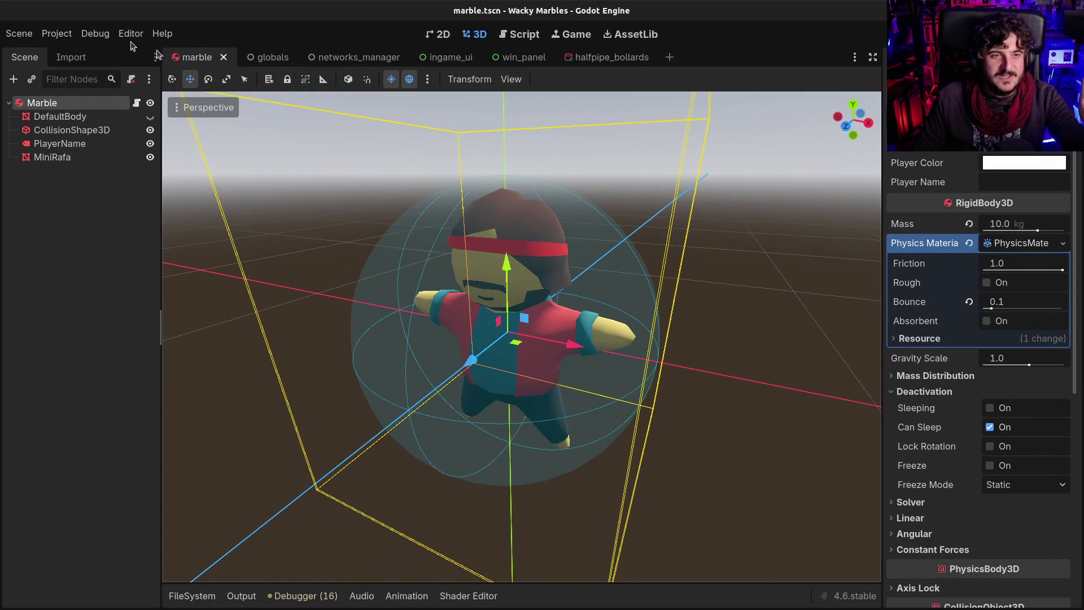
{"action": "left_click", "coordinate": [95, 33]}
{"action": "mouse_move", "coordinate": [68, 35]}
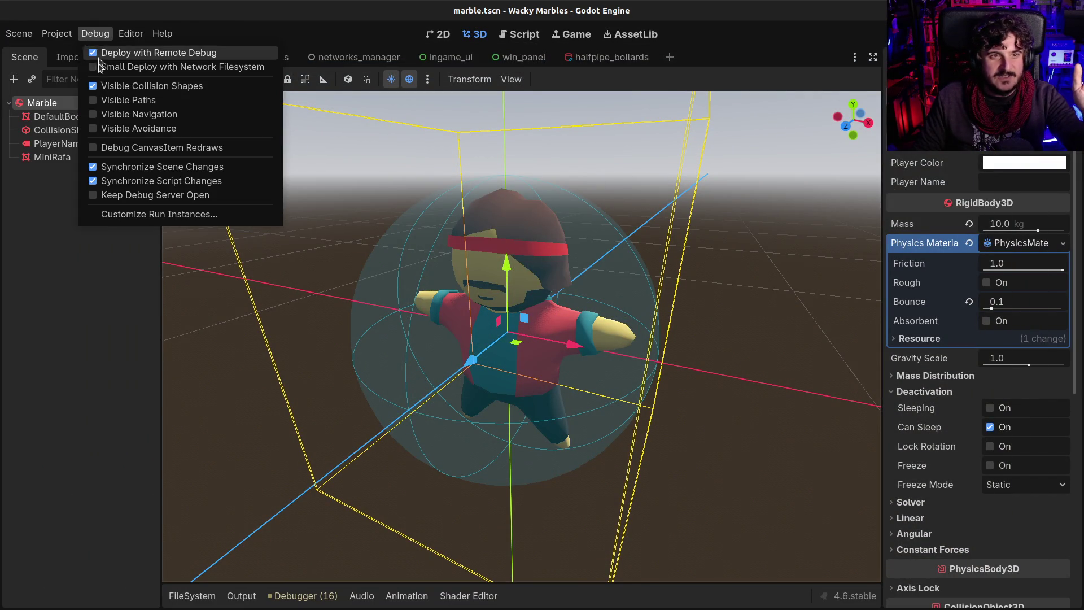
{"action": "left_click", "coordinate": [452, 212]}
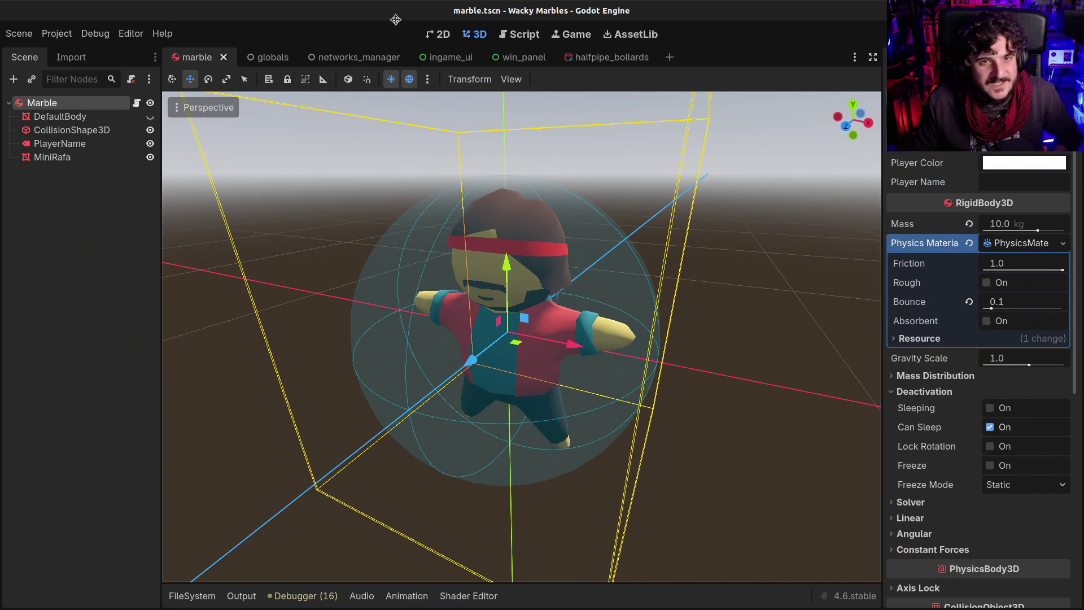
{"action": "key", "text": "F5"}
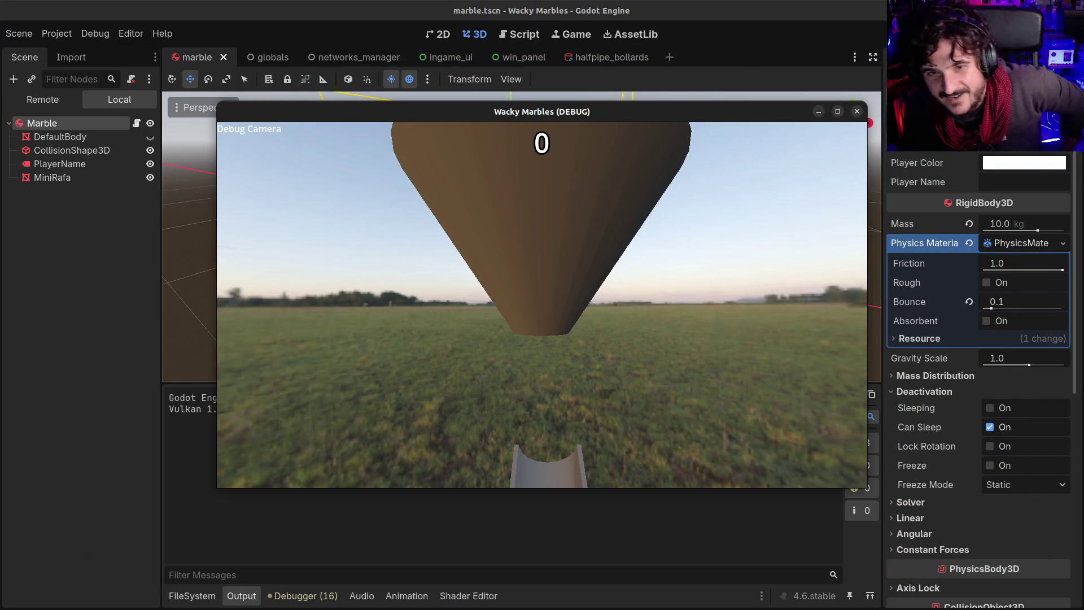
Maximize the Wacky Marbles debug window, watch the 144-marble race finish, then stop it.
{"action": "left_click", "coordinate": [832, 111]}
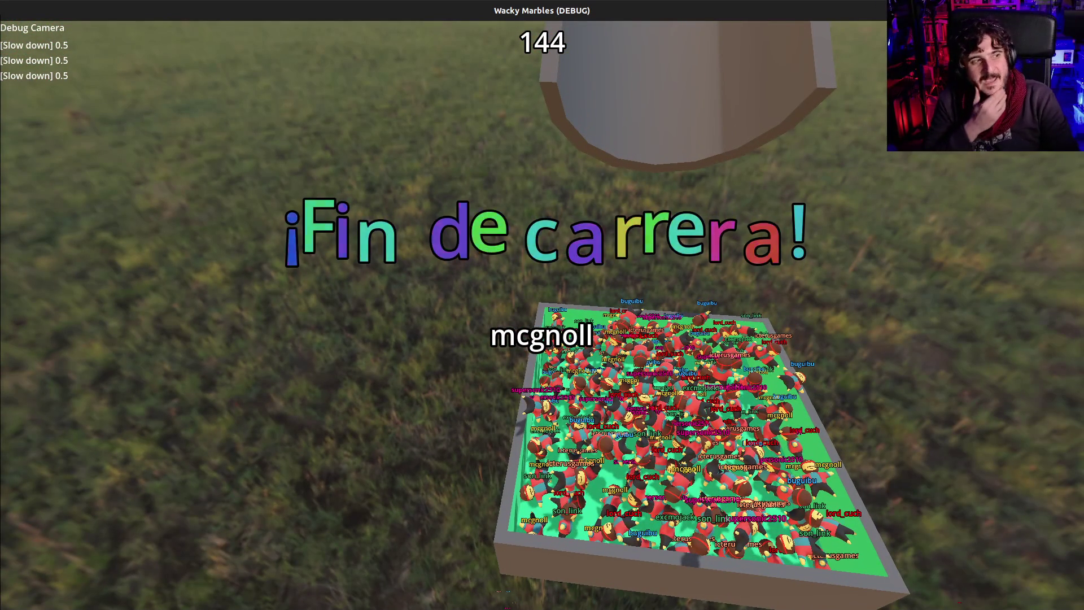
{"action": "key", "text": "F8"}
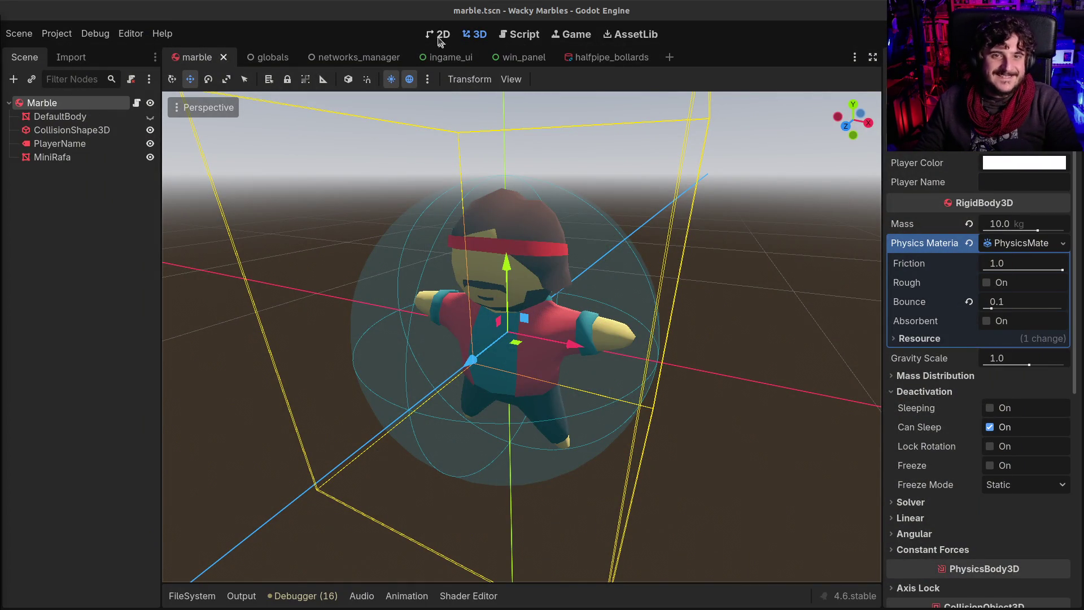
Open marble_manager.gd in the script editor and select 'unlimited' on line 9.
{"action": "left_click", "coordinate": [520, 34]}
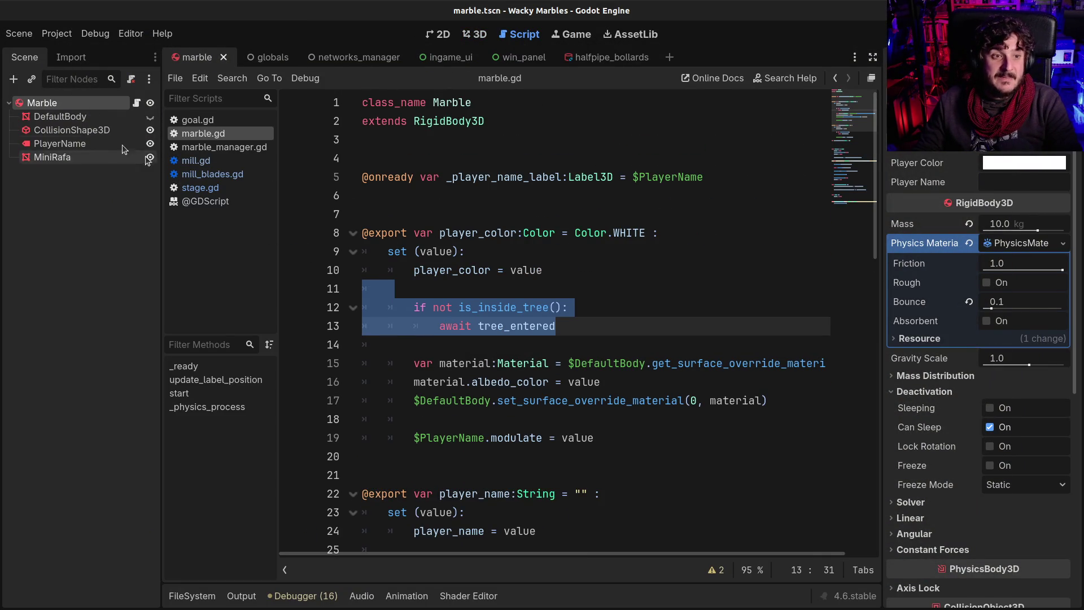
{"action": "left_click", "coordinate": [433, 233]}
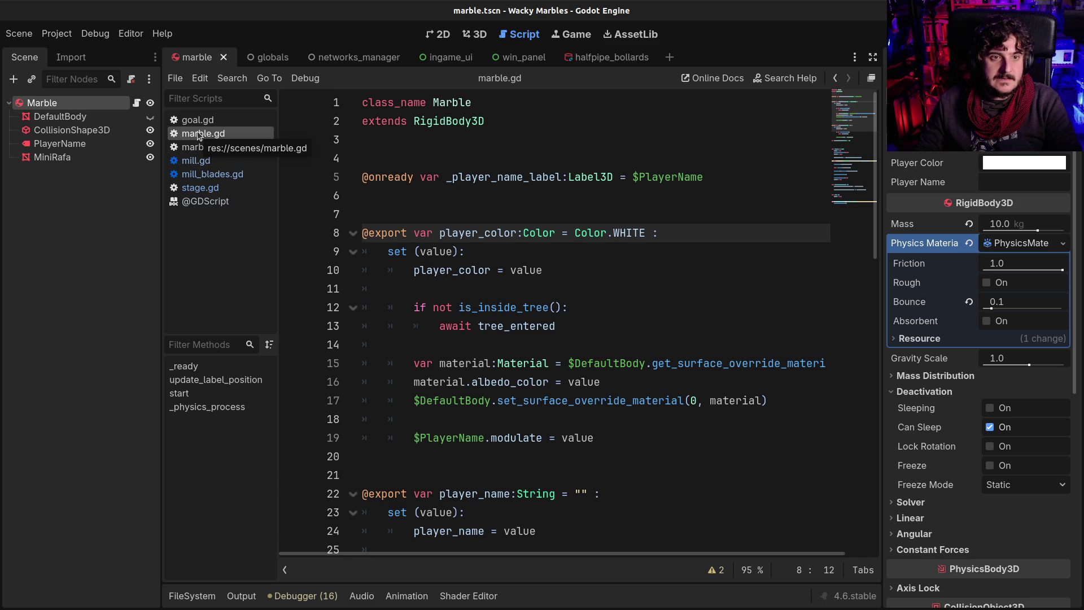
{"action": "left_click", "coordinate": [198, 175]}
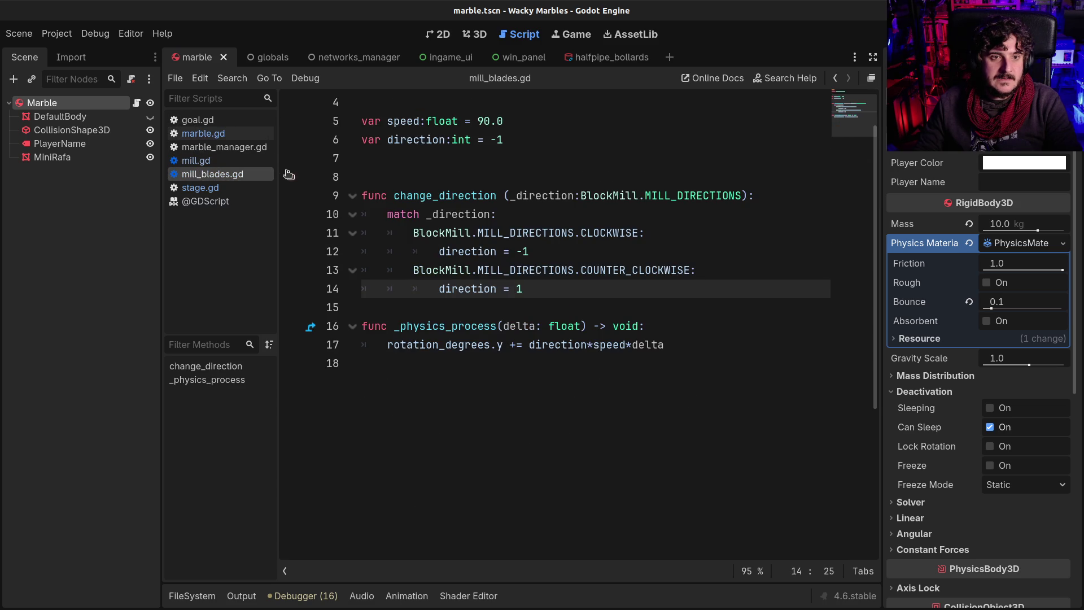
{"action": "left_click", "coordinate": [234, 148]}
{"action": "scroll", "coordinate": [531, 287], "scroll_direction": "up", "scroll_amount": 15}
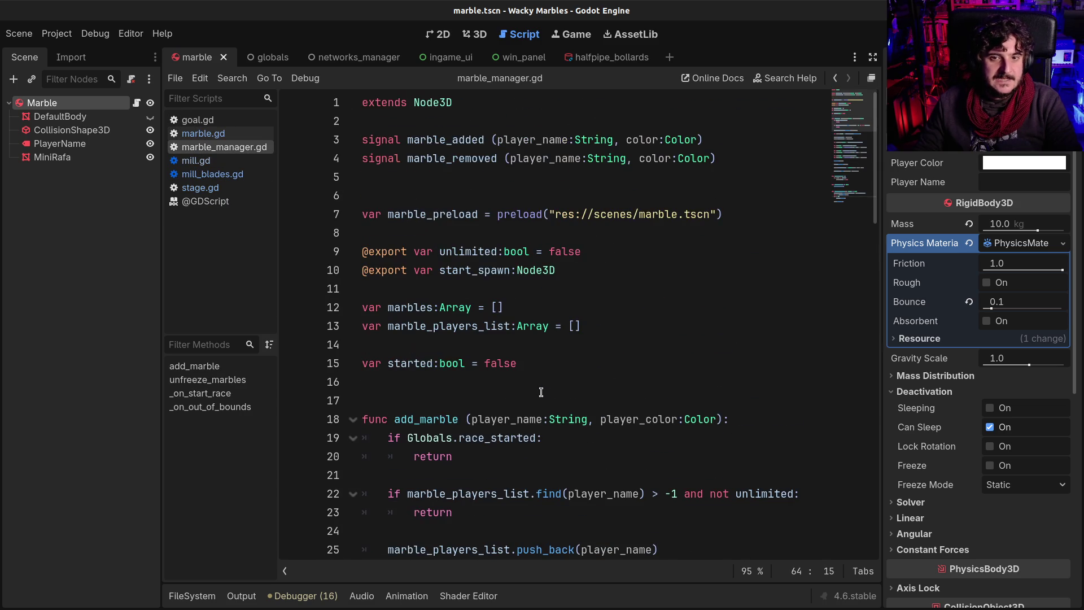
{"action": "double_click", "coordinate": [452, 251]}
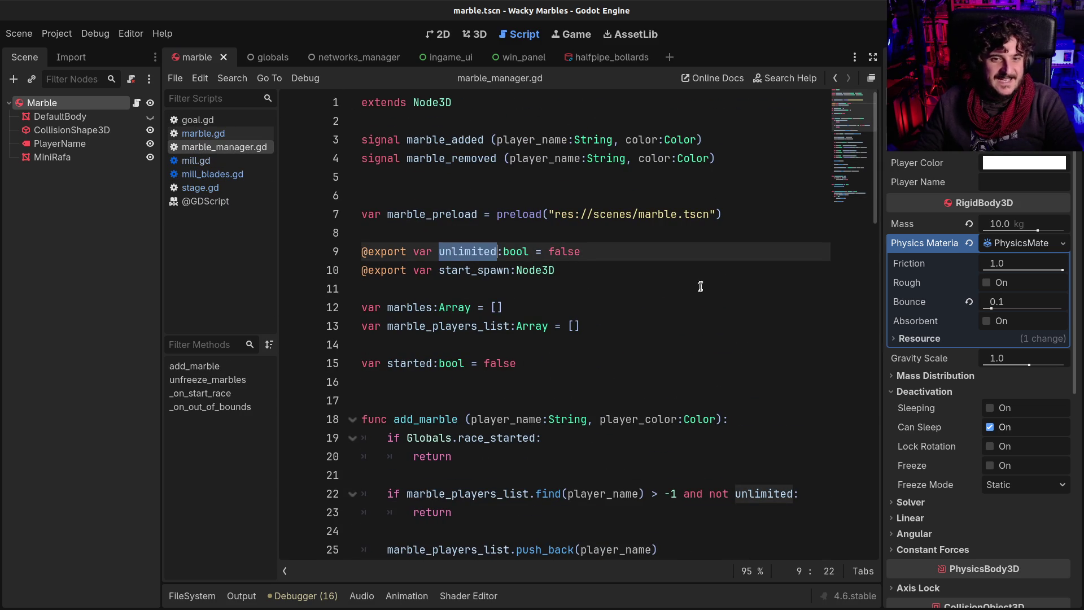
Declare var marble_limit:int = 1024 in marble_manager.gd and save the script.
{"action": "left_click", "coordinate": [626, 271]}
{"action": "key", "text": "Return"}
{"action": "key", "text": "Return"}
{"action": "key", "text": "BackSpace"}
{"action": "key", "text": "BackSpace"}
{"action": "key", "text": "Down"}
{"action": "key", "text": "Down"}
{"action": "key", "text": "Down"}
{"action": "key", "text": "Down"}
{"action": "key", "text": "Down"}
{"action": "key", "text": "Return"}
{"action": "key", "text": "Return"}
{"action": "key", "text": "Up"}
{"action": "type", "text": "var marb"}
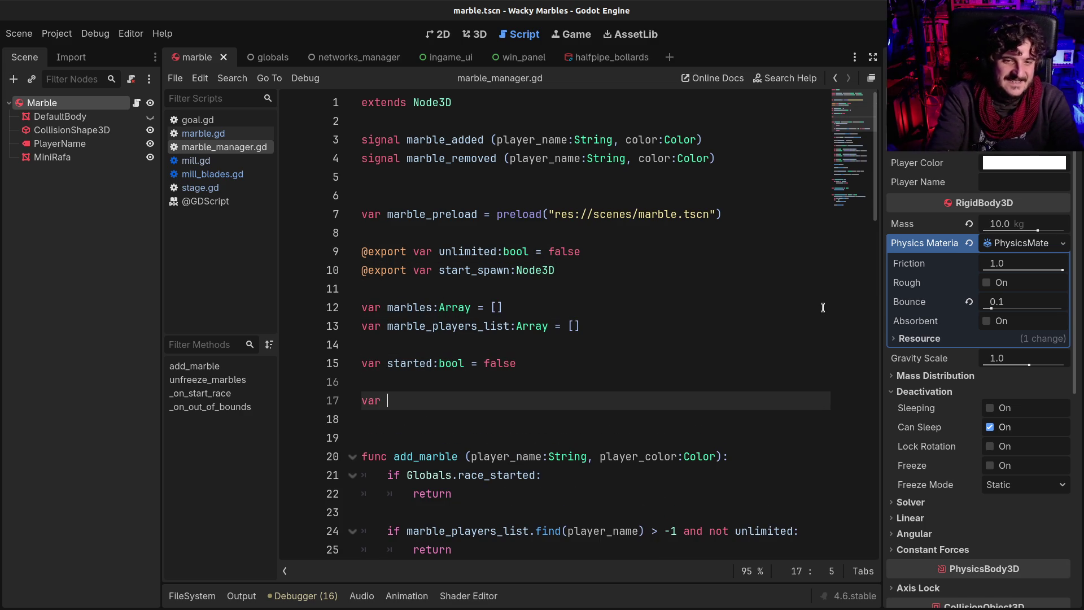
{"action": "type", "text": "le_limit:int = 10245"}
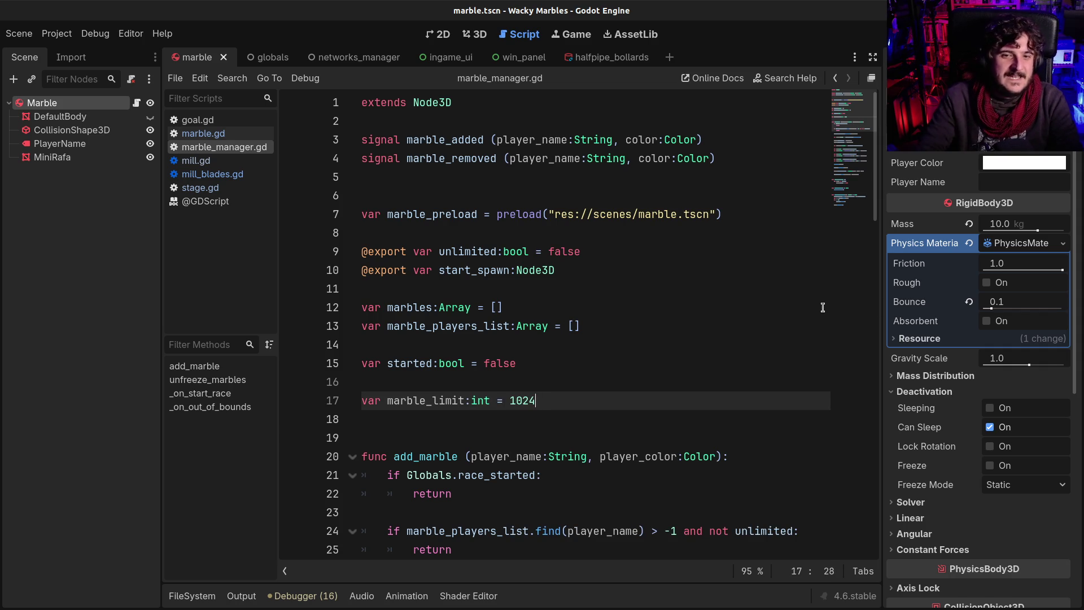
{"action": "double_click", "coordinate": [446, 252]}
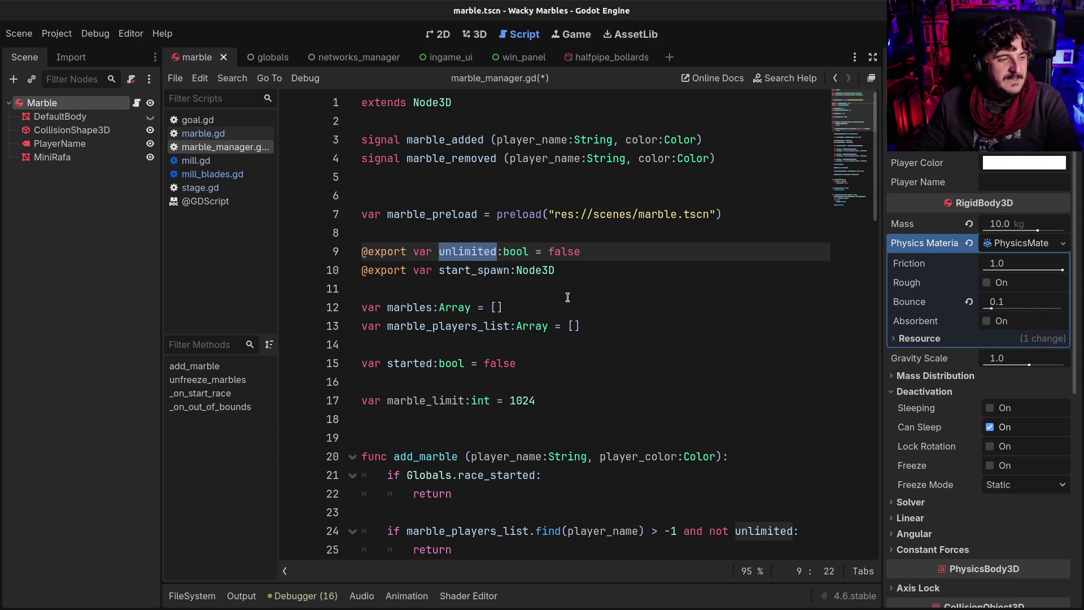
{"action": "key", "text": "ctrl+s"}
Place the cursor after the return on line 22 inside add_marble.
{"action": "double_click", "coordinate": [444, 402]}
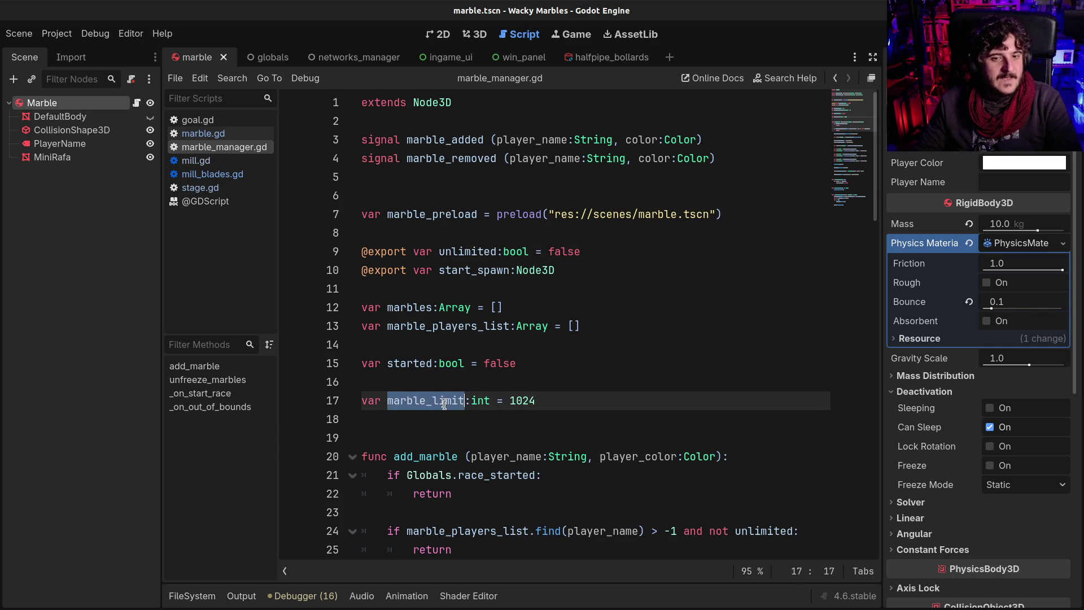
{"action": "scroll", "coordinate": [474, 413], "scroll_direction": "down", "scroll_amount": 4}
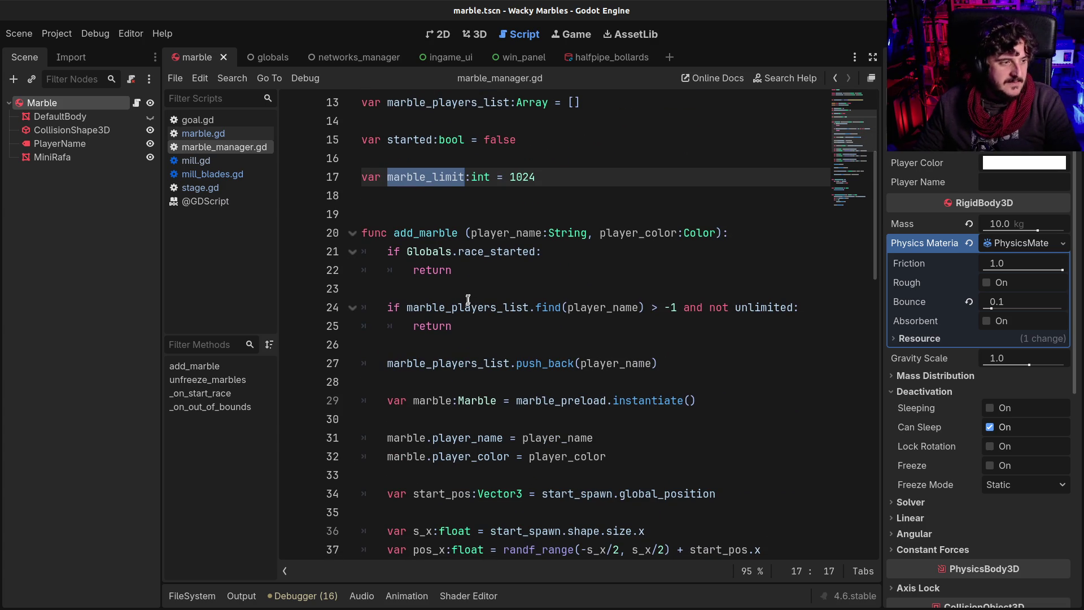
{"action": "mouse_move", "coordinate": [468, 298]}
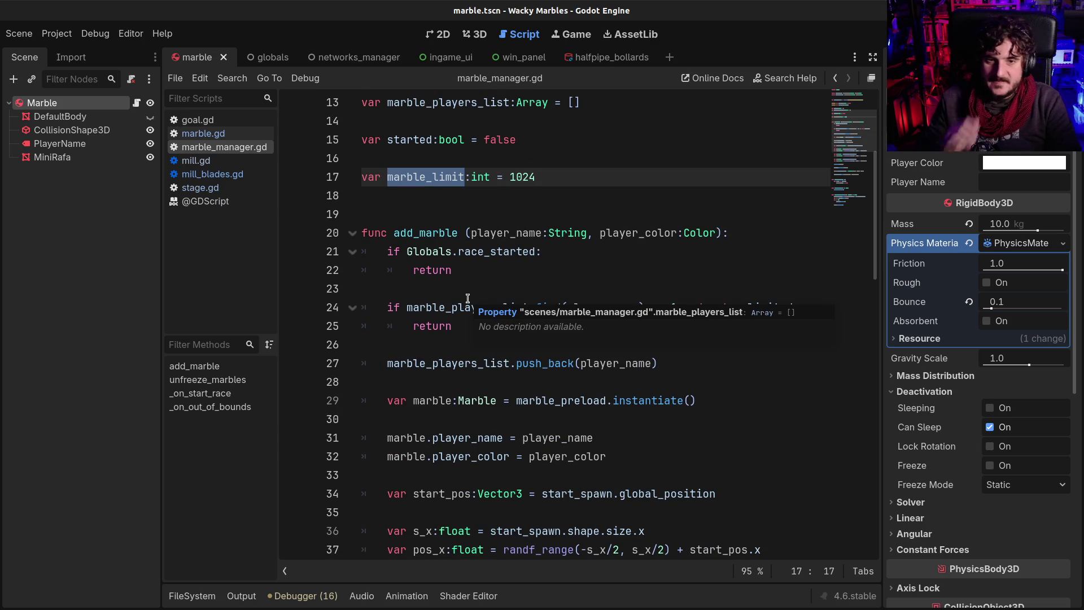
{"action": "left_click", "coordinate": [440, 339]}
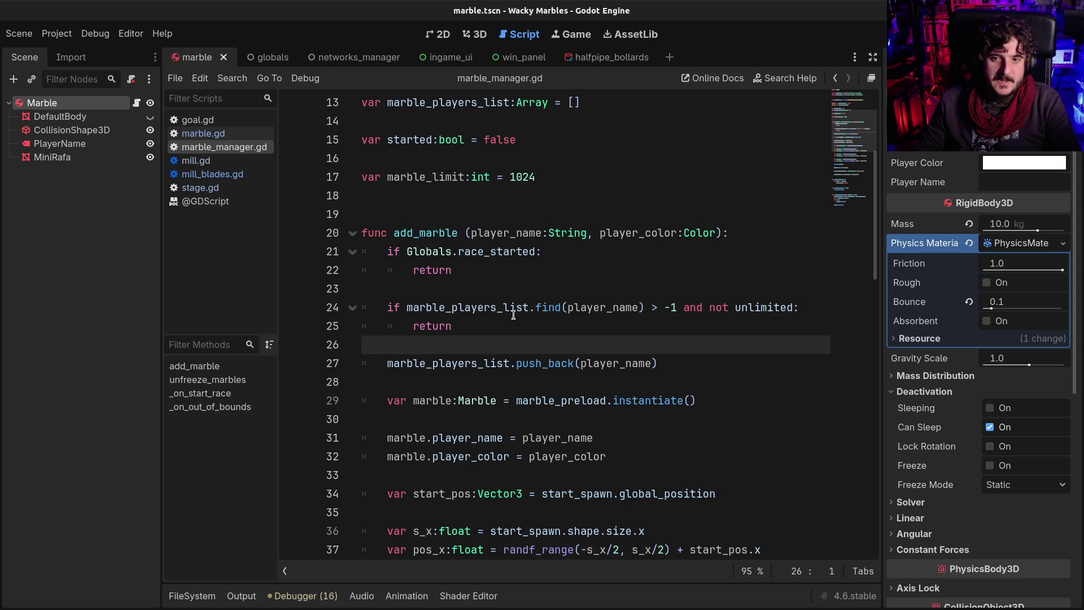
{"action": "left_click", "coordinate": [466, 271]}
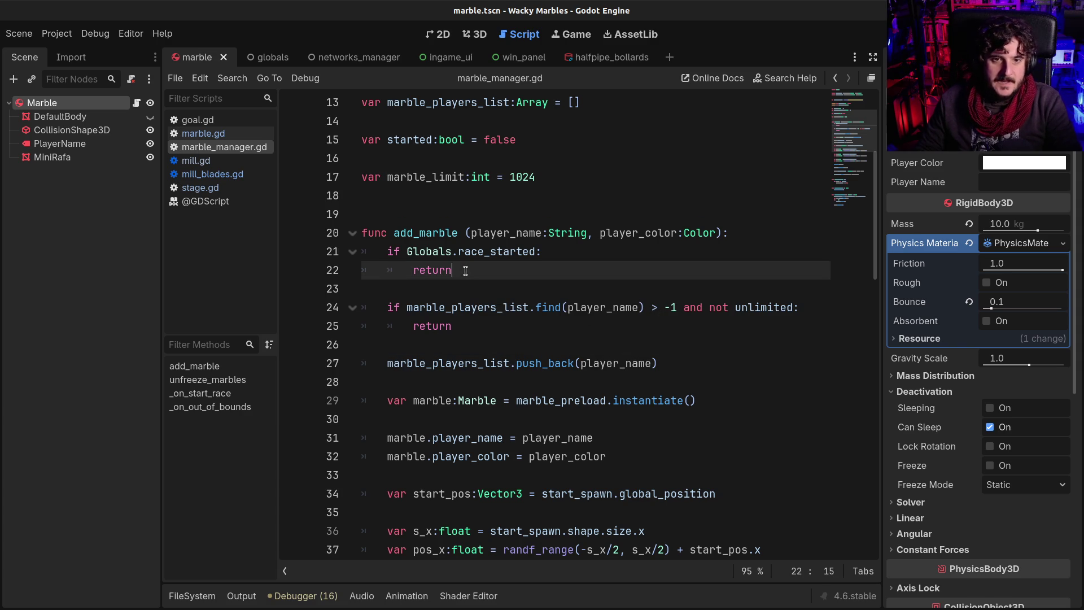
Start an if line in add_marble comparing marbles.size() with marble_limit.
{"action": "key", "text": "Return"}
{"action": "key", "text": "Return"}
{"action": "type", "text": "i"}
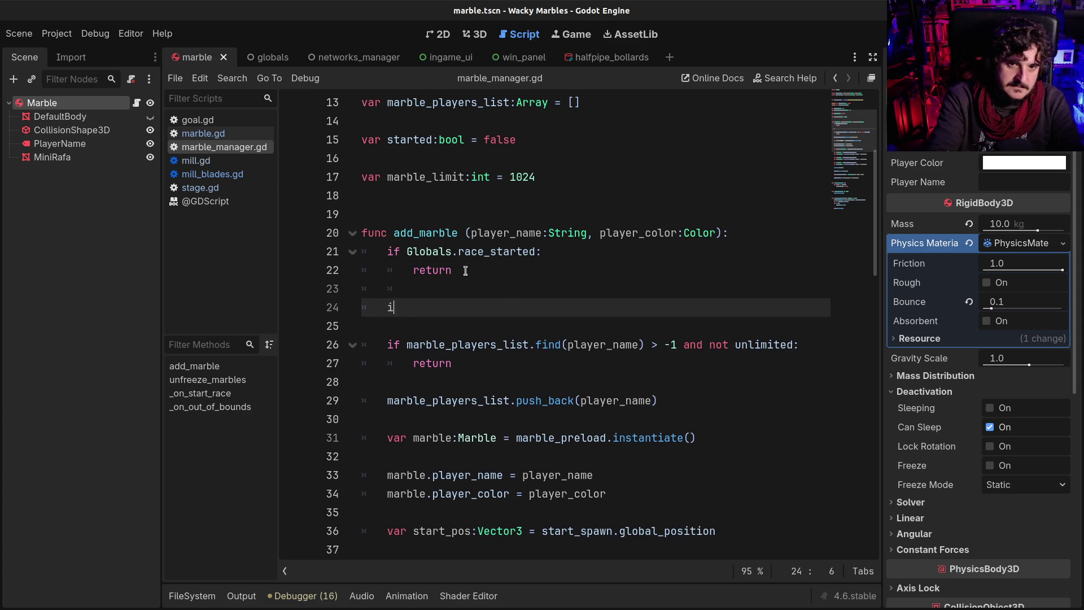
{"action": "key", "text": "BackSpace"}
{"action": "key", "text": "BackSpace"}
{"action": "key", "text": "BackSpace"}
{"action": "key", "text": "Return"}
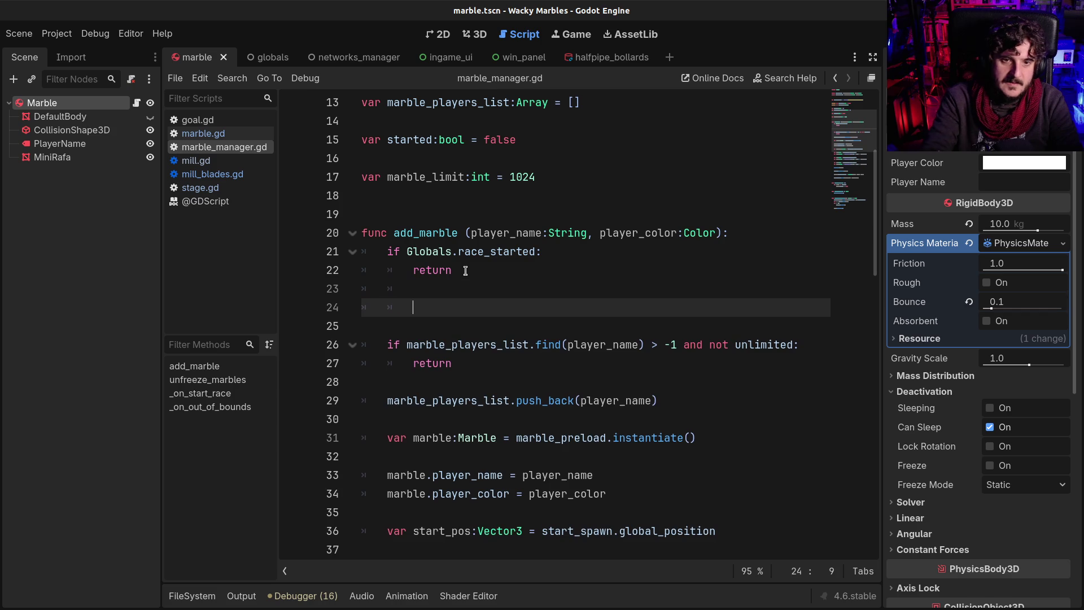
{"action": "type", "text": "f marbl"}
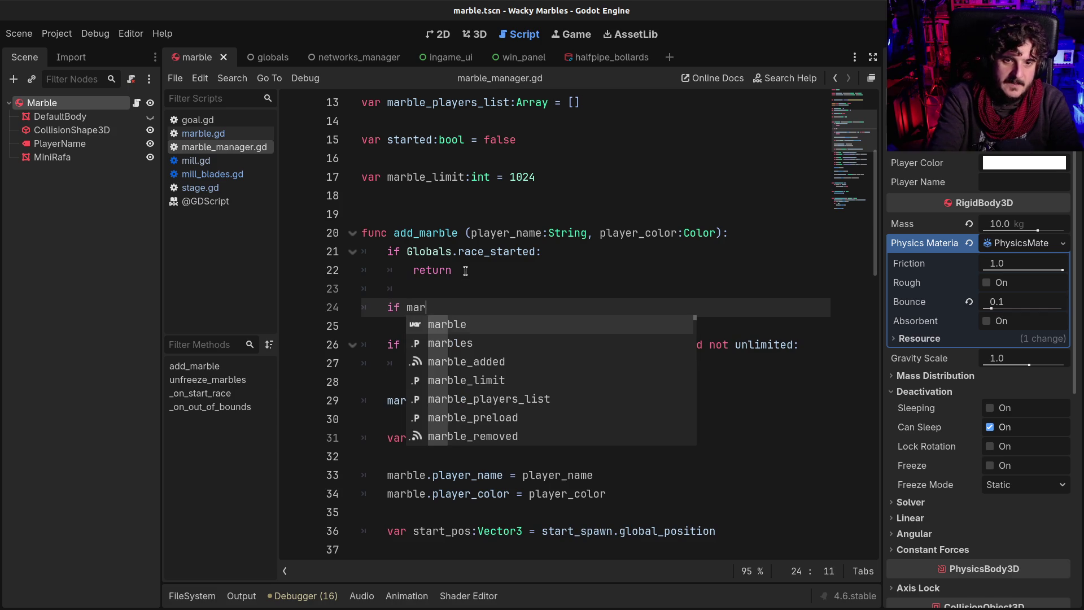
{"action": "key", "text": "Down"}
{"action": "key", "text": "Return"}
{"action": "type", "text": ".size"}
{"action": "key", "text": "Return"}
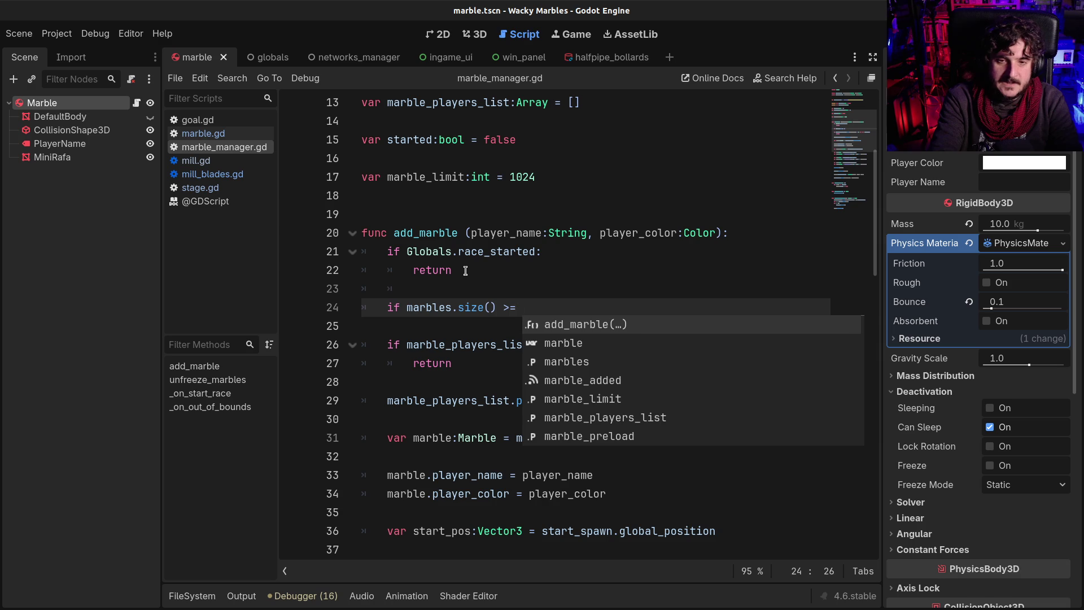
{"action": "type", "text": "marble_limit"}
Make the condition '>= marble_limit:' with an indented return, and save the script.
{"action": "key", "text": "Left"}
{"action": "key", "text": "Left"}
{"action": "key", "text": "Left"}
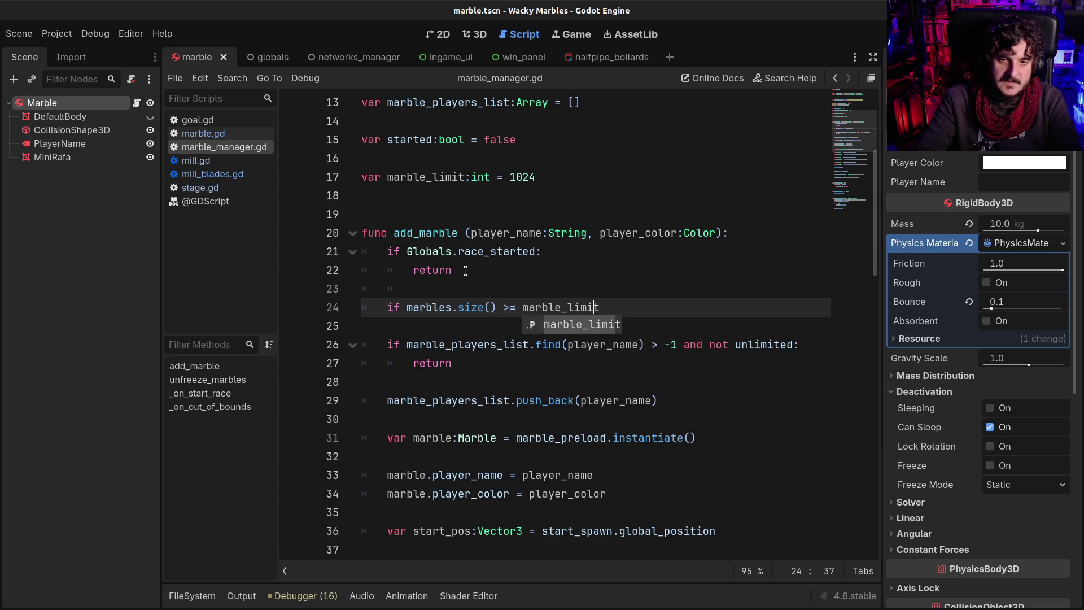
{"action": "key", "text": "BackSpace"}
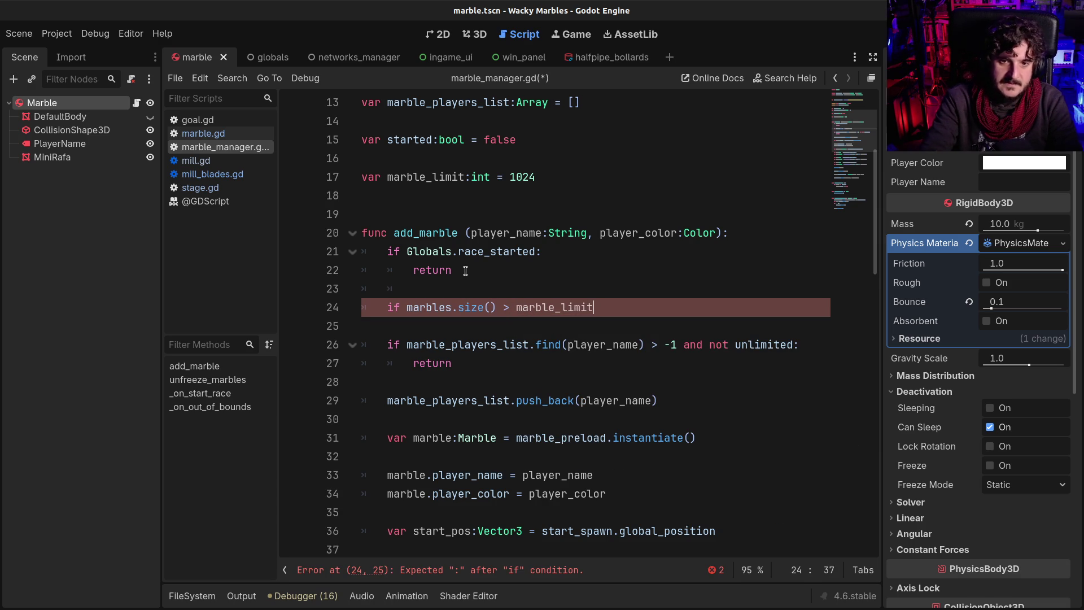
{"action": "type", "text": "="}
{"action": "key", "text": "End"}
{"action": "type", "text": ":"}
{"action": "key", "text": "Return"}
{"action": "type", "text": "return"}
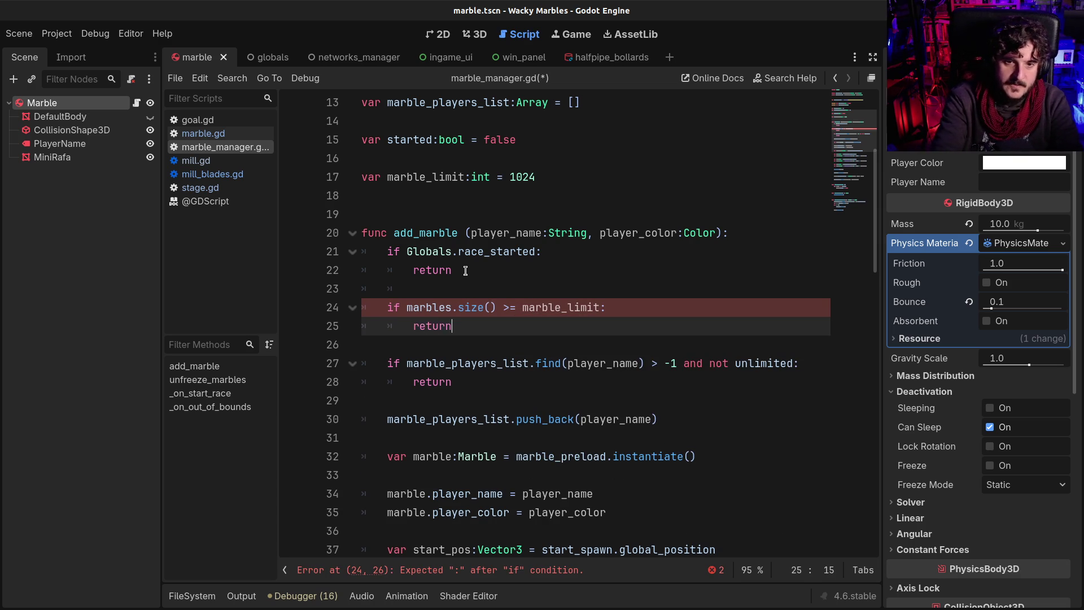
{"action": "key", "text": "ctrl+s"}
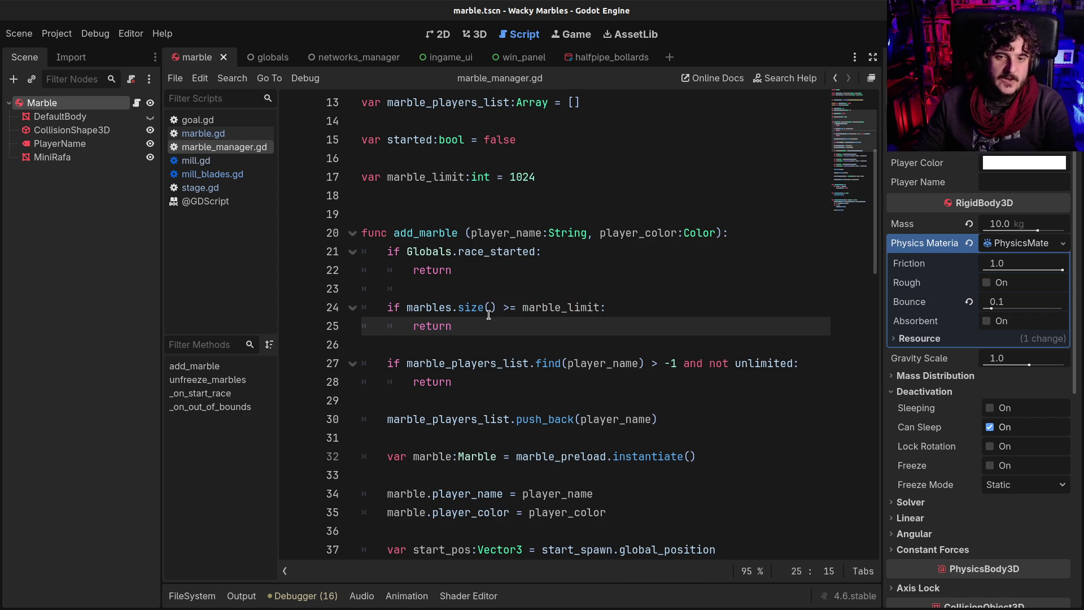
{"action": "scroll", "coordinate": [489, 315], "scroll_direction": "up", "scroll_amount": 4}
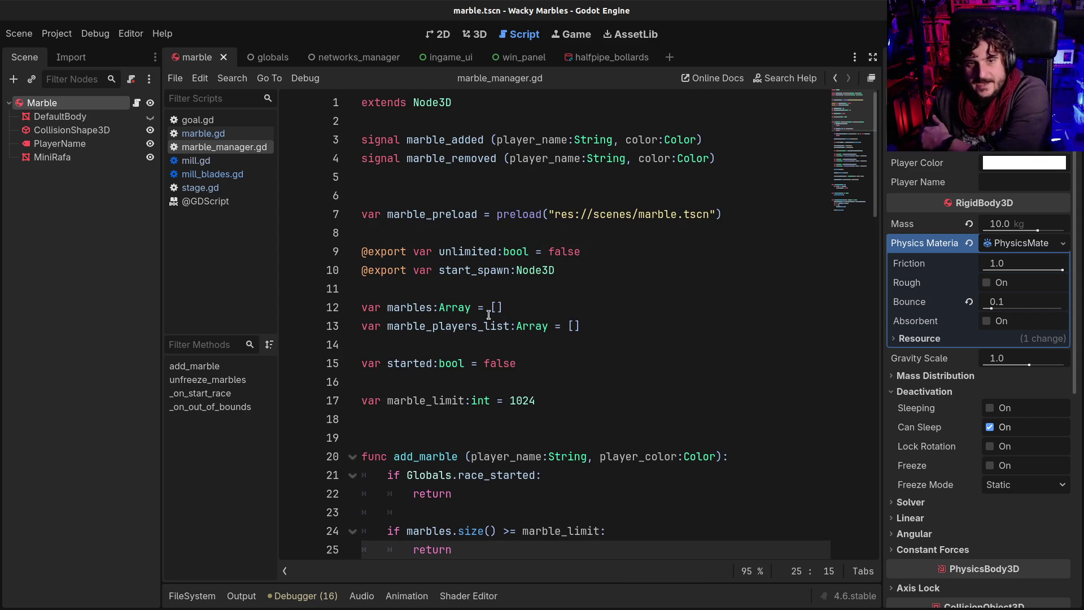
Rename marble_limit to _marble_limit in the declaration and the size check, then save.
{"action": "left_click", "coordinate": [389, 399]}
{"action": "type", "text": "_"}
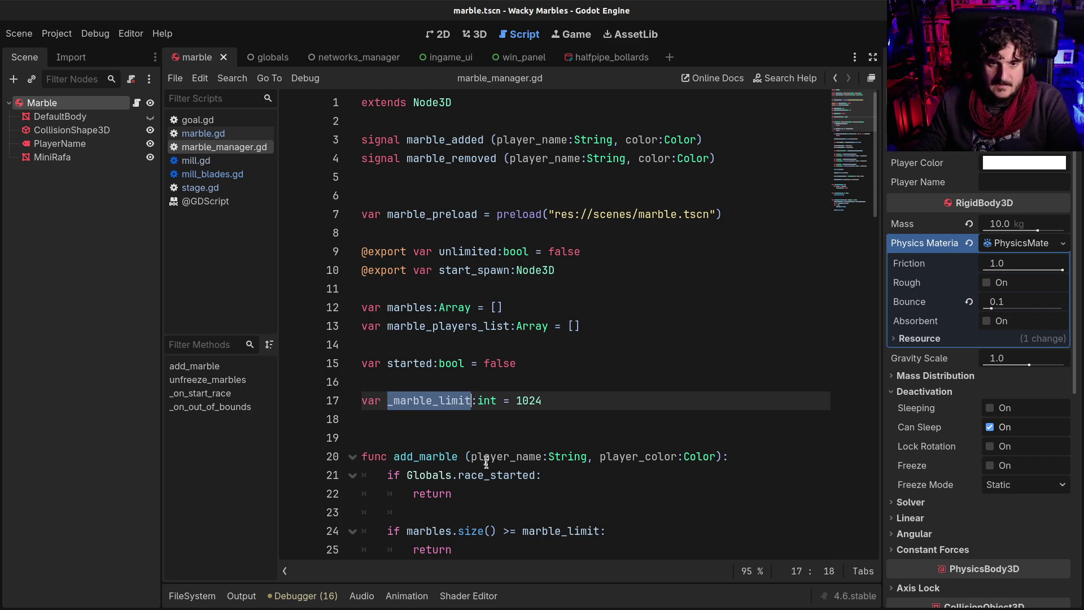
{"action": "scroll", "coordinate": [486, 457], "scroll_direction": "down", "scroll_amount": 3}
{"action": "double_click", "coordinate": [560, 365]}
{"action": "type", "text": "_marble_limit"}
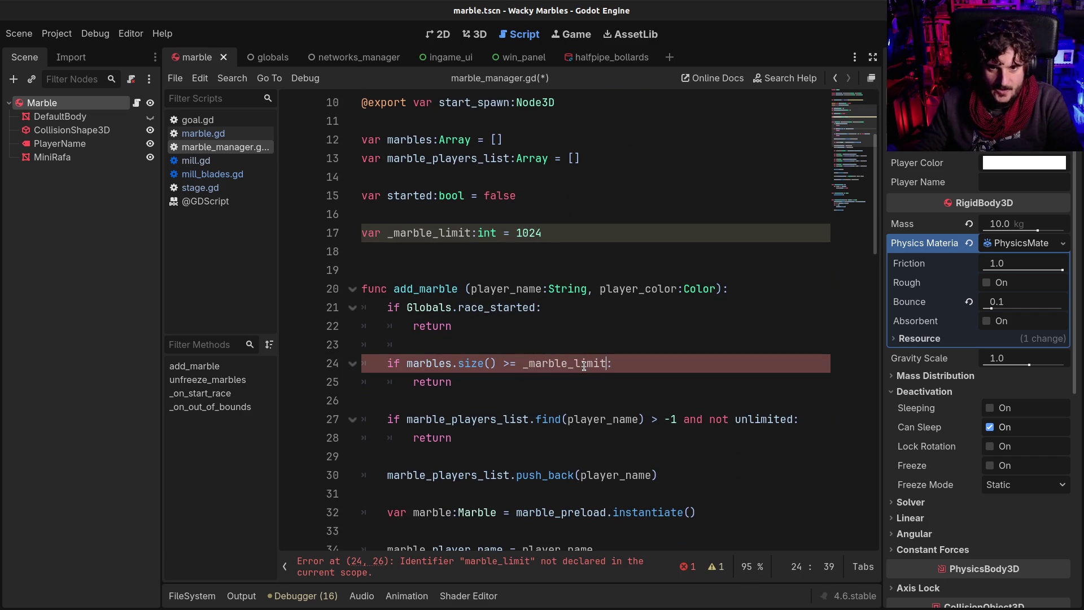
{"action": "key", "text": "ctrl+s"}
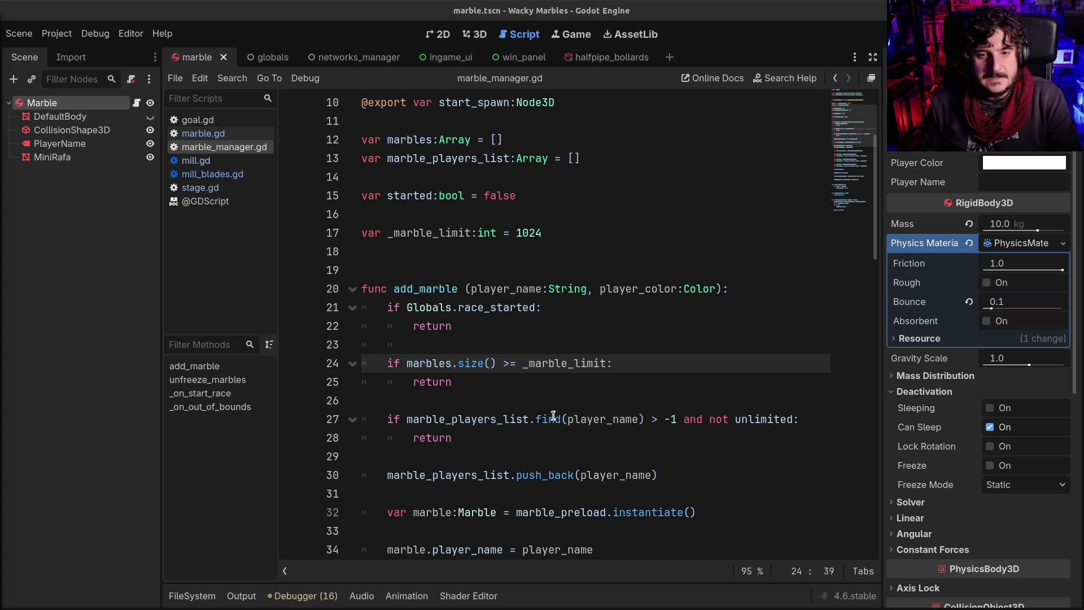
Review the race_started check in add_marble, then go back to the marble scene's 3D view.
{"action": "left_click", "coordinate": [459, 308]}
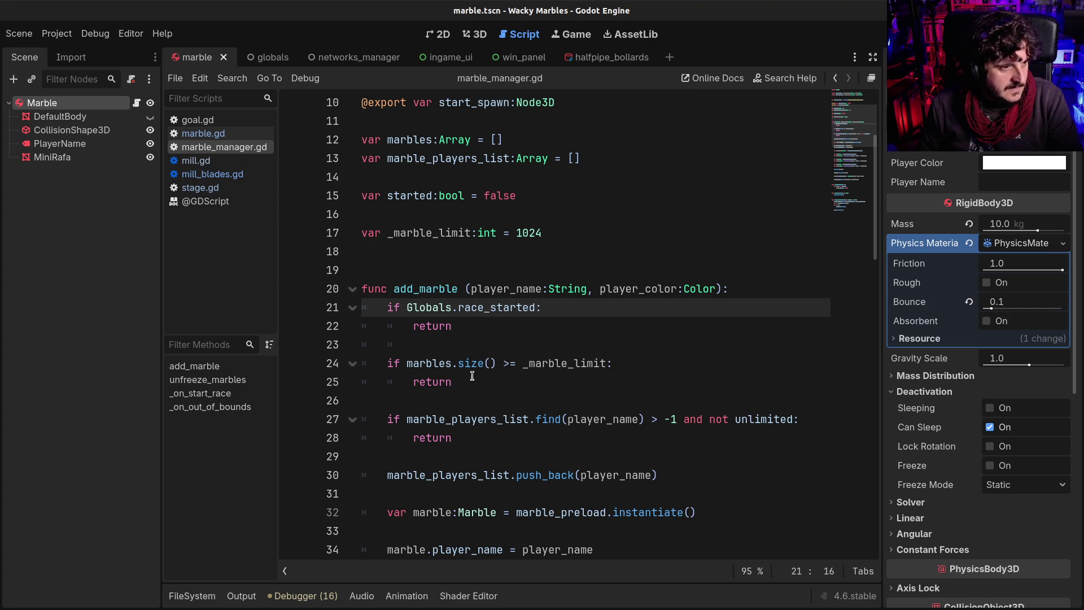
{"action": "scroll", "coordinate": [472, 376], "scroll_direction": "up", "scroll_amount": 2}
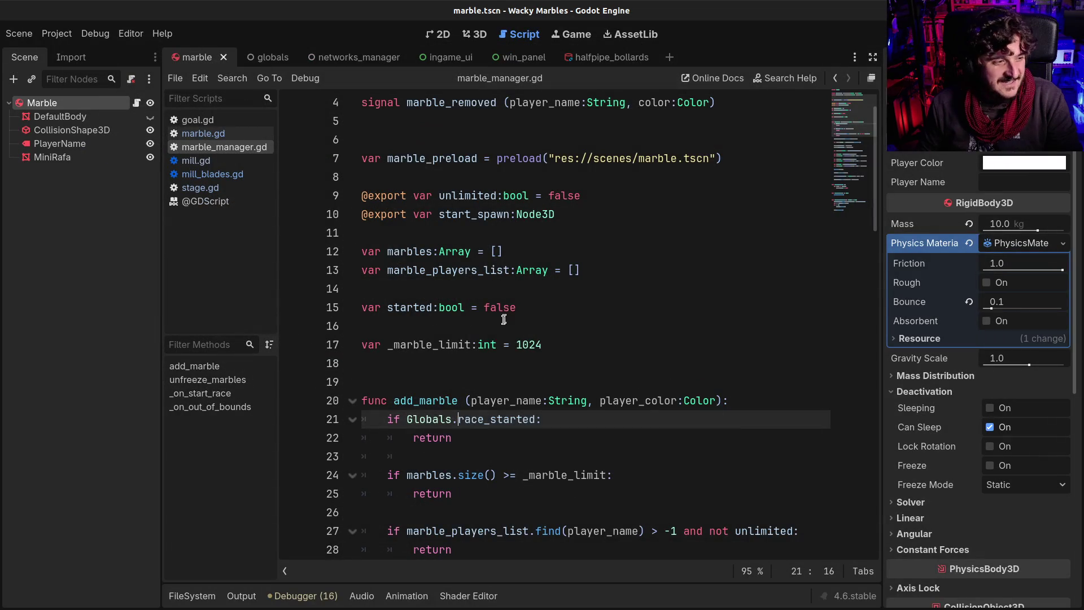
{"action": "left_click", "coordinate": [470, 367]}
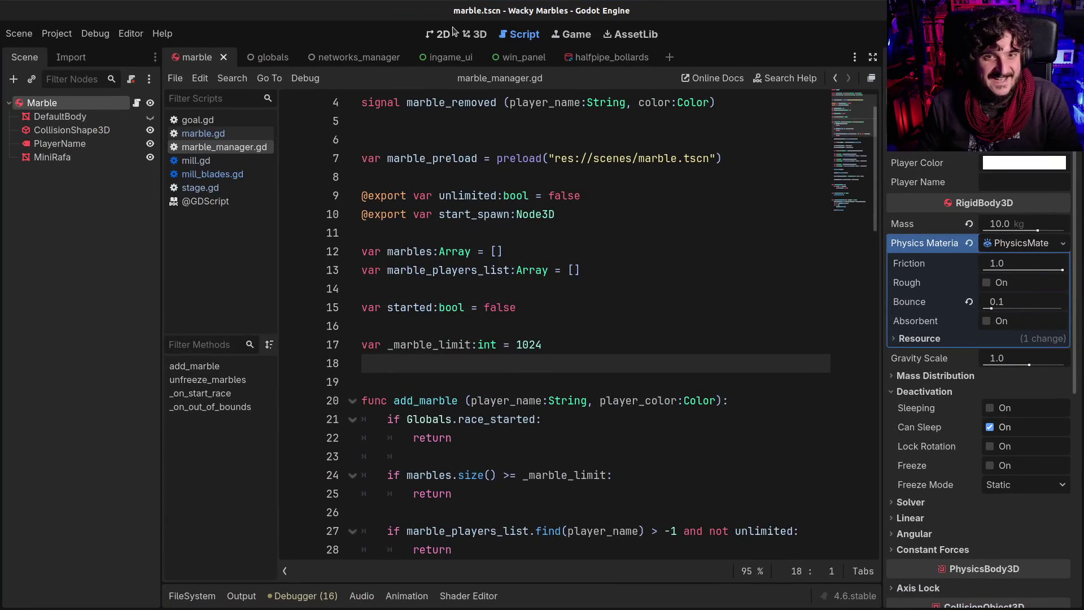
{"action": "left_click", "coordinate": [473, 35]}
Filter the FileSystem dock for 'stage' and open stage_1.tscn, selecting its StageManager node.
{"action": "left_click_drag", "start_coordinate": [492, 259], "coordinate": [495, 261]}
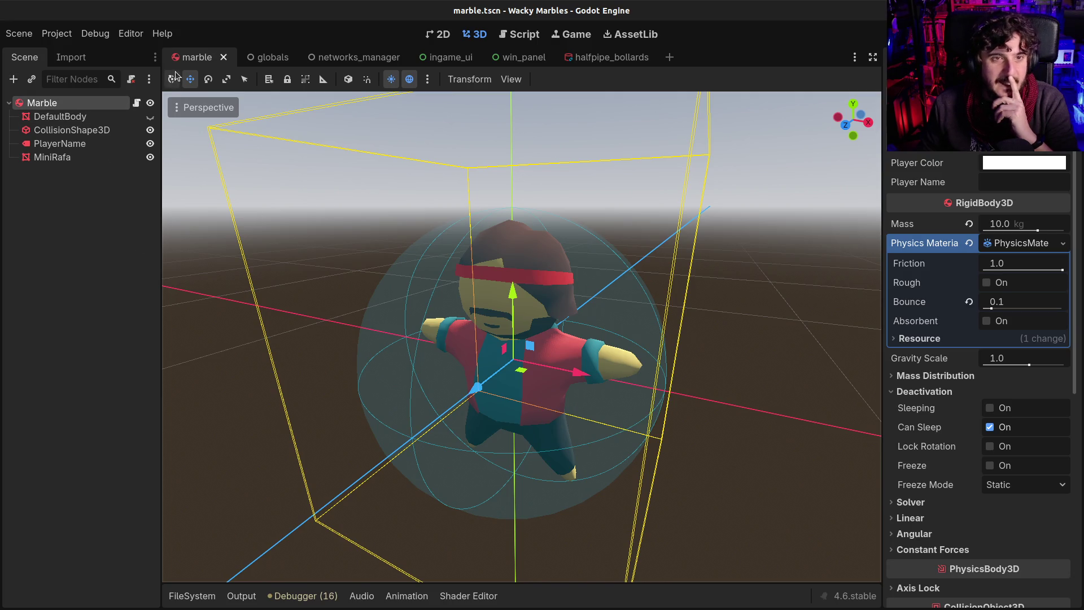
{"action": "left_click", "coordinate": [175, 605]}
{"action": "left_click", "coordinate": [186, 599]}
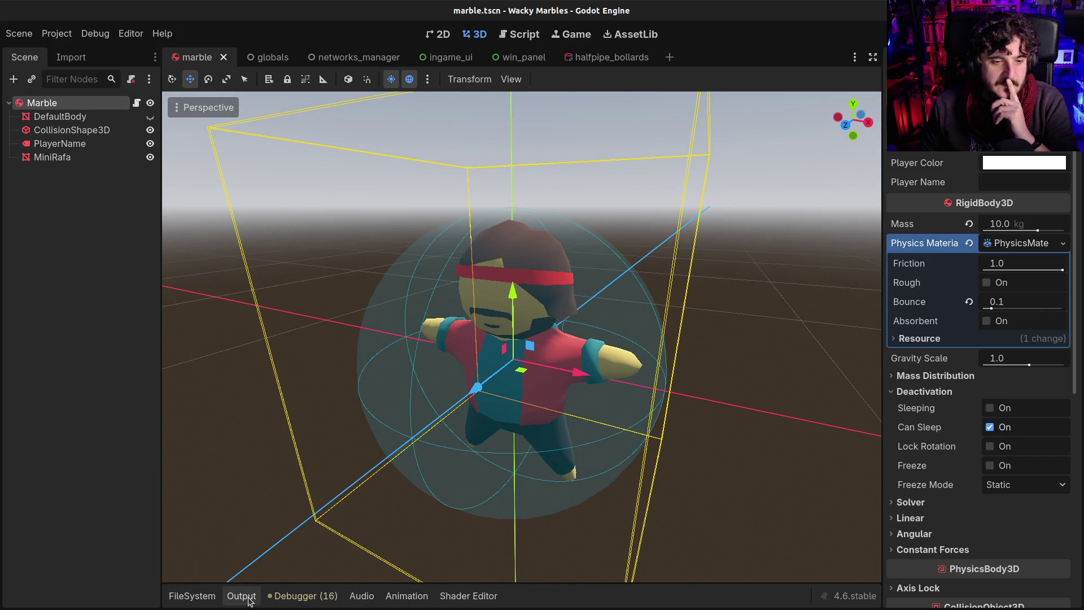
{"action": "left_click", "coordinate": [217, 598]}
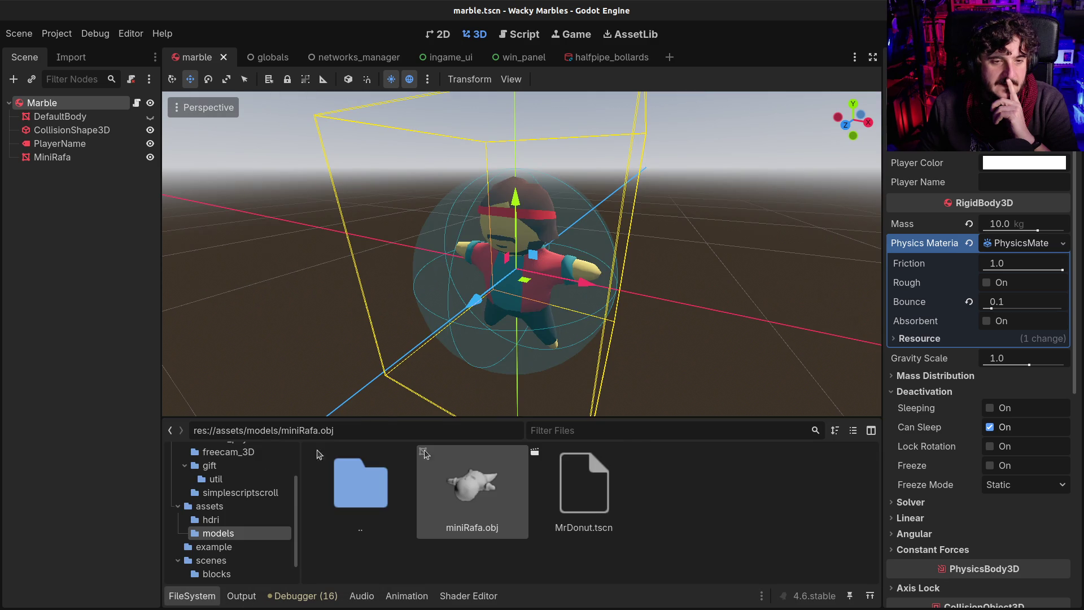
{"action": "left_click", "coordinate": [558, 433]}
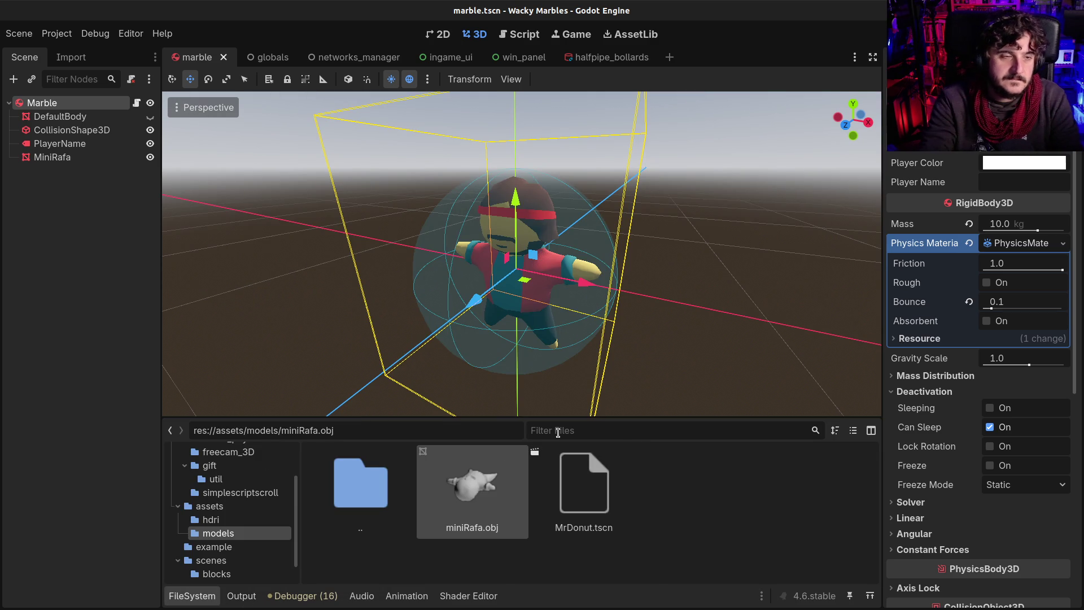
{"action": "type", "text": "stage"}
{"action": "double_click", "coordinate": [473, 483]}
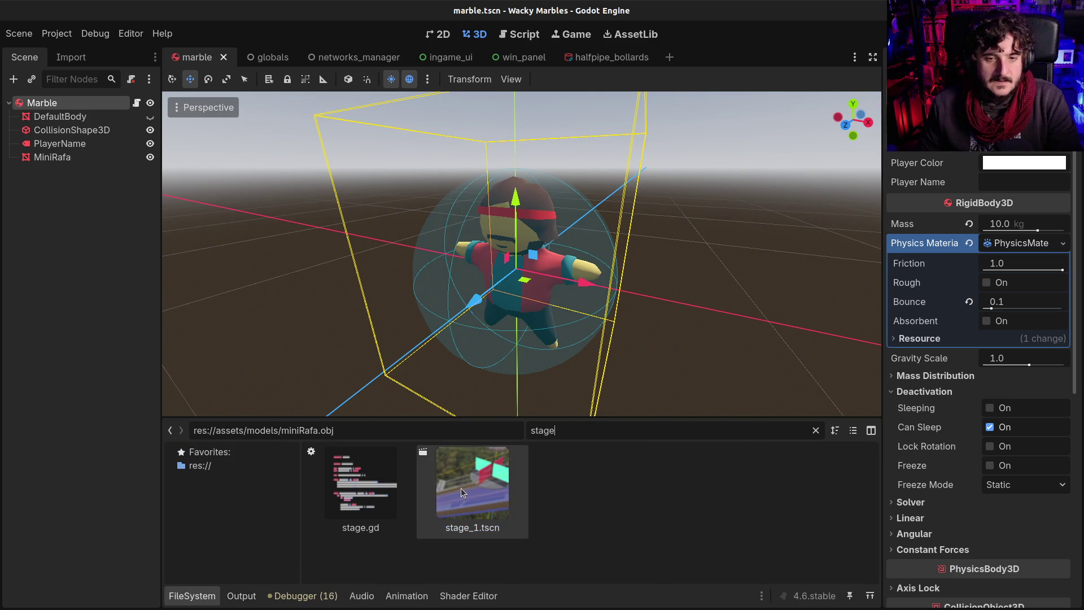
{"action": "left_click", "coordinate": [60, 176]}
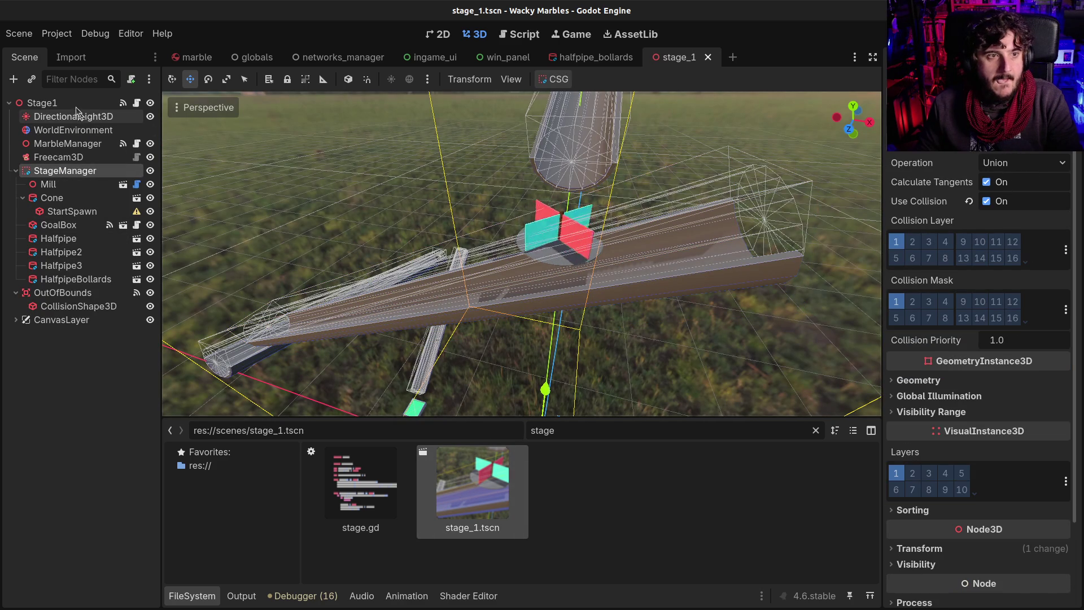
Uncheck Unlimited on the MarbleManager node in stage_1, then run the scene with F6.
{"action": "left_click", "coordinate": [45, 102]}
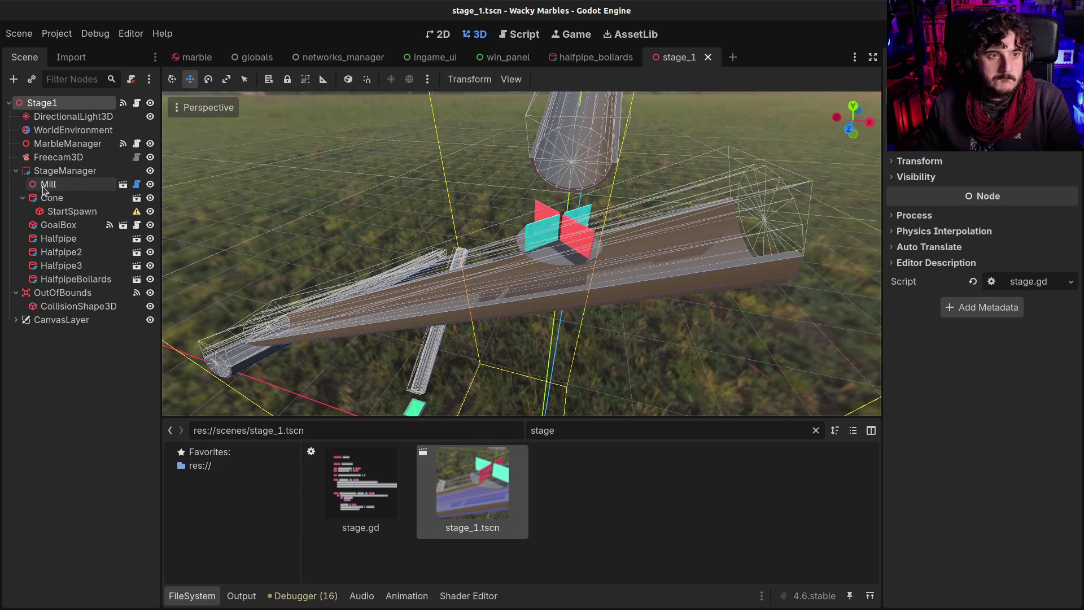
{"action": "left_click", "coordinate": [62, 143]}
{"action": "left_click", "coordinate": [991, 163]}
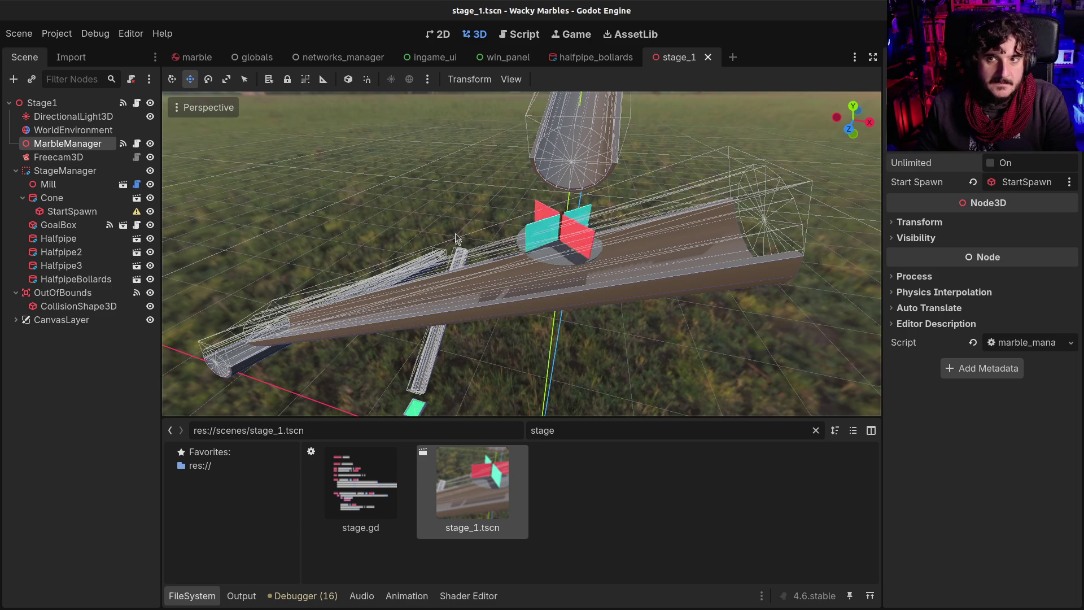
{"action": "key", "text": "F6"}
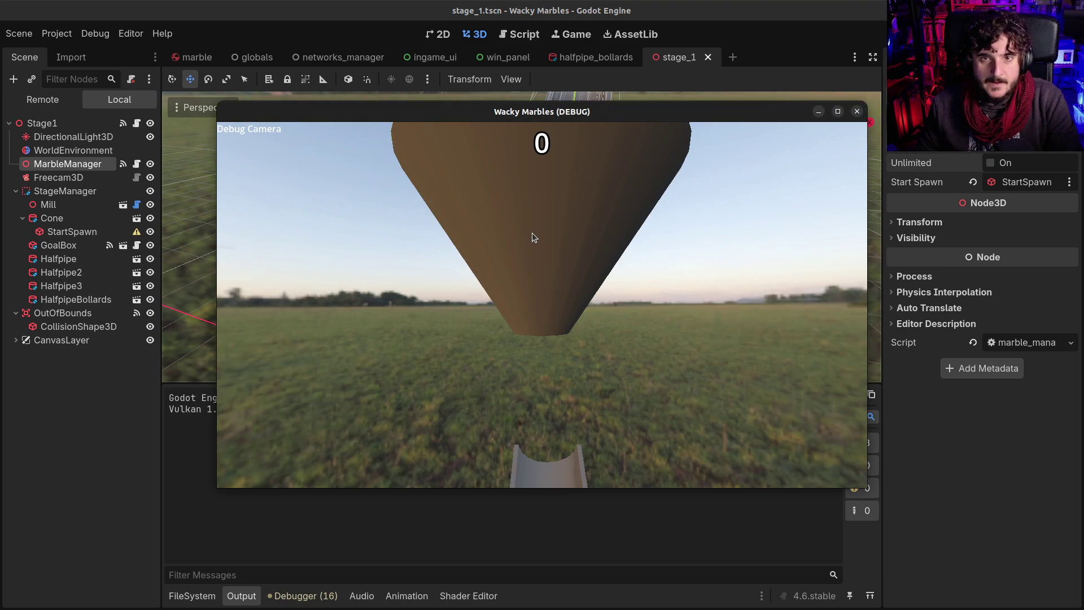
Fly the debug camera up to look into the cone, then return to the script editor.
{"action": "left_click", "coordinate": [532, 232]}
{"action": "key", "text": "w"}
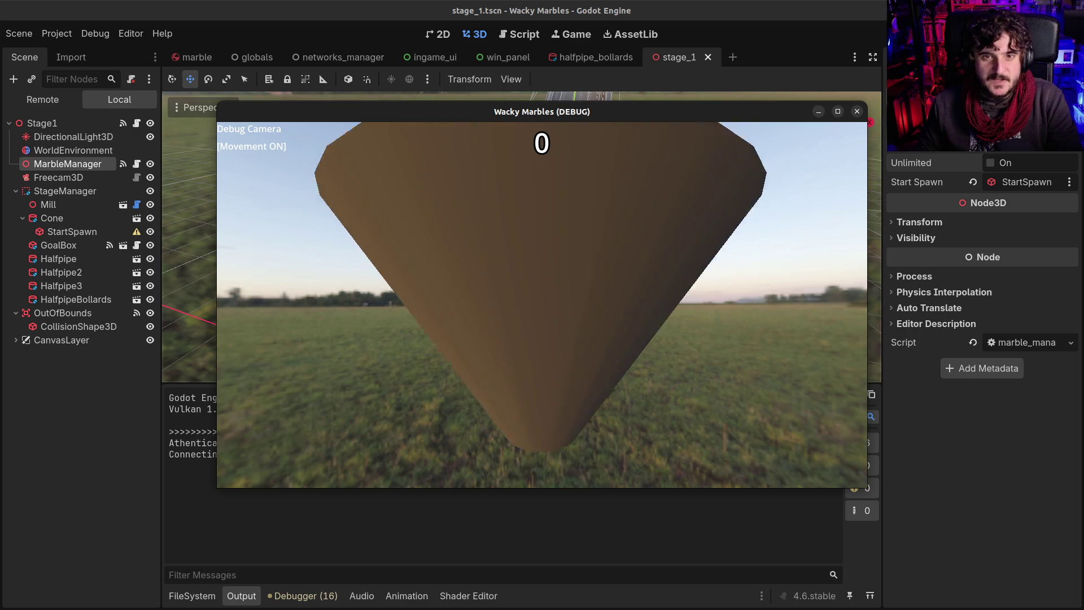
{"action": "key", "text": "e"}
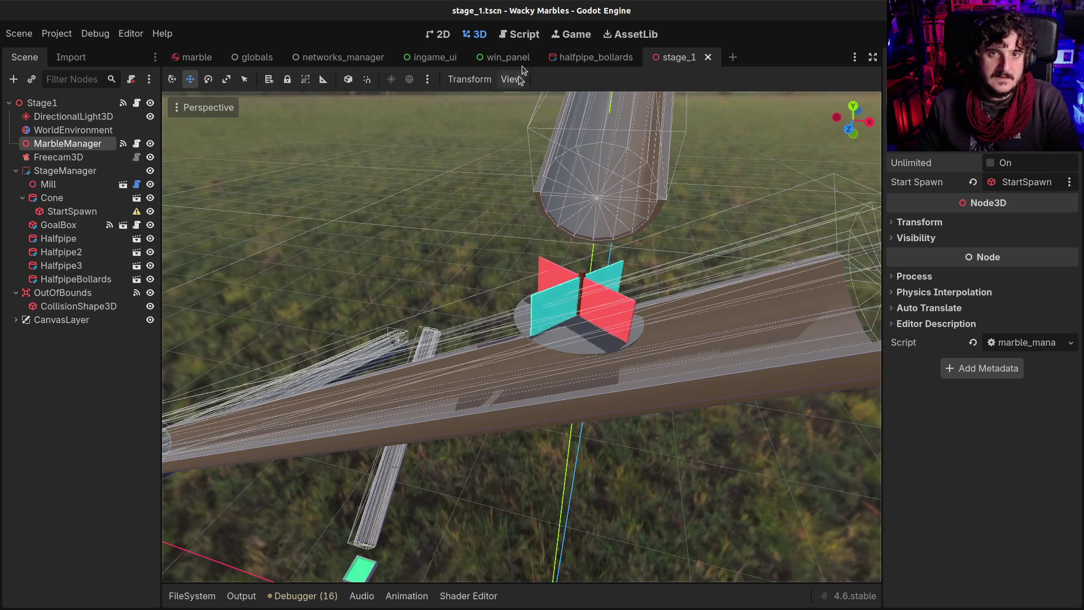
{"action": "left_click", "coordinate": [519, 34]}
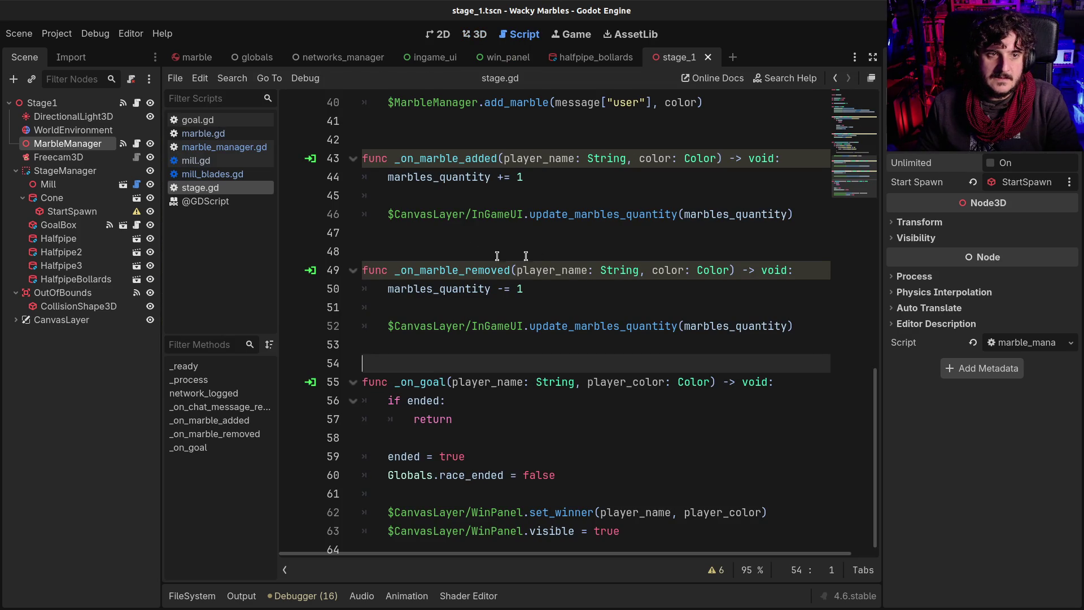
Open the MarbleManager script and look over the add_marble function.
{"action": "left_click", "coordinate": [124, 143]}
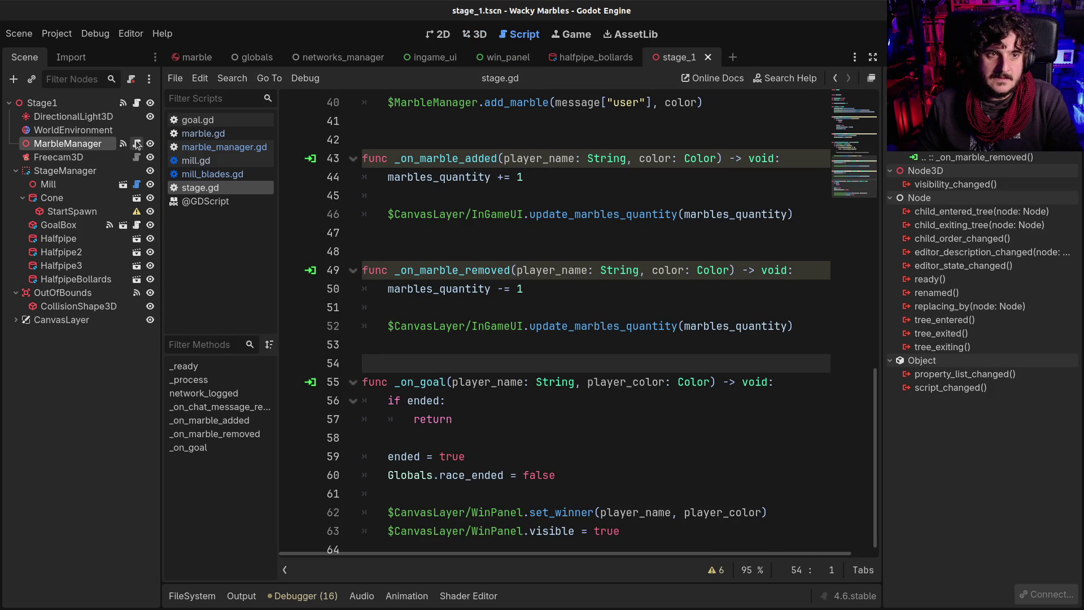
{"action": "left_click", "coordinate": [137, 143]}
{"action": "scroll", "coordinate": [607, 373], "scroll_direction": "down", "scroll_amount": 4}
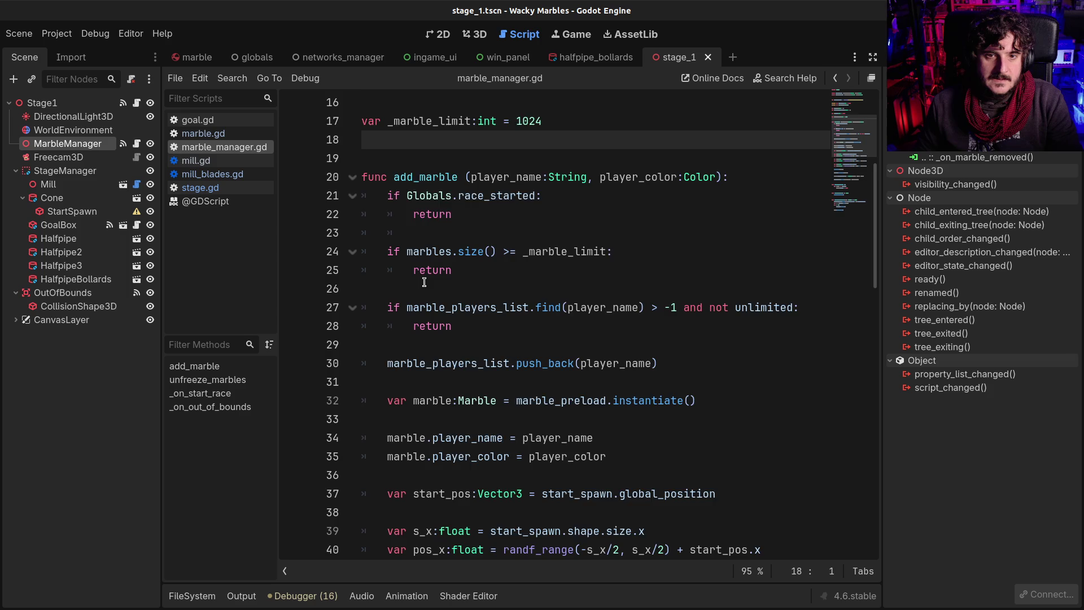
{"action": "scroll", "coordinate": [425, 282], "scroll_direction": "up", "scroll_amount": 1}
{"action": "mouse_move", "coordinate": [418, 288]}
{"action": "left_mouse_down"}
{"action": "mouse_move", "coordinate": [457, 305]}
{"action": "mouse_move", "coordinate": [520, 305]}
{"action": "left_mouse_up"}
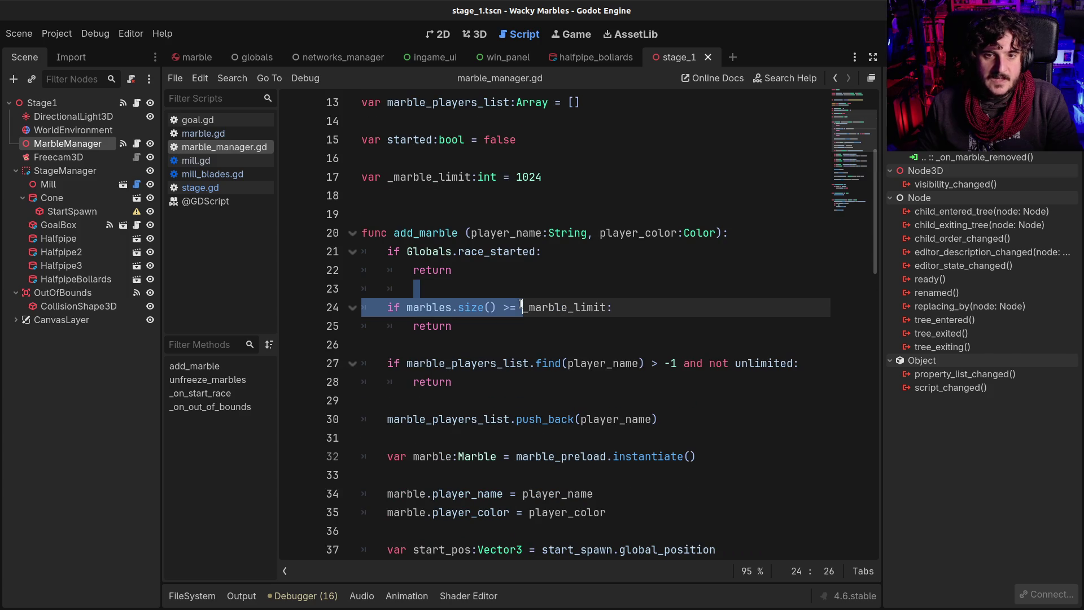
{"action": "left_click", "coordinate": [557, 345]}
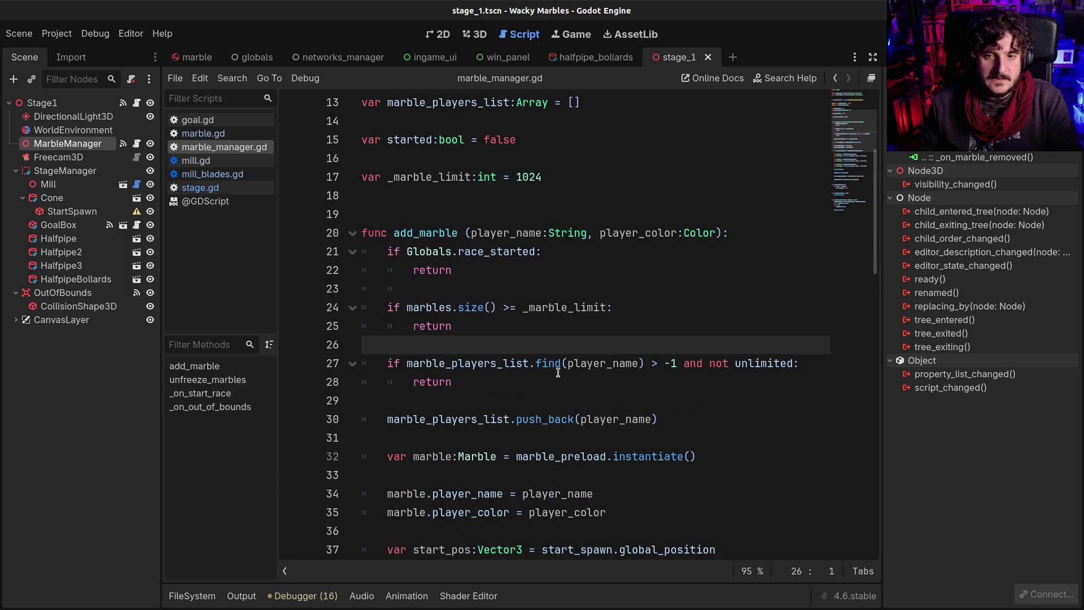
Review line 27's 'not unlimited' and players_list.find checks, then show MarbleManager's Inspector properties.
{"action": "left_click_drag", "start_coordinate": [737, 364], "coordinate": [794, 366]}
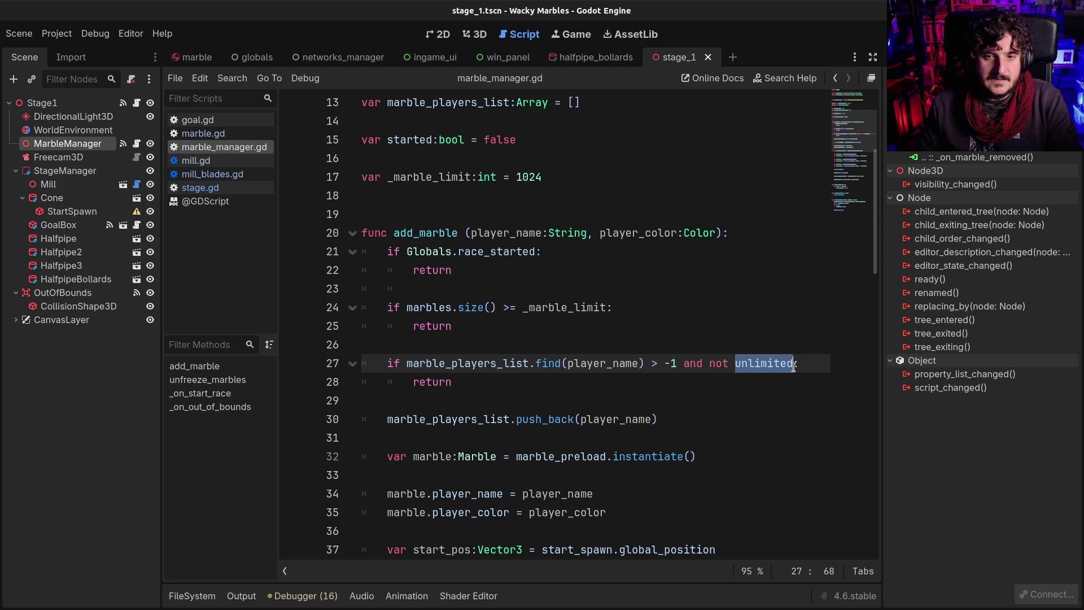
{"action": "left_click_drag", "start_coordinate": [452, 366], "coordinate": [681, 362]}
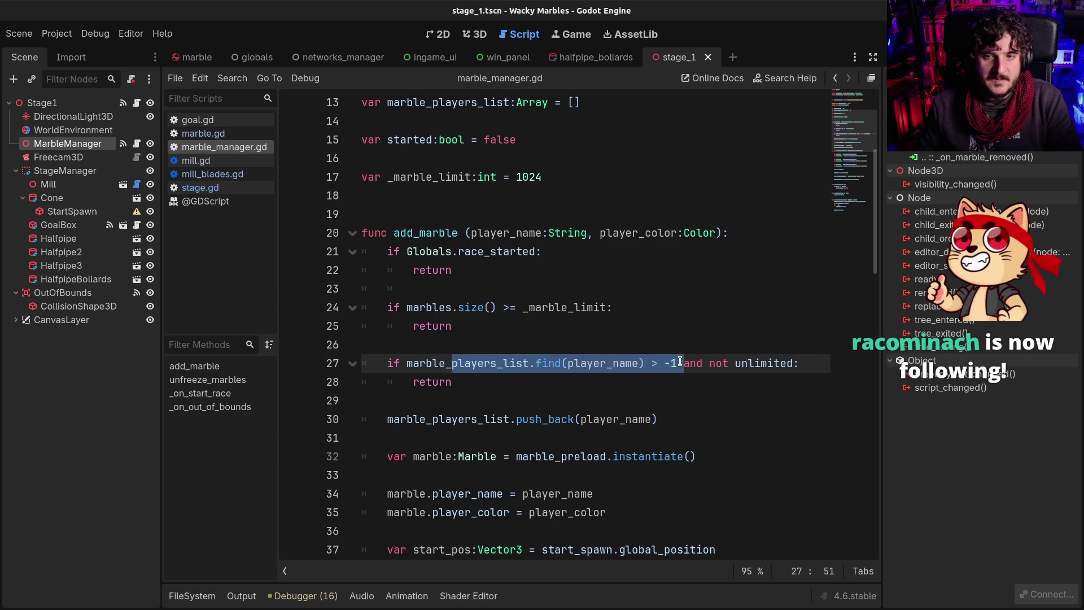
{"action": "left_click", "coordinate": [681, 362]}
{"action": "left_click_drag", "start_coordinate": [736, 364], "coordinate": [774, 365]}
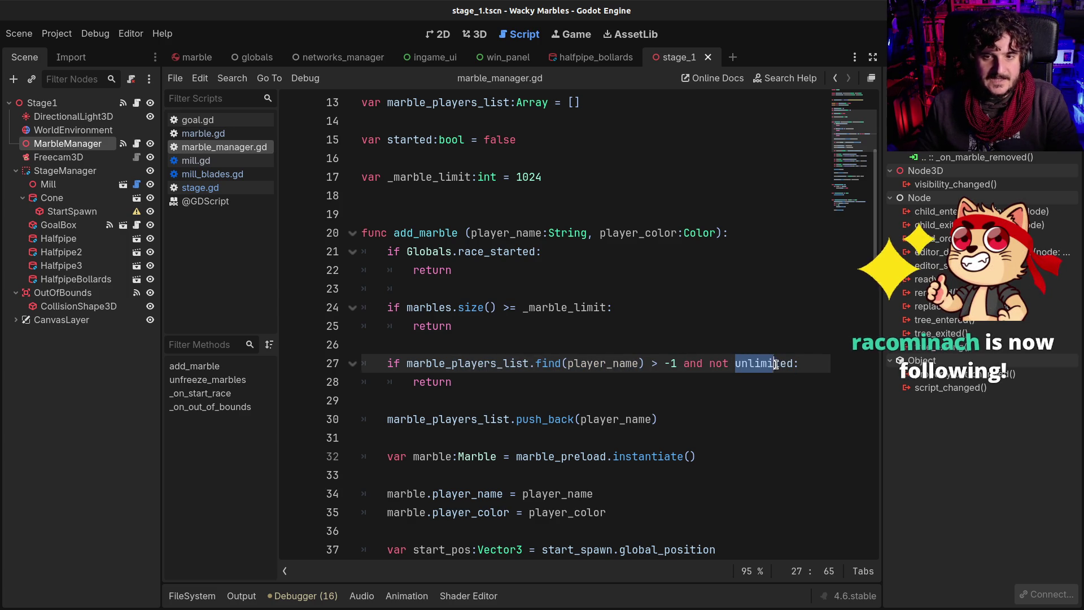
{"action": "left_click_drag", "start_coordinate": [707, 364], "coordinate": [780, 364]}
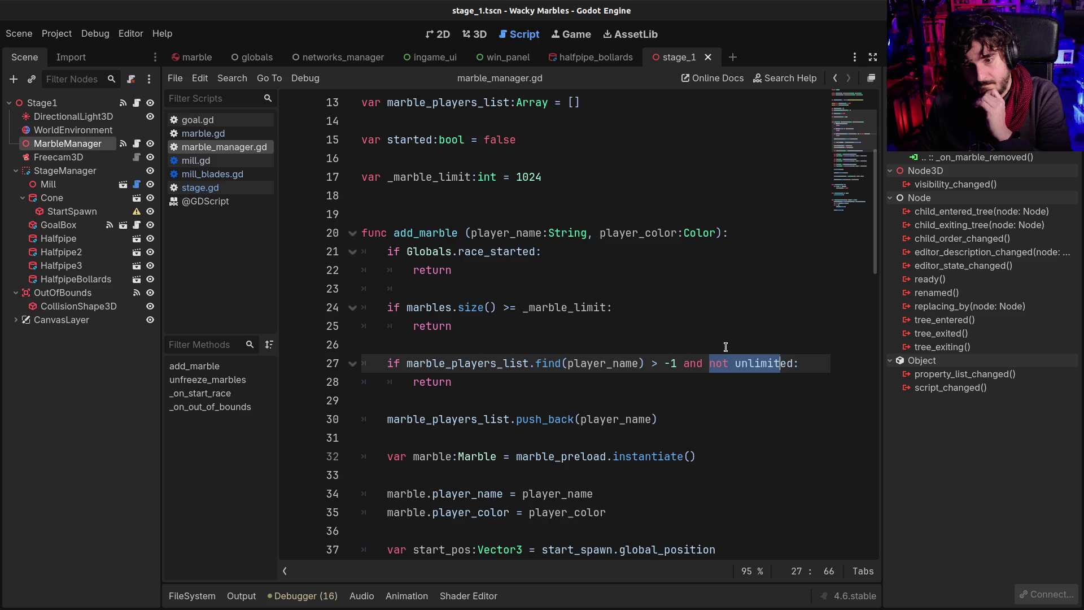
{"action": "mouse_move", "coordinate": [457, 363]}
{"action": "left_mouse_down"}
{"action": "mouse_move", "coordinate": [677, 375]}
{"action": "mouse_move", "coordinate": [678, 364]}
{"action": "left_mouse_up"}
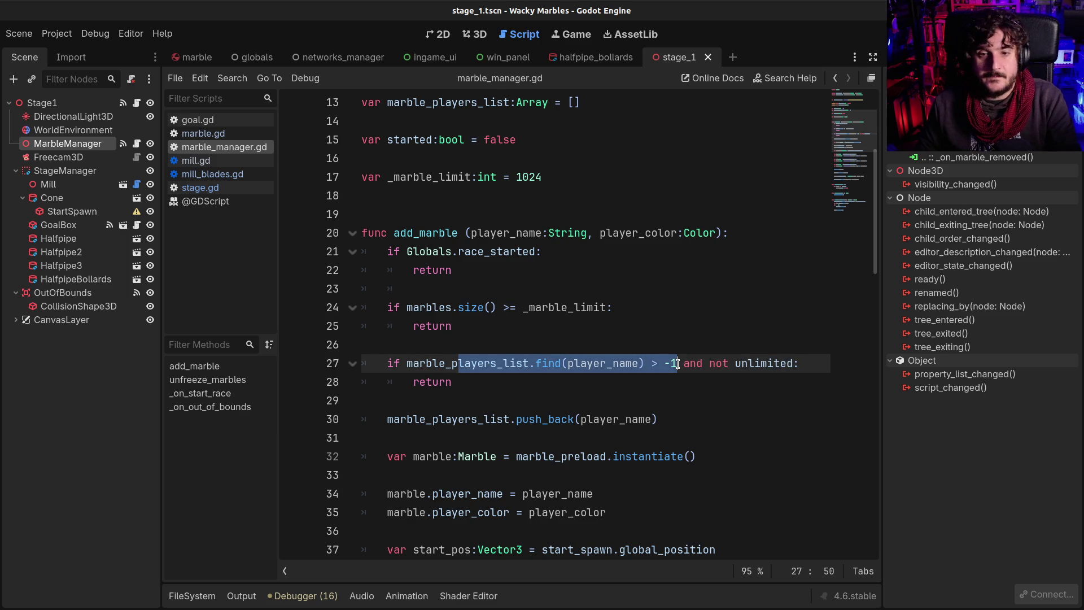
{"action": "left_click", "coordinate": [554, 364]}
{"action": "left_click_drag", "start_coordinate": [387, 363], "coordinate": [616, 363]}
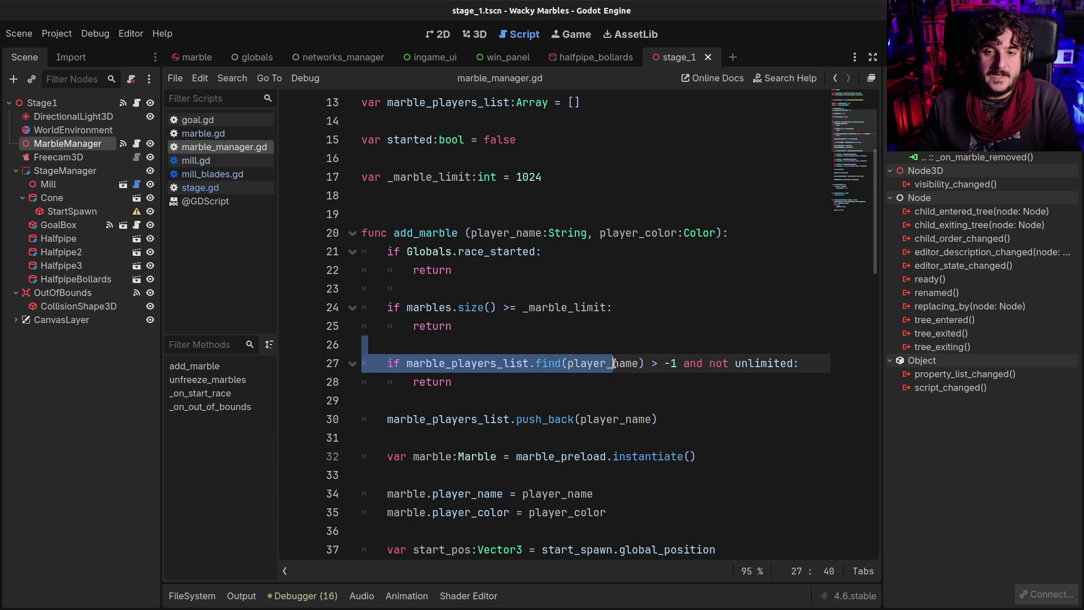
{"action": "left_click", "coordinate": [613, 364]}
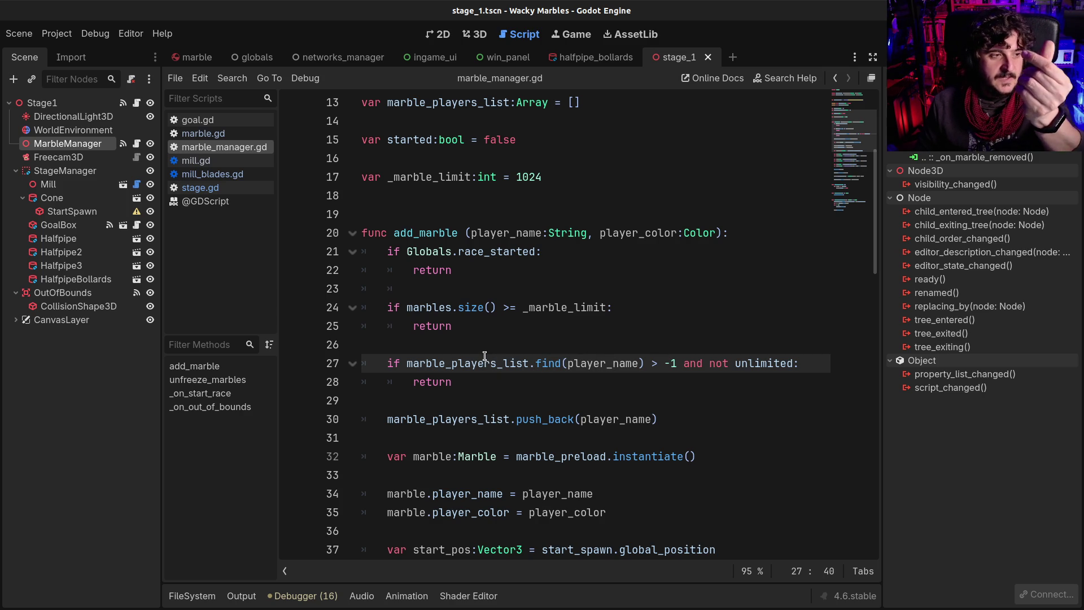
{"action": "mouse_move", "coordinate": [484, 358]}
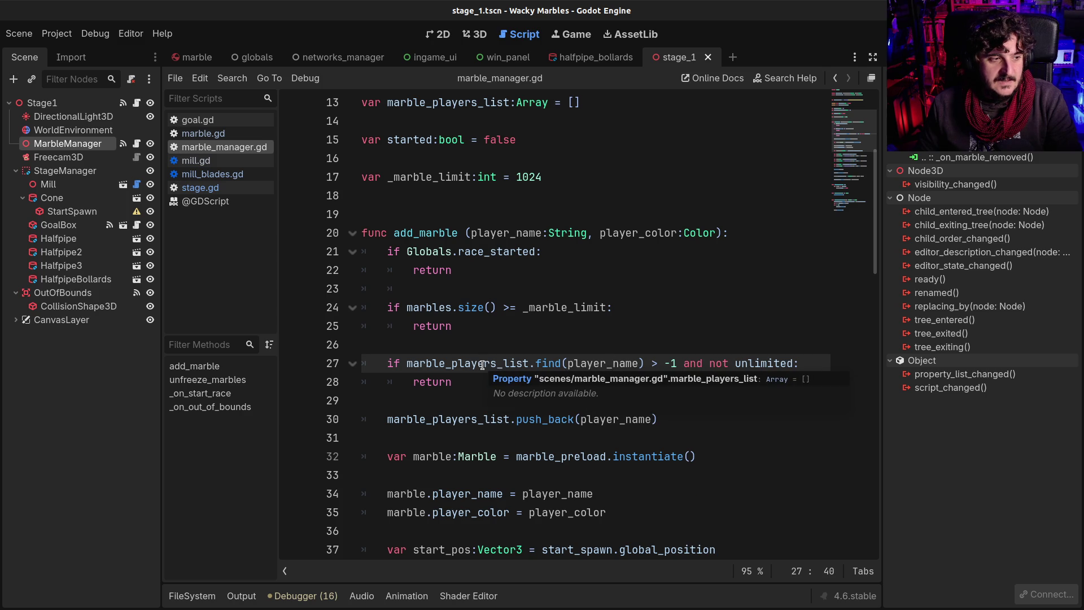
{"action": "left_click", "coordinate": [466, 351]}
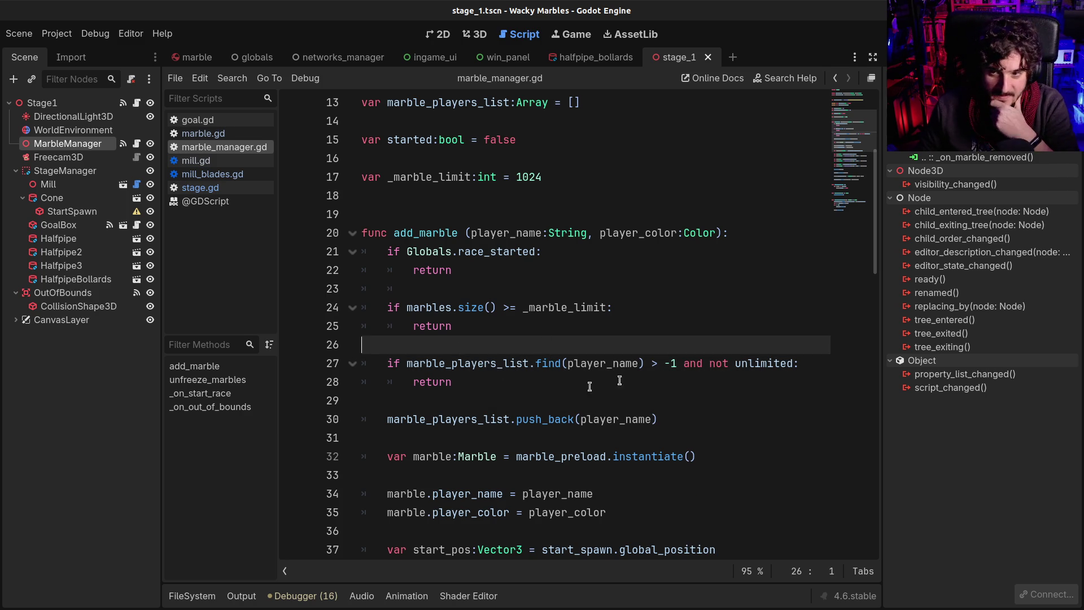
{"action": "left_click", "coordinate": [915, 57]}
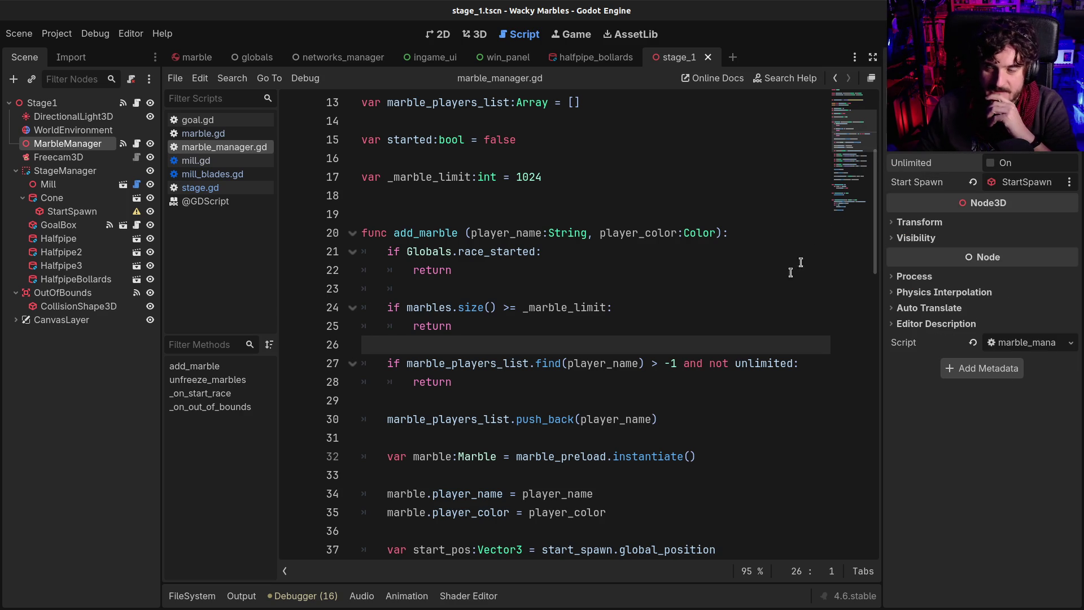
{"action": "left_click_drag", "start_coordinate": [711, 364], "coordinate": [792, 360]}
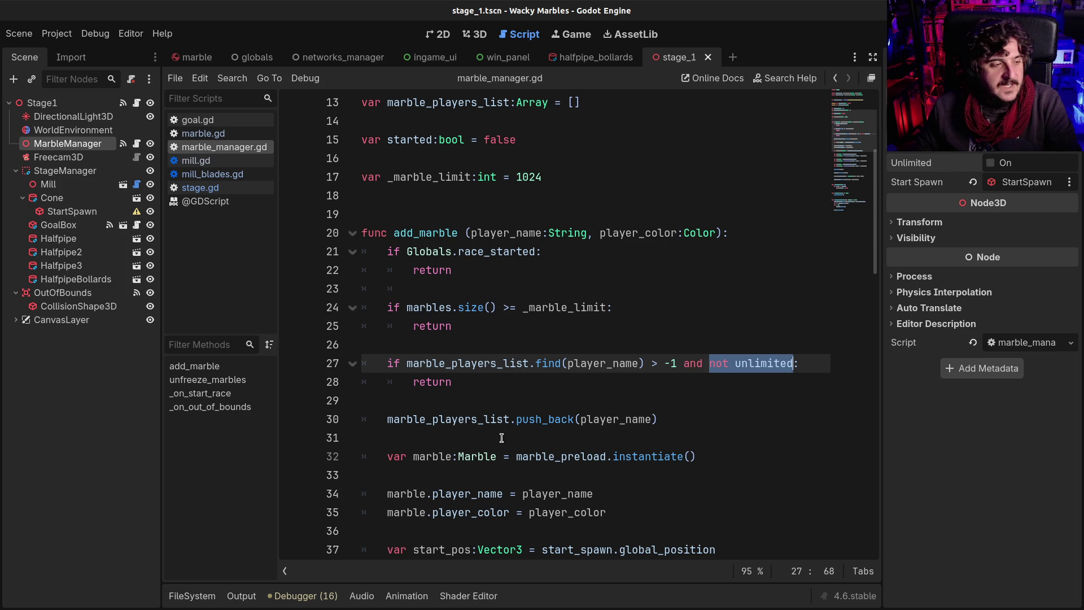
{"action": "left_click", "coordinate": [529, 412]}
Insert an indented print("test") line after line 29 in add_marble and launch a debug run with F5.
{"action": "left_click", "coordinate": [571, 405]}
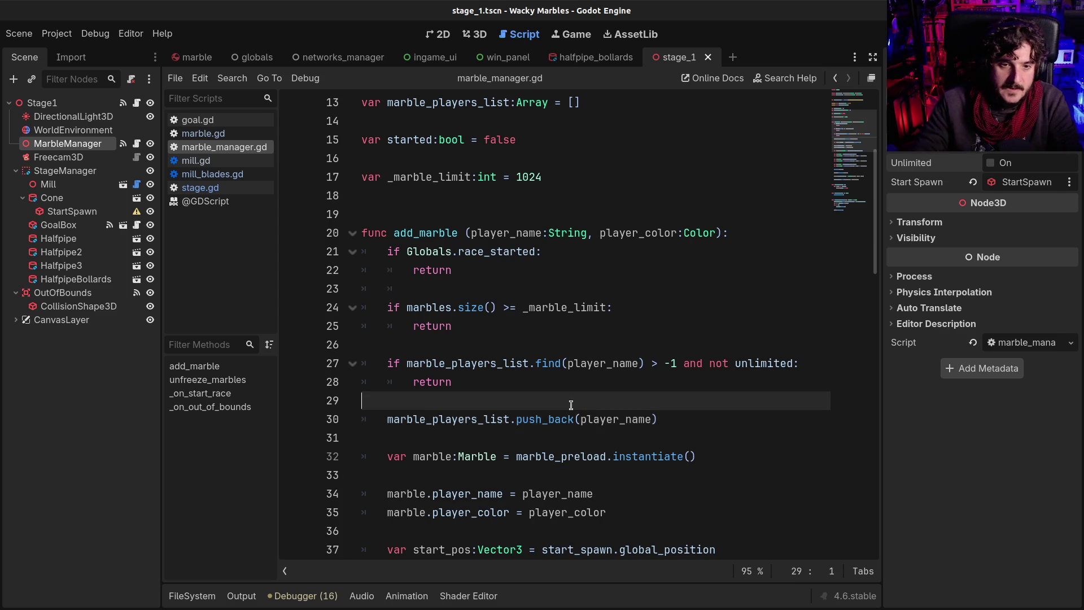
{"action": "key", "text": "Return"}
{"action": "key", "text": "Tab"}
{"action": "type", "text": "print(\""}
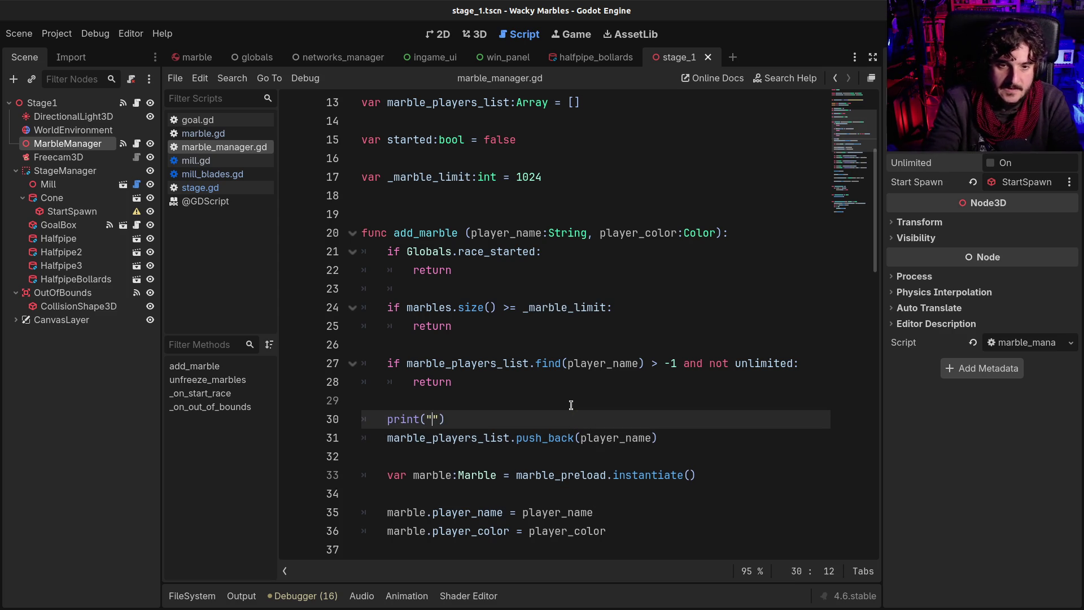
{"action": "type", "text": "test"}
{"action": "key", "text": "F5"}
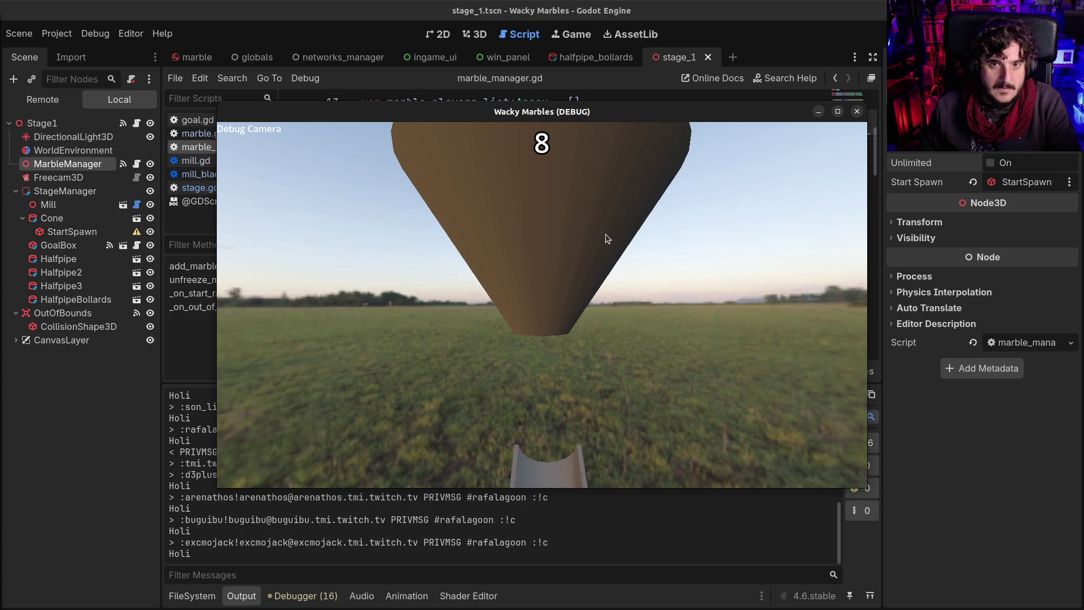
Raise the debug camera above the cone to watch marbles spawn, then release the mouse.
{"action": "left_click", "coordinate": [592, 246]}
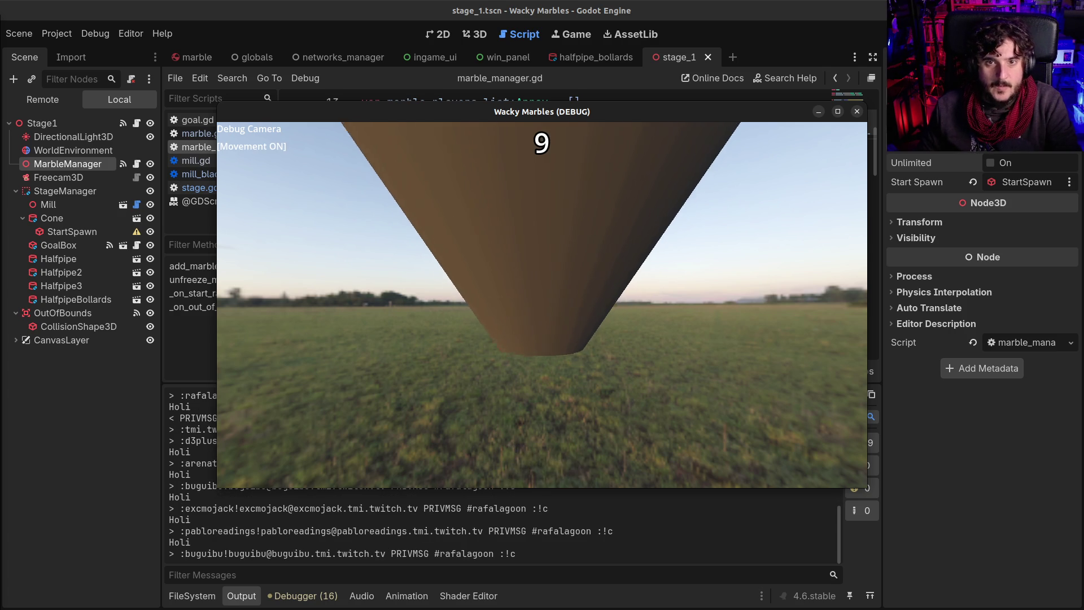
{"action": "key", "text": "e"}
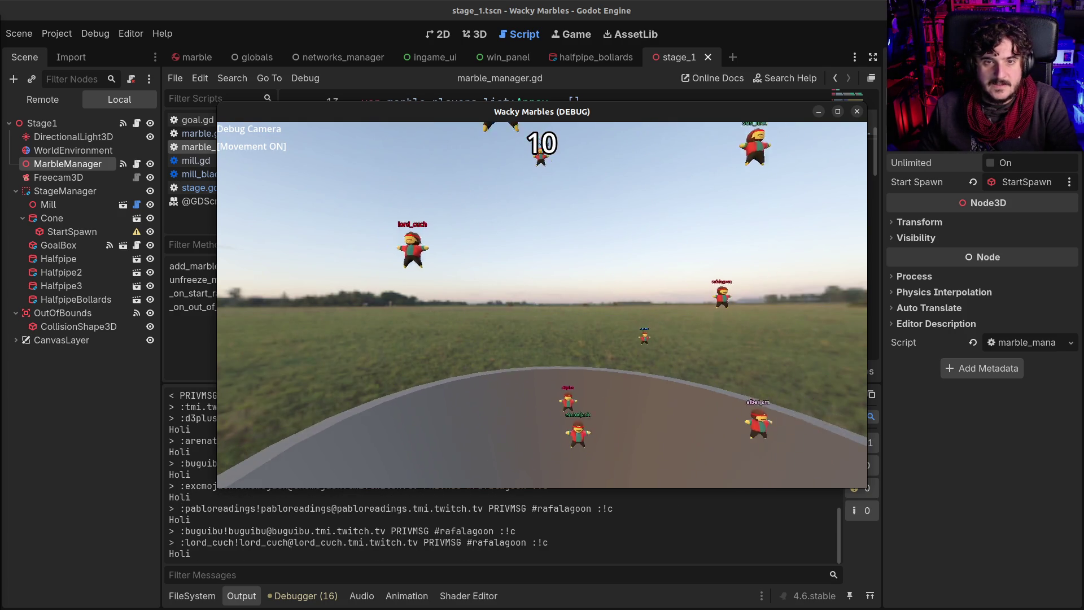
{"action": "key", "text": "e"}
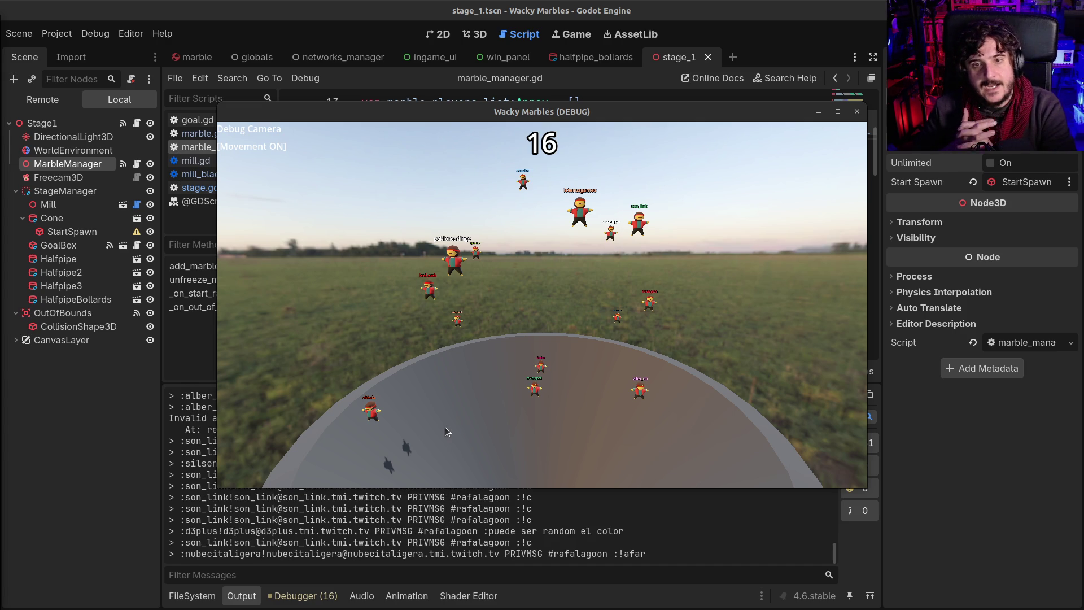
{"action": "left_click", "coordinate": [445, 427]}
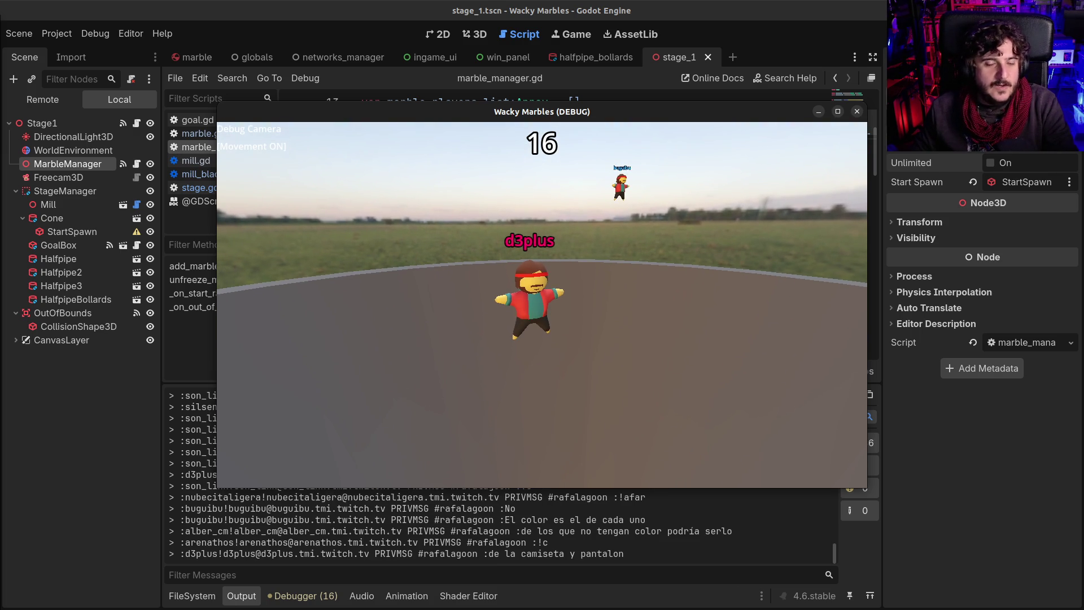
{"action": "key", "text": "Tab"}
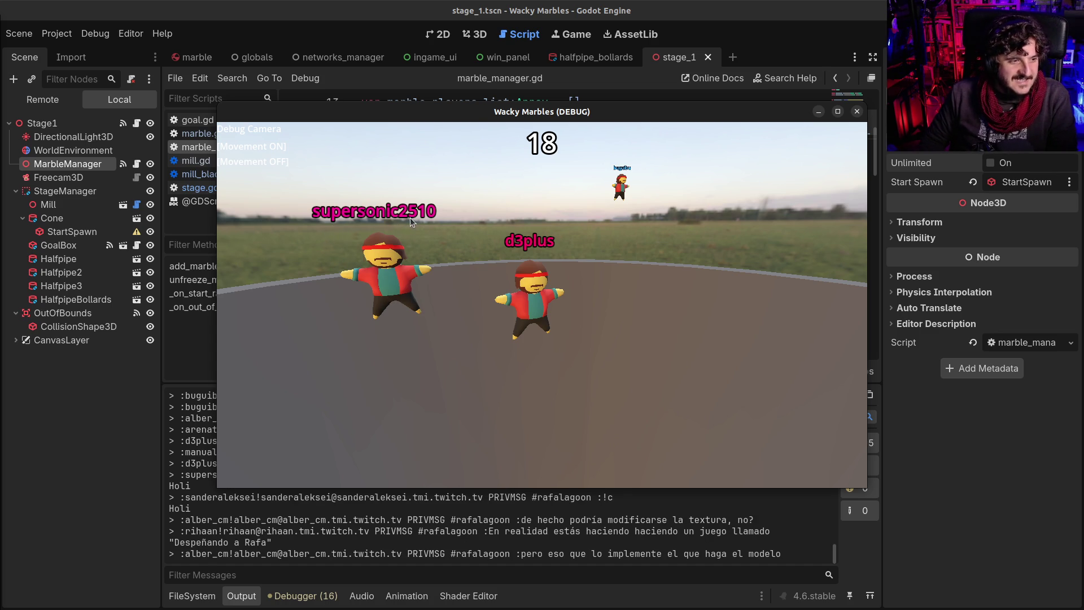
Maximize the Wacky Marbles (DEBUG) game window.
{"action": "left_click", "coordinate": [834, 112]}
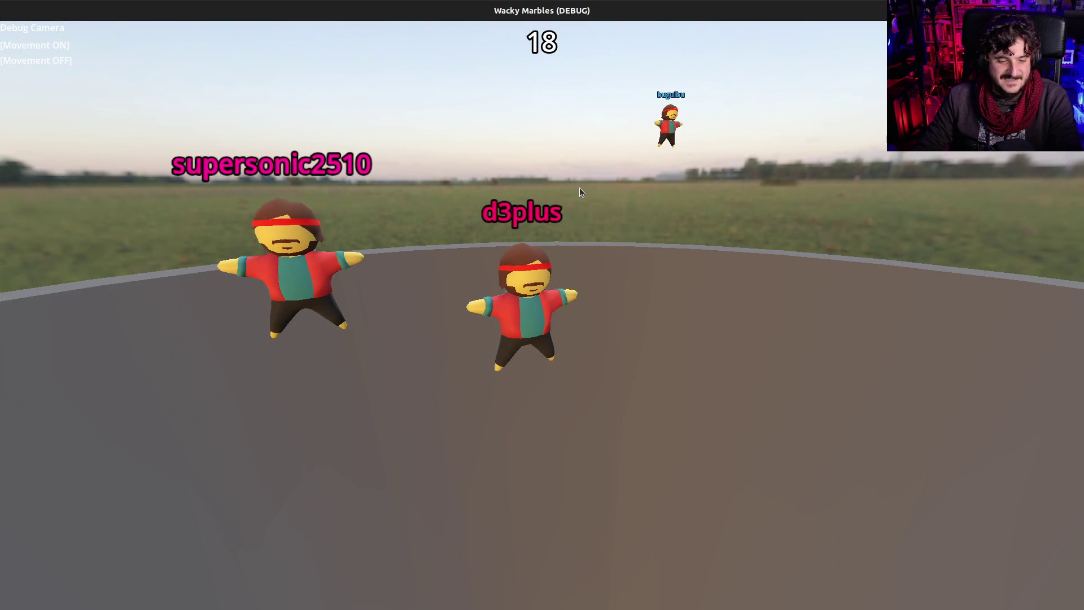
Re-enable debug camera movement and fly up to look down into the cone.
{"action": "left_click", "coordinate": [552, 209]}
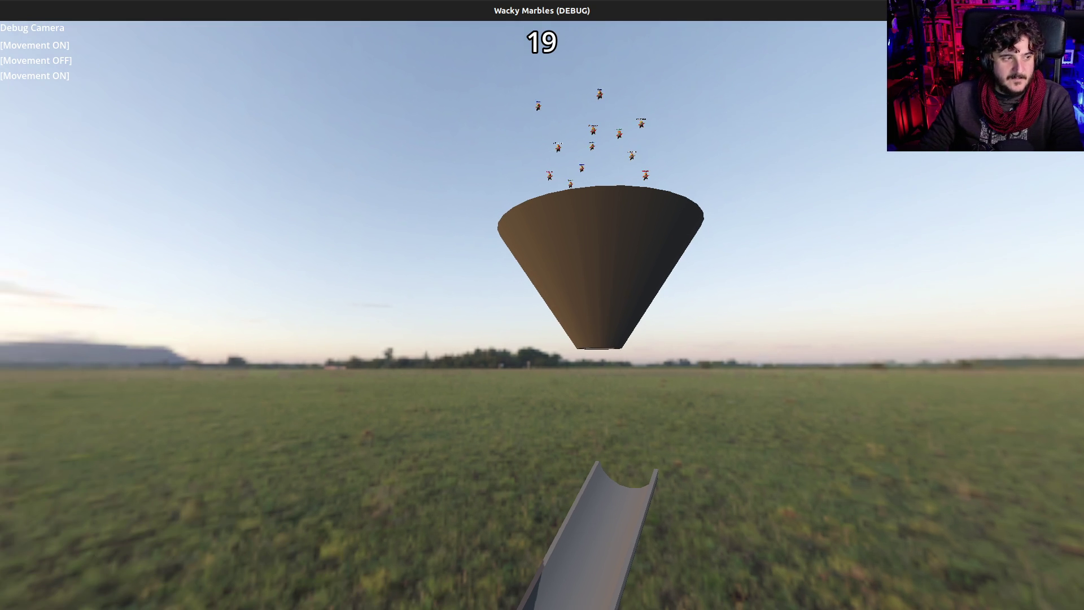
{"action": "key", "text": "Escape"}
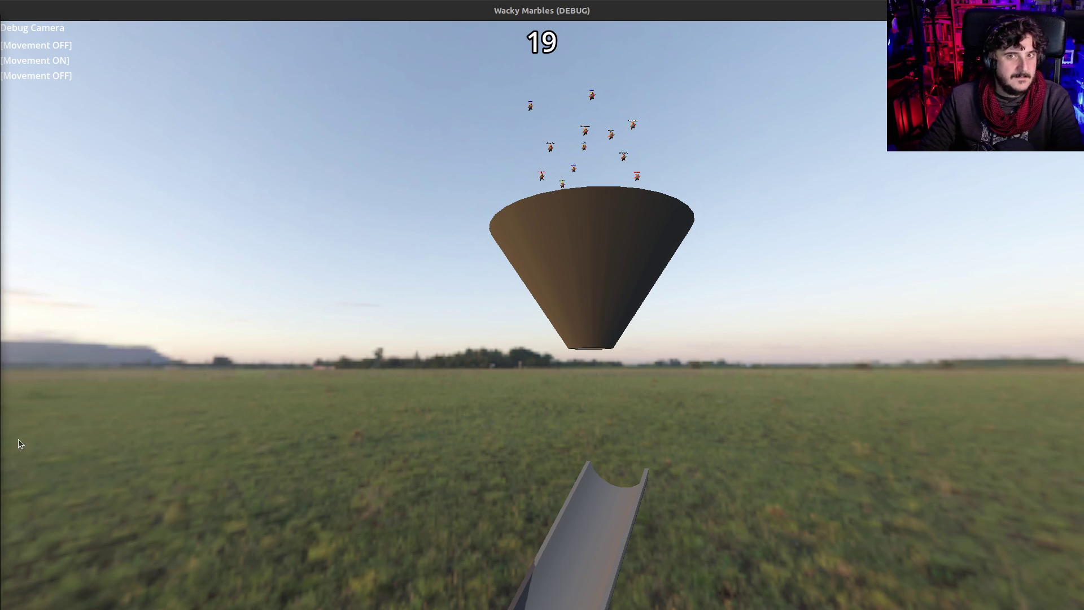
{"action": "left_click", "coordinate": [559, 281]}
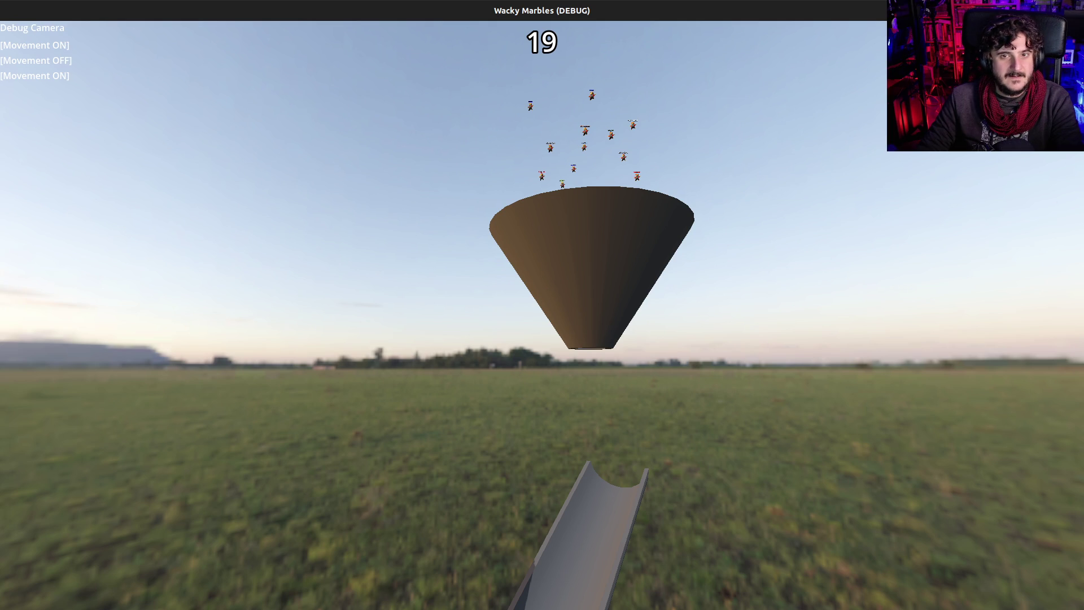
{"action": "key", "text": "w"}
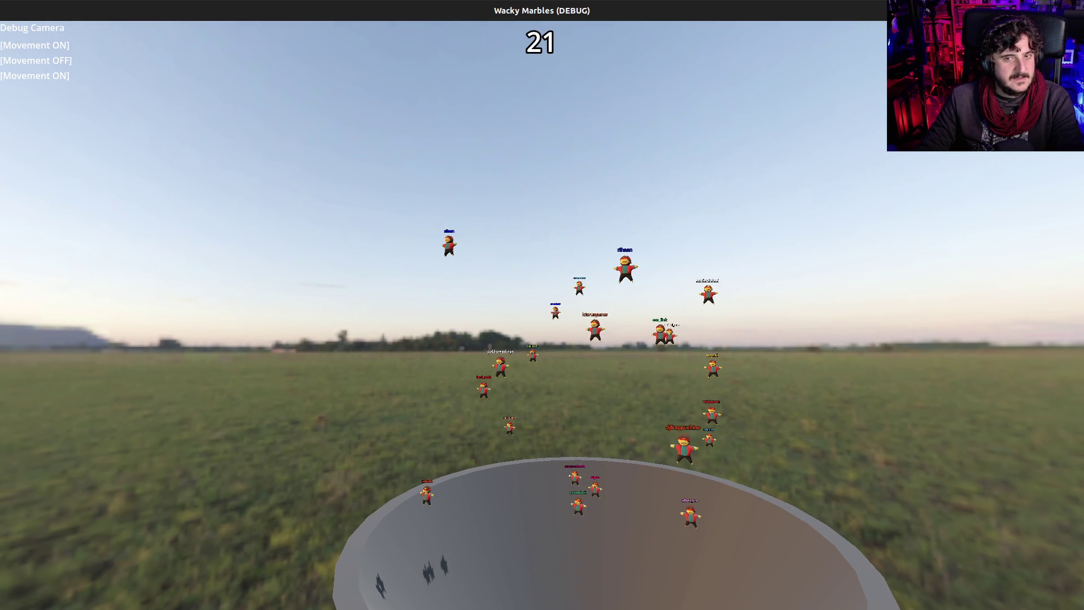
Fly the debug camera around the funnel to watch the 21 marbles fall in.
{"action": "key", "text": "q"}
{"action": "key", "text": "e"}
{"action": "key", "text": "q"}
{"action": "key", "text": "e"}
{"action": "key", "text": "w"}
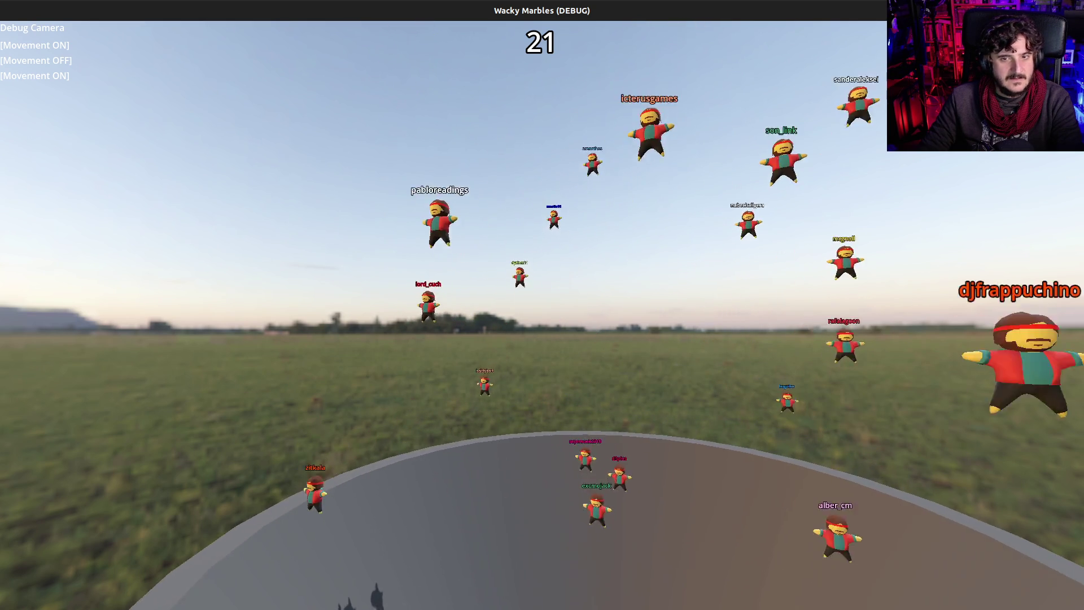
{"action": "key", "text": "w"}
{"action": "key", "text": "w"}
{"action": "key", "text": "d"}
{"action": "key", "text": "w"}
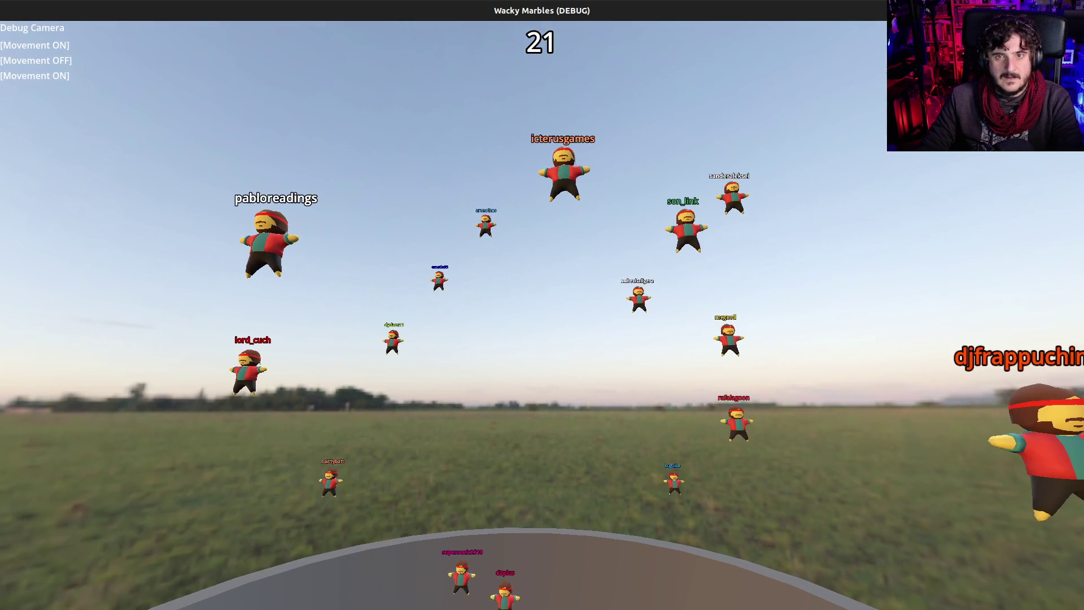
{"action": "key", "text": "w"}
{"action": "key", "text": "s"}
{"action": "key", "text": "d"}
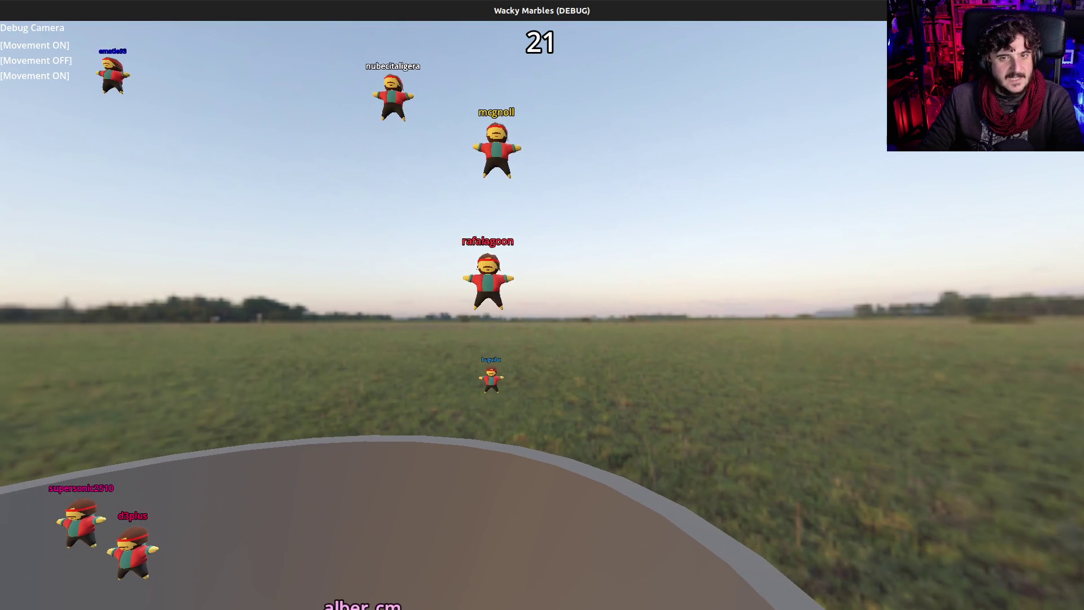
{"action": "key", "text": "a"}
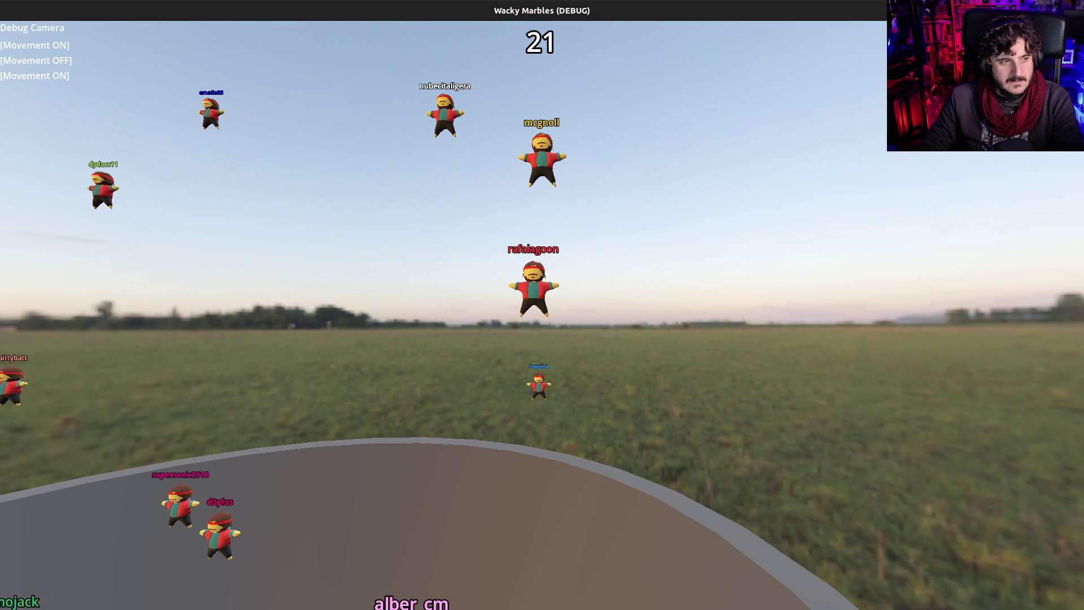
{"action": "key", "text": "s"}
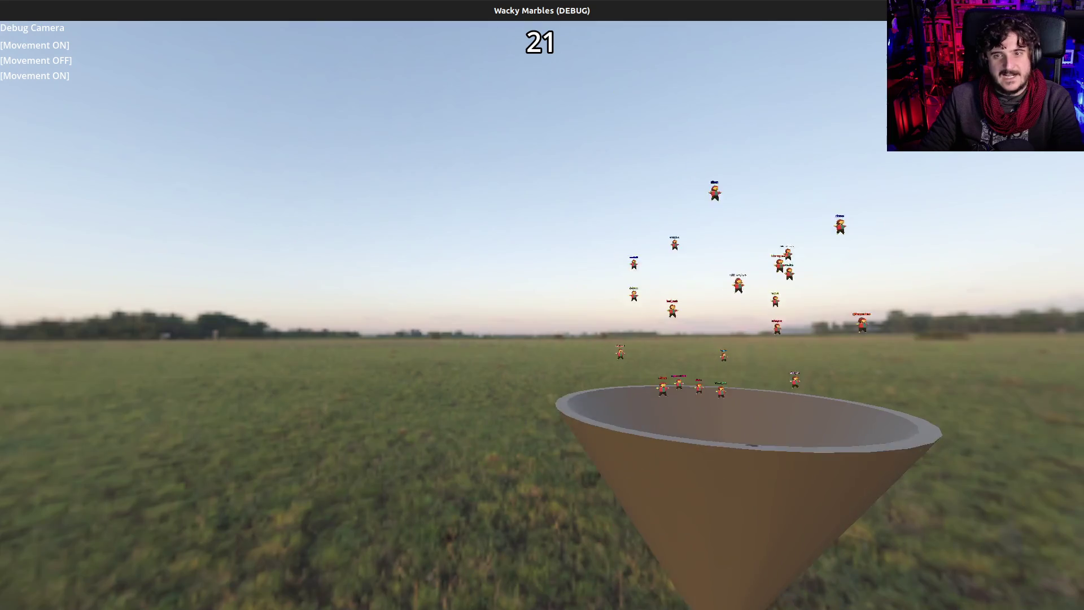
{"action": "key", "text": "w"}
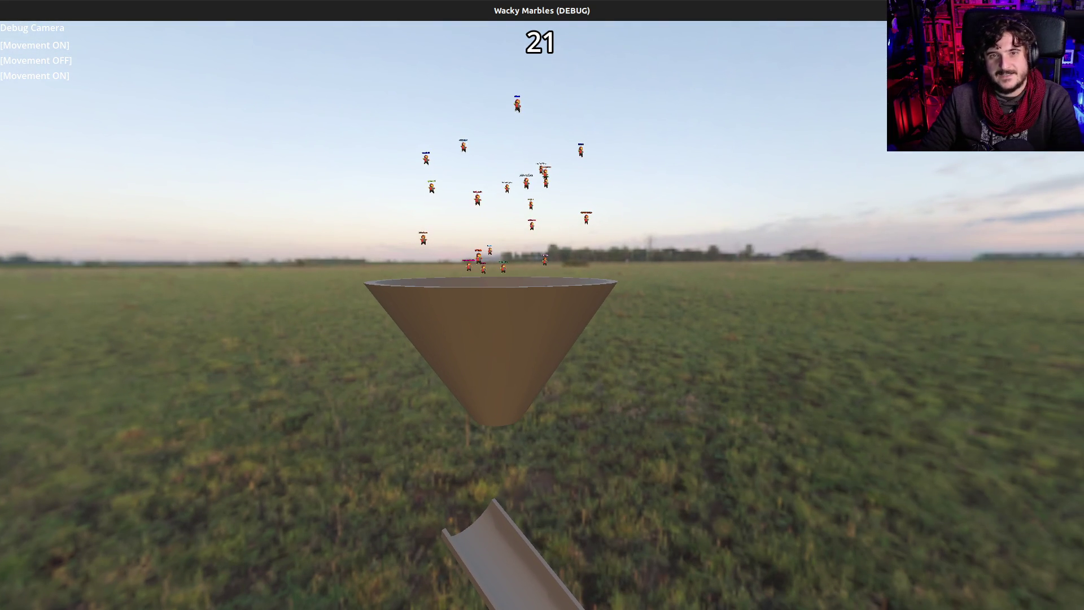
{"action": "key", "text": "Up"}
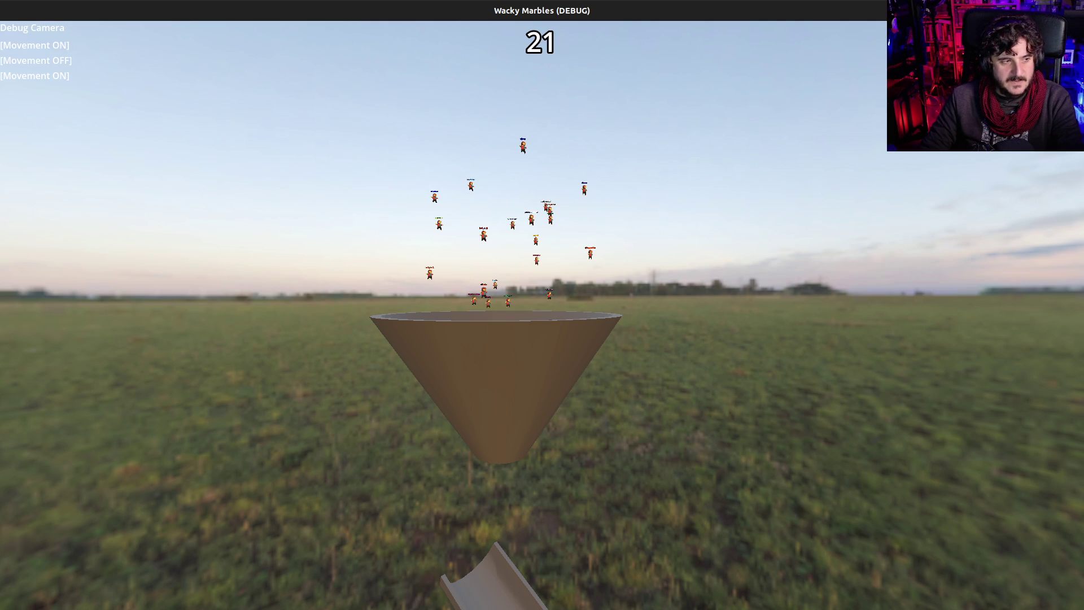
Descend the debug camera along the chutes toward the windmill obstacle.
{"action": "key", "text": "q"}
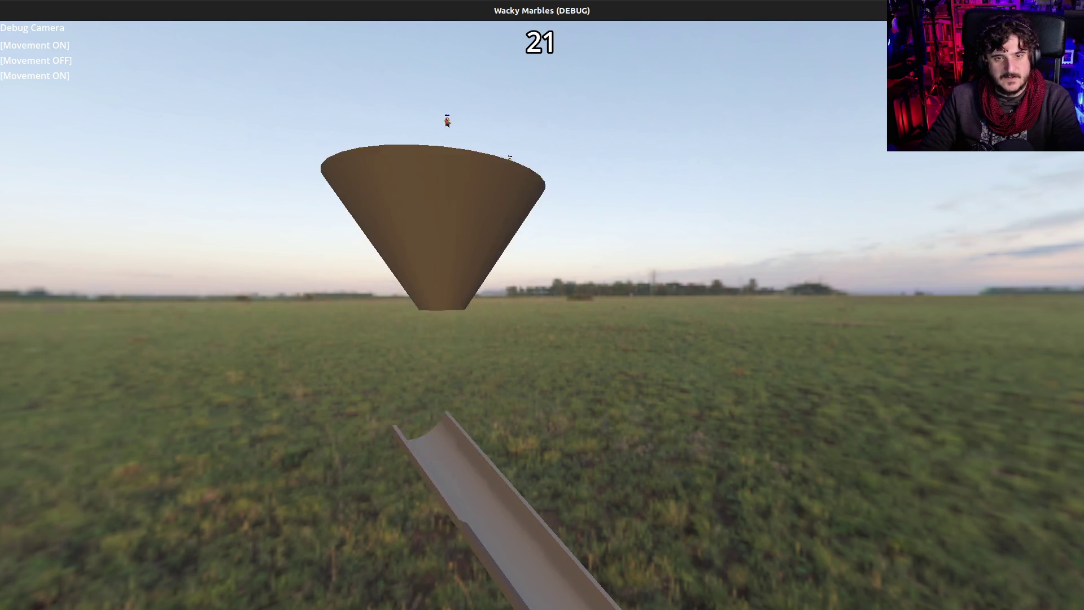
{"action": "key", "text": "q"}
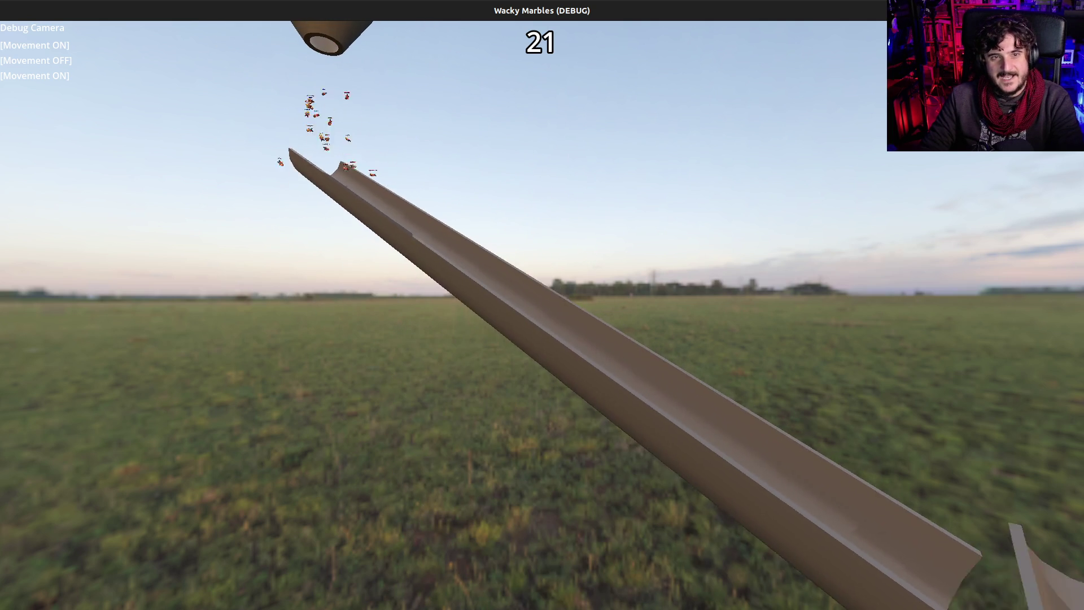
{"action": "key", "text": "q"}
{"action": "key", "text": "d"}
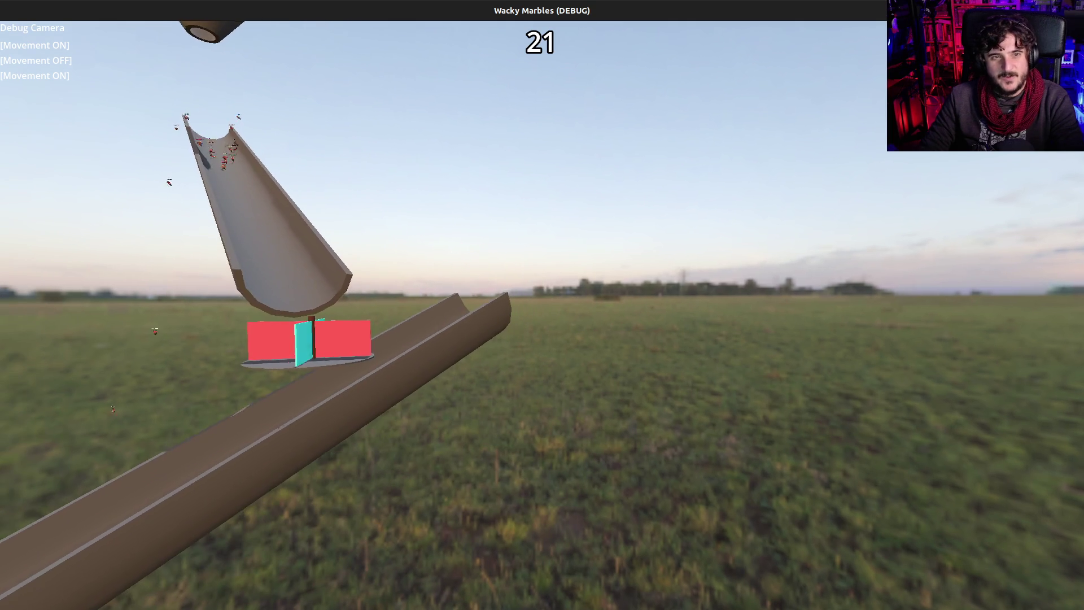
{"action": "key", "text": "w"}
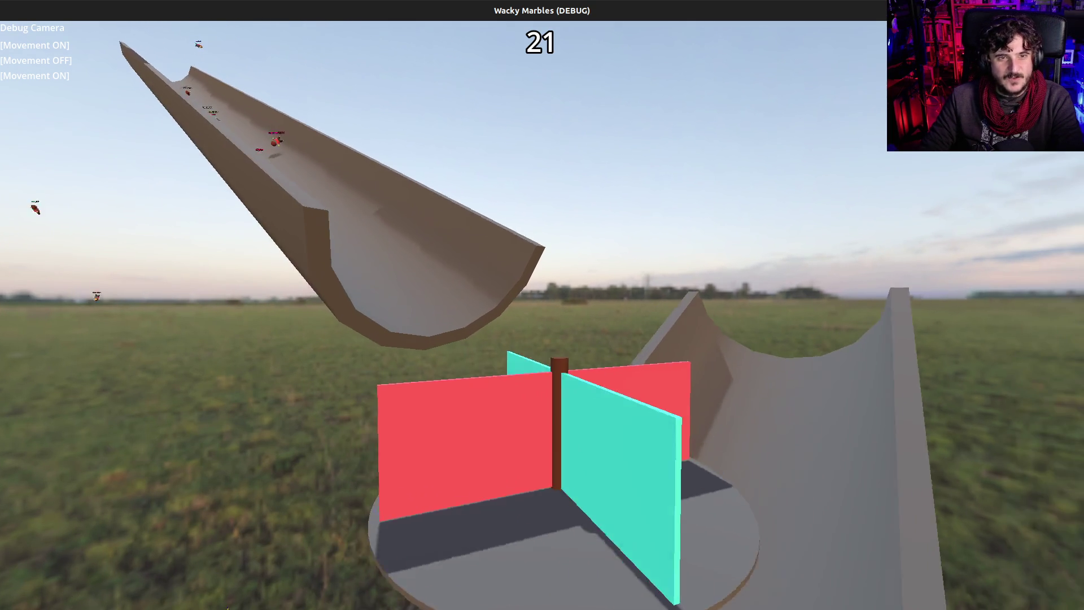
{"action": "key", "text": "s"}
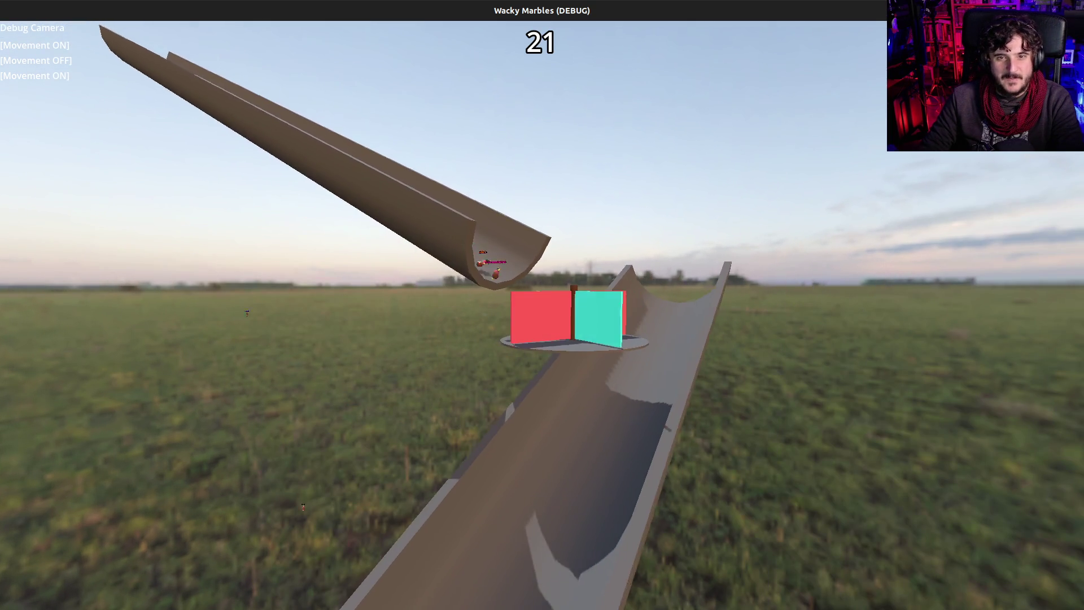
{"action": "key", "text": "a"}
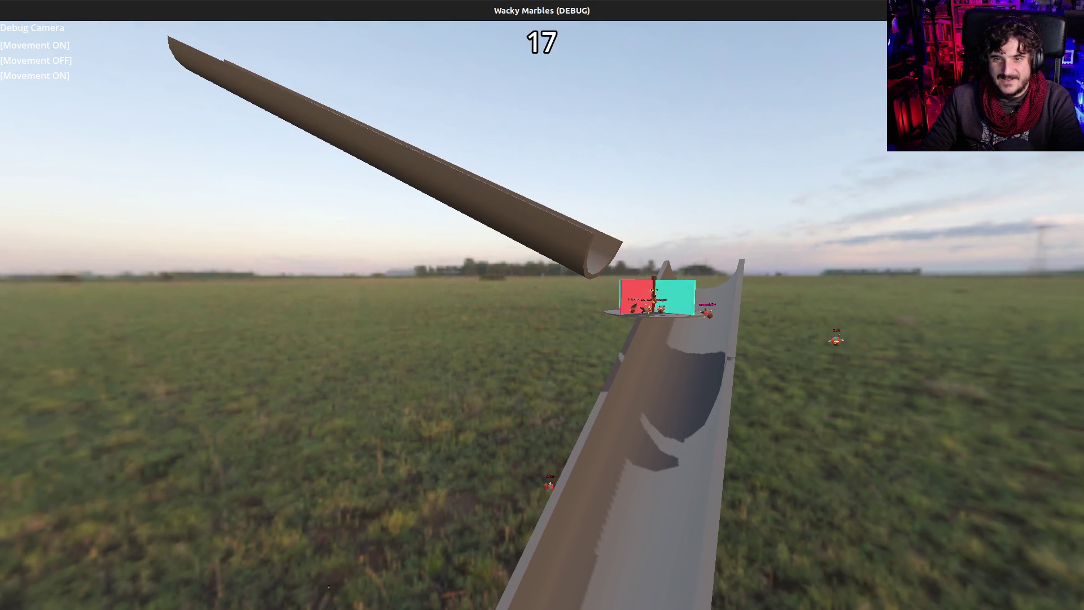
{"action": "key", "text": "w"}
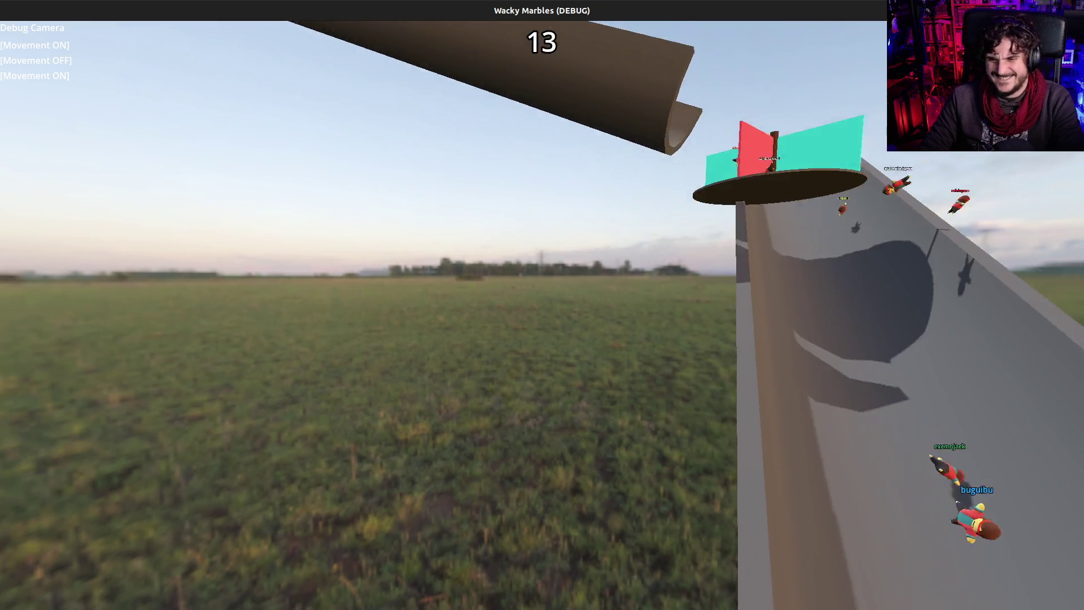
Follow the last two marbles down the halfpipe chute until the race ends.
{"action": "key", "text": "a"}
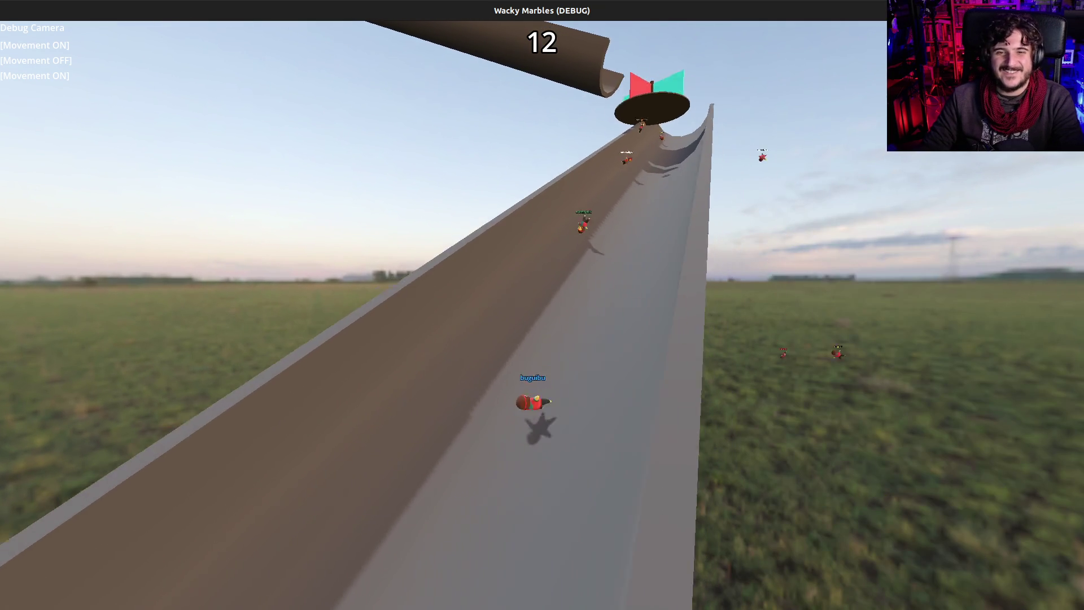
{"action": "key", "text": "w"}
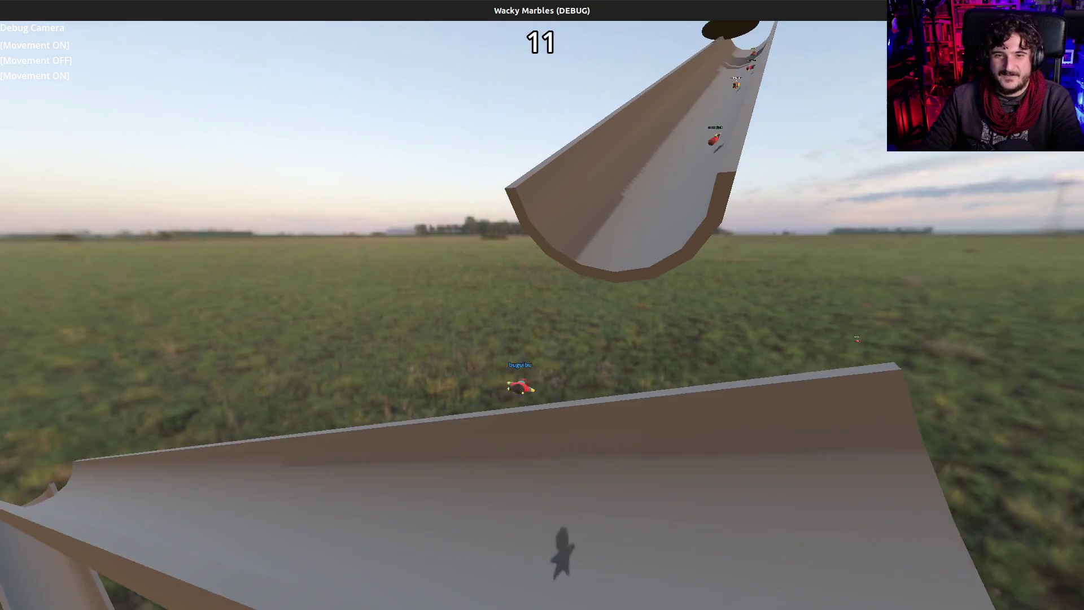
{"action": "key", "text": "s"}
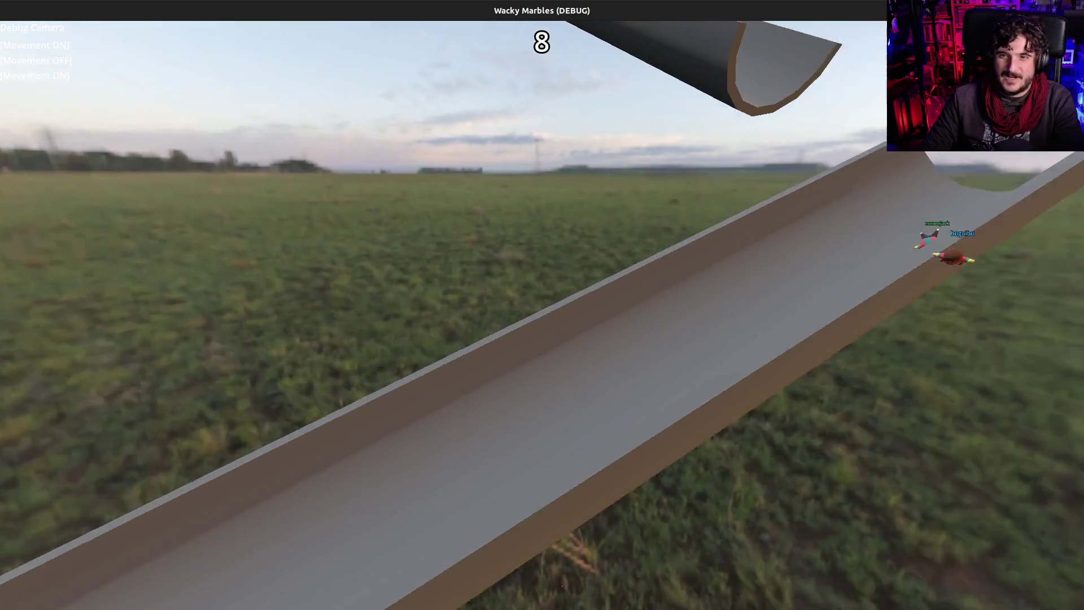
{"action": "key", "text": "w"}
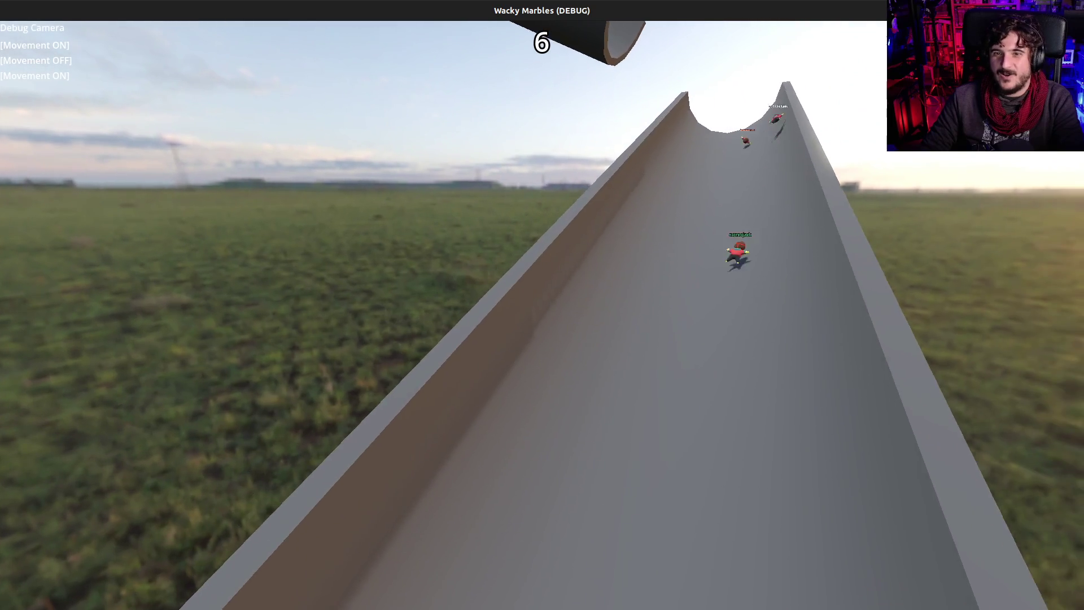
{"action": "key", "text": "s"}
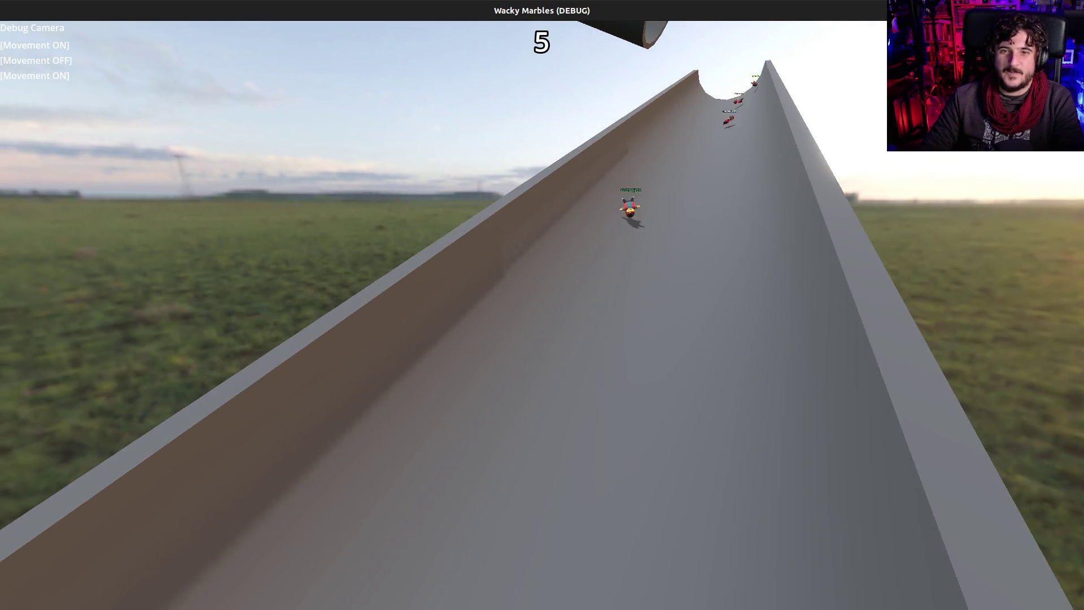
{"action": "key", "text": "w"}
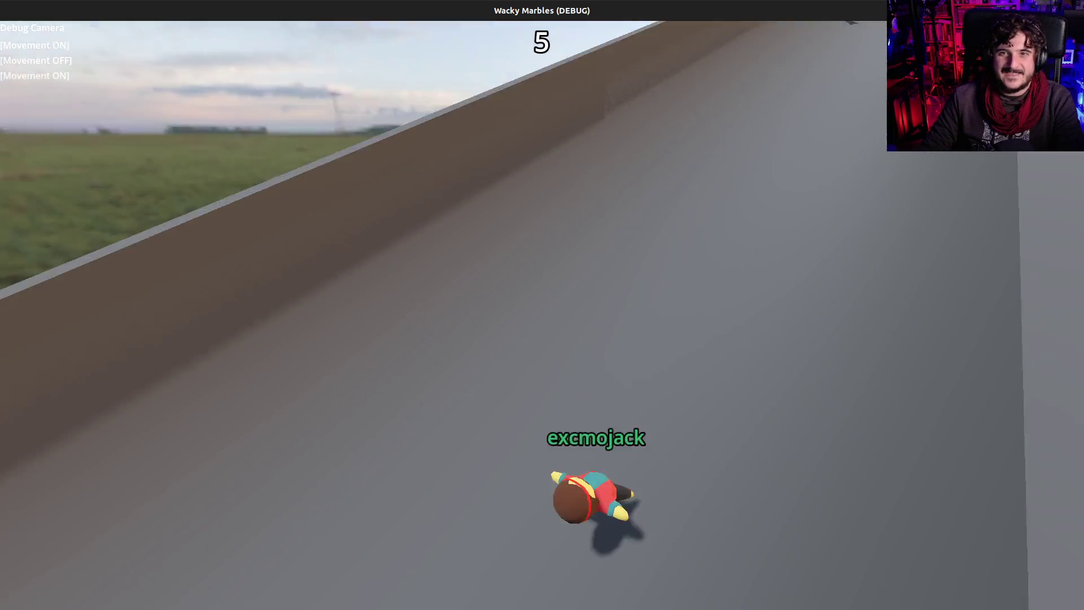
{"action": "key", "text": "s"}
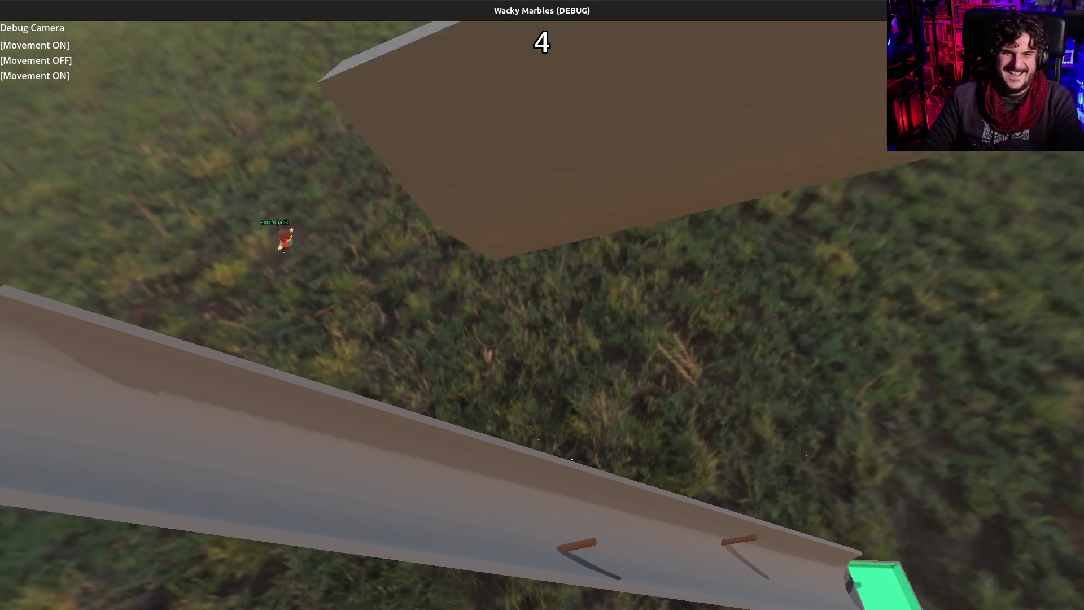
{"action": "key", "text": "w"}
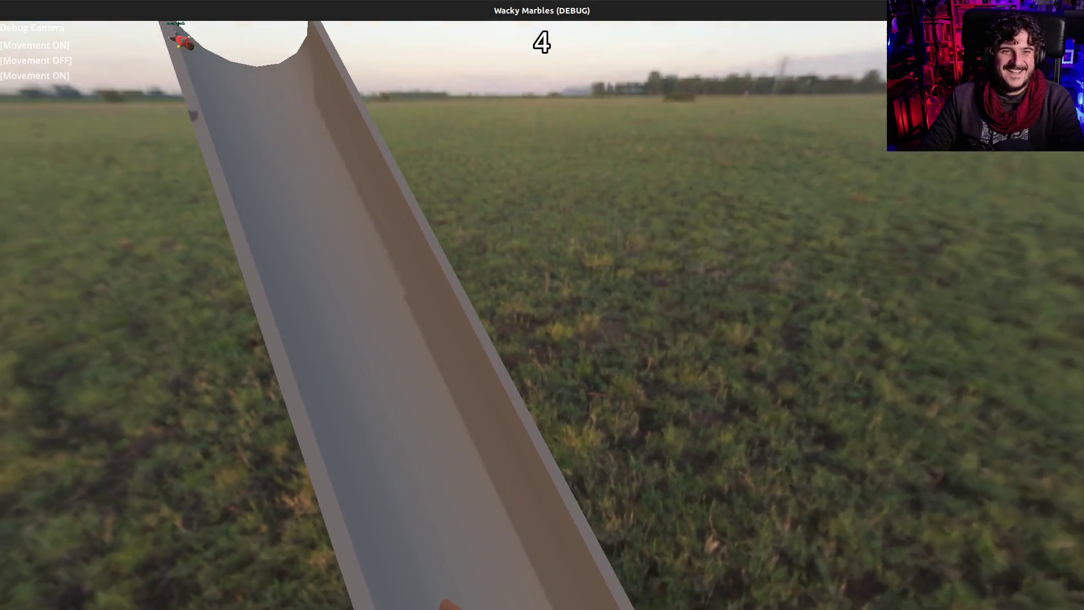
{"action": "key", "text": "s"}
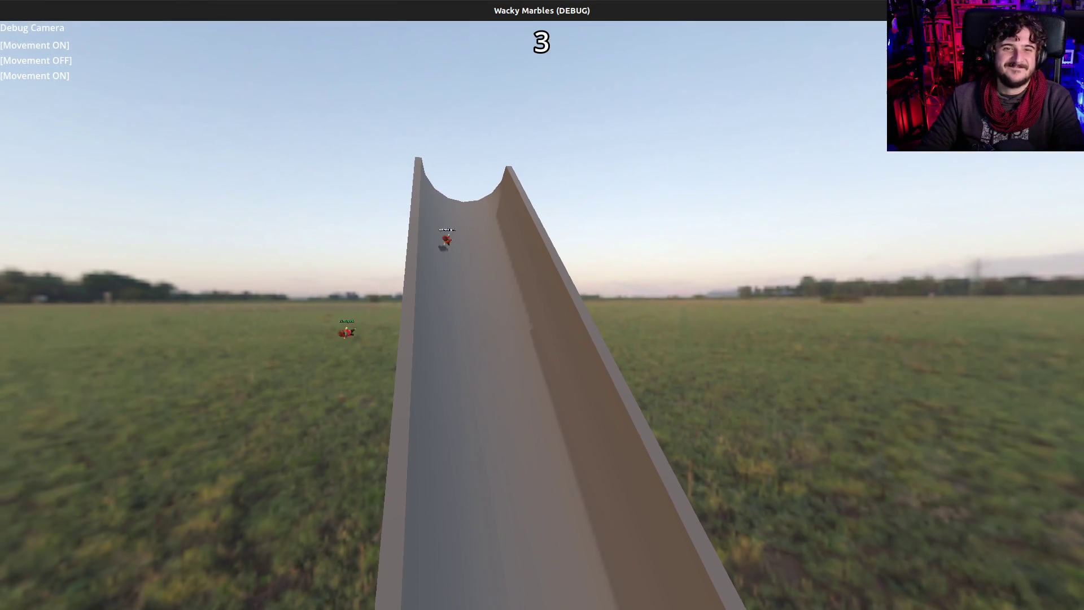
{"action": "key", "text": "w"}
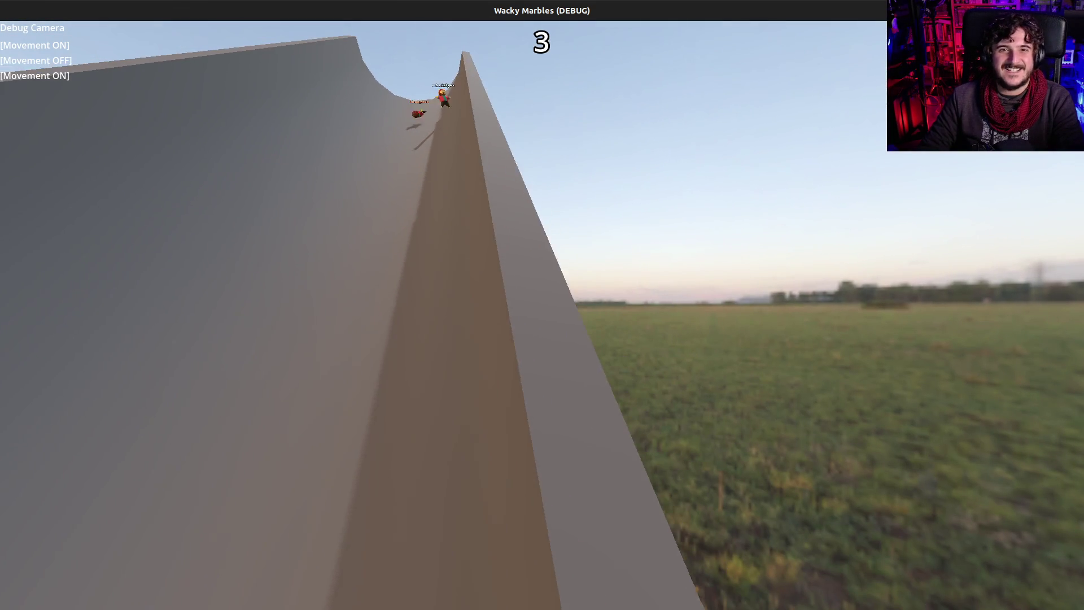
{"action": "key", "text": "a"}
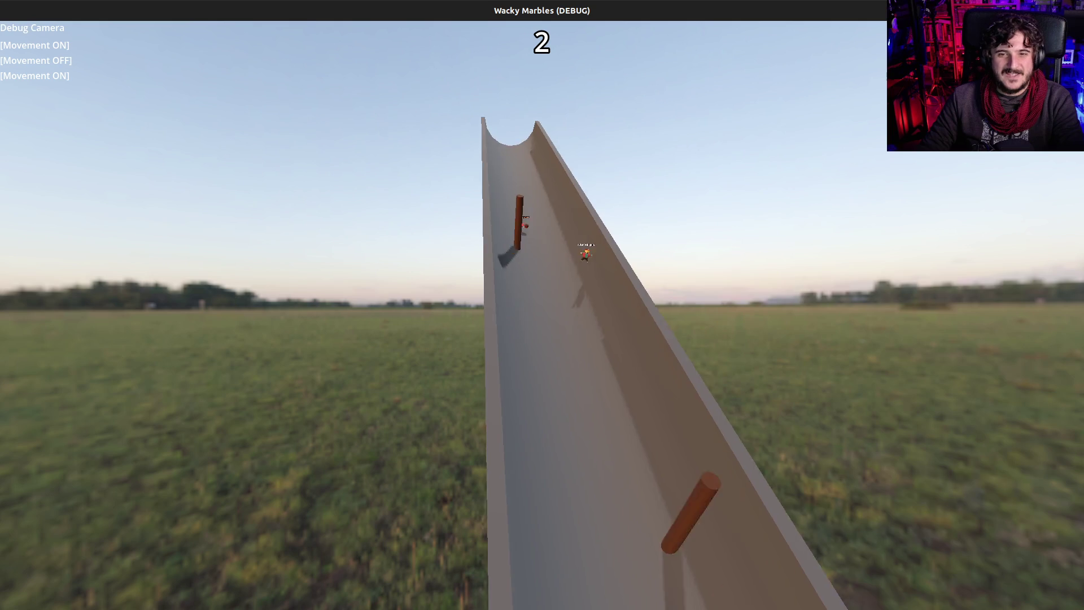
{"action": "key", "text": "s"}
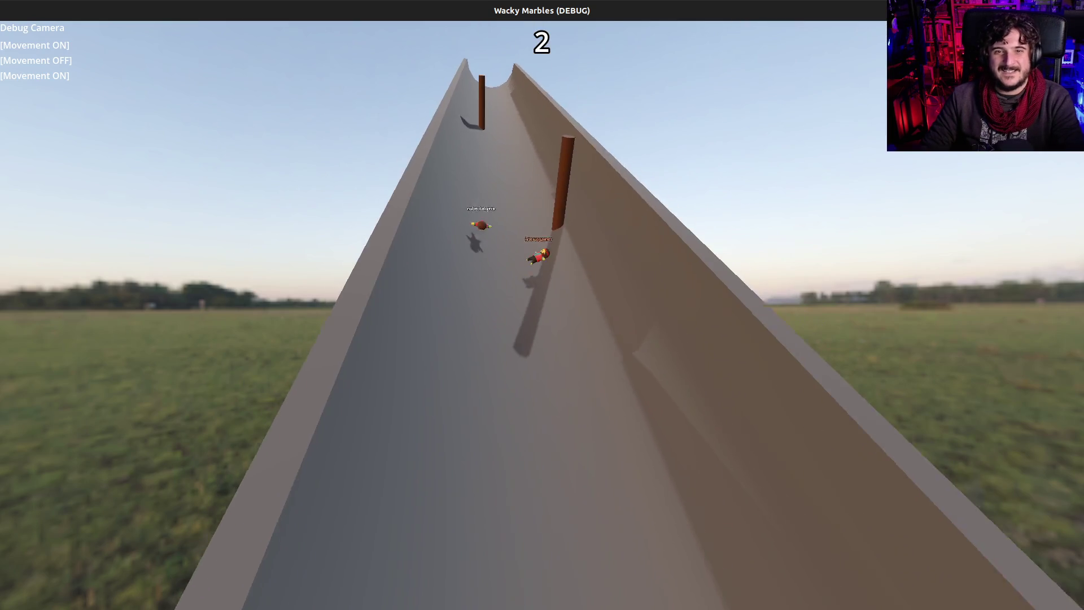
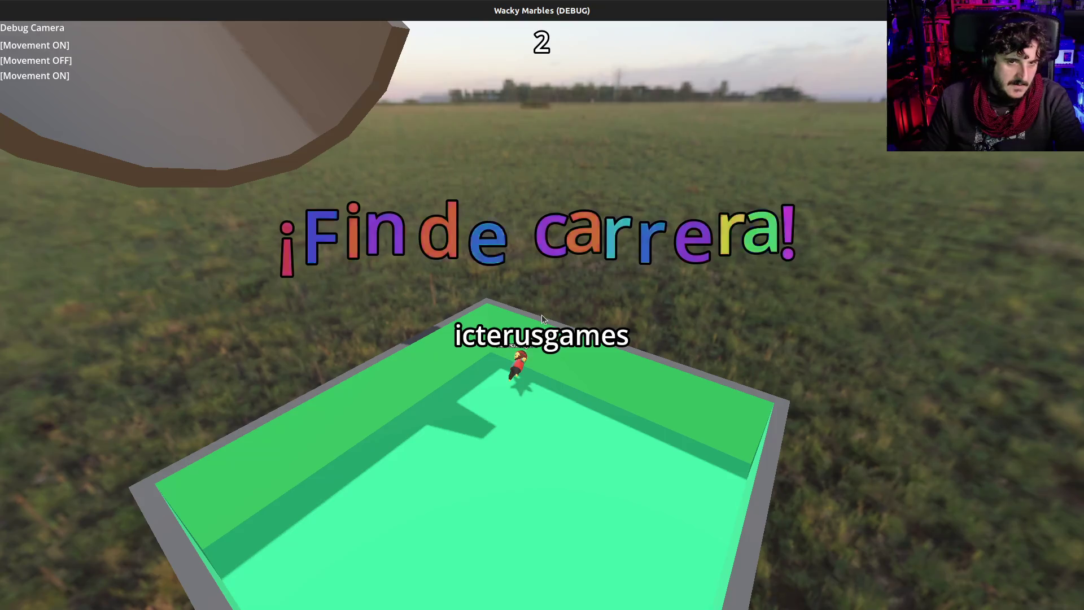
Stop the running race, view the marble scene in 3D, then switch back to stage_1.
{"action": "key", "text": "F8"}
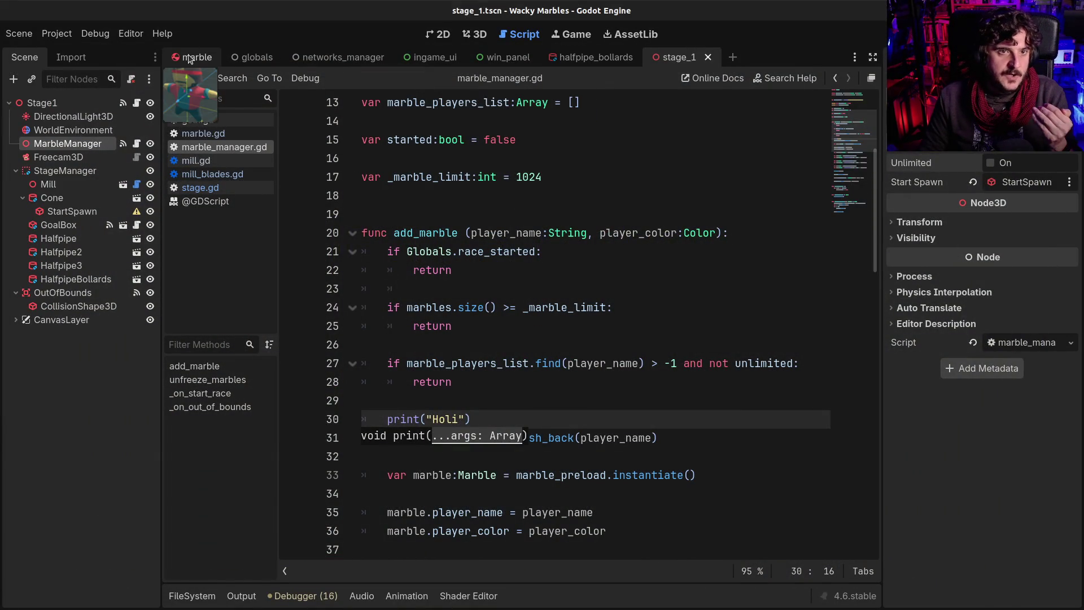
{"action": "left_click", "coordinate": [194, 58]}
{"action": "left_click", "coordinate": [475, 35]}
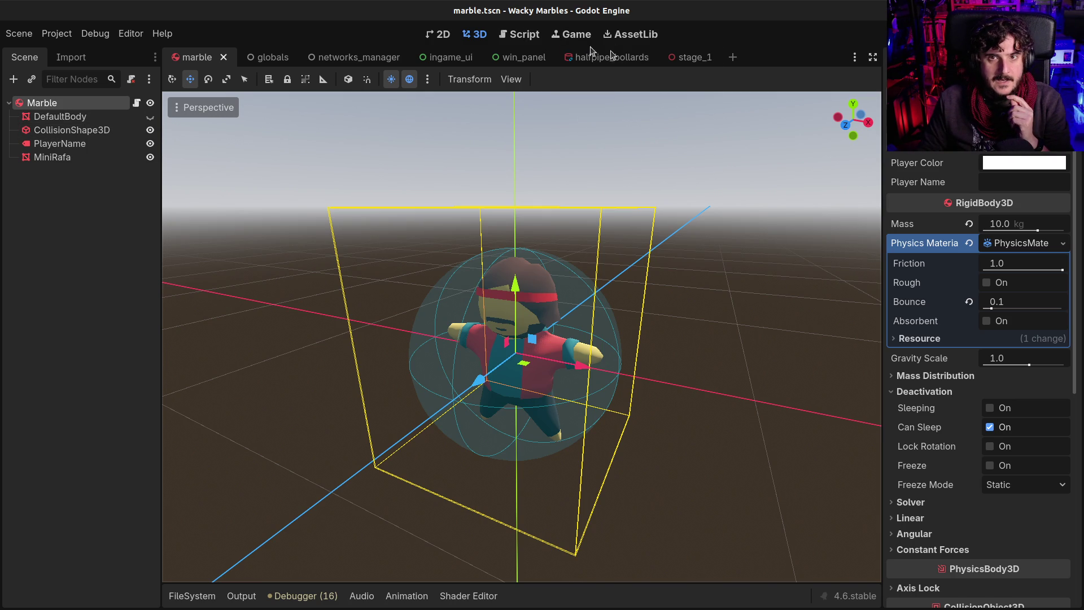
{"action": "left_click", "coordinate": [678, 58]}
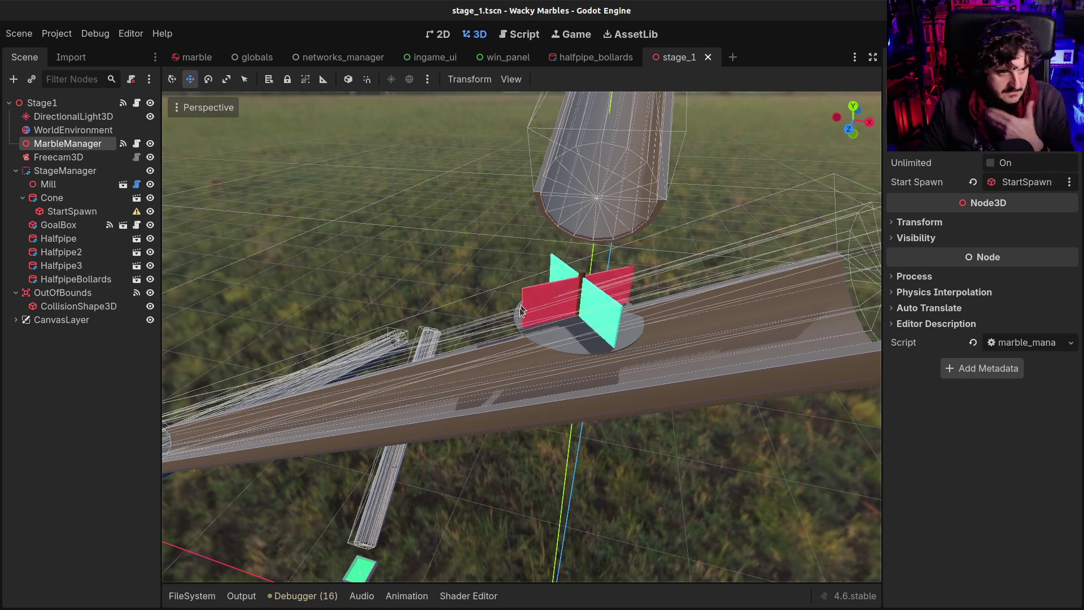
Zoom out and tilt the stage_1 view up toward the cone above the halfpipes.
{"action": "scroll", "coordinate": [681, 347], "scroll_direction": "down", "scroll_amount": 3}
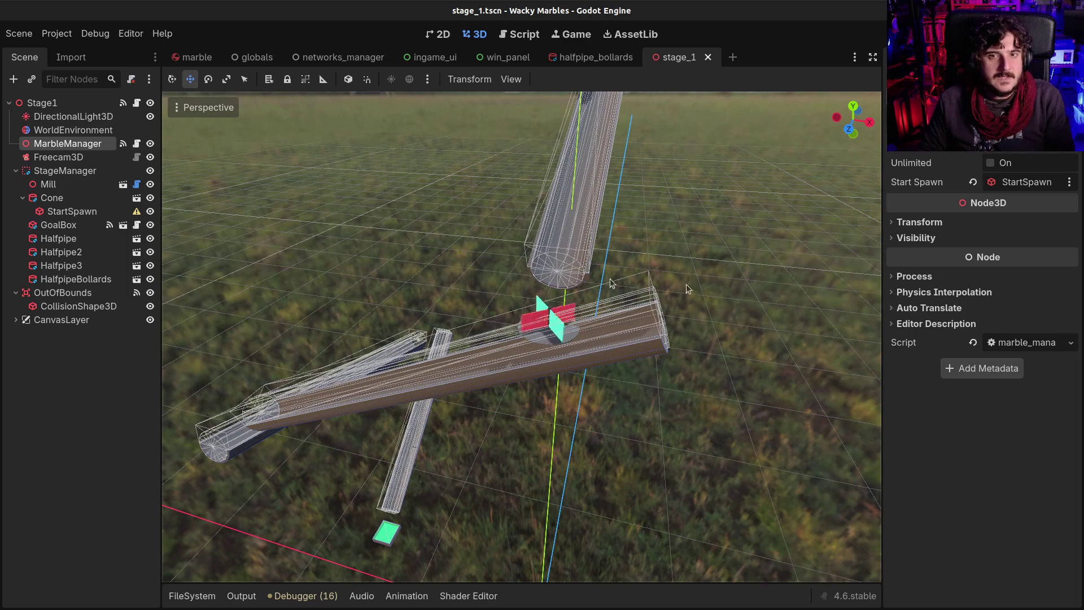
{"action": "scroll", "coordinate": [585, 283], "scroll_direction": "down", "scroll_amount": 2}
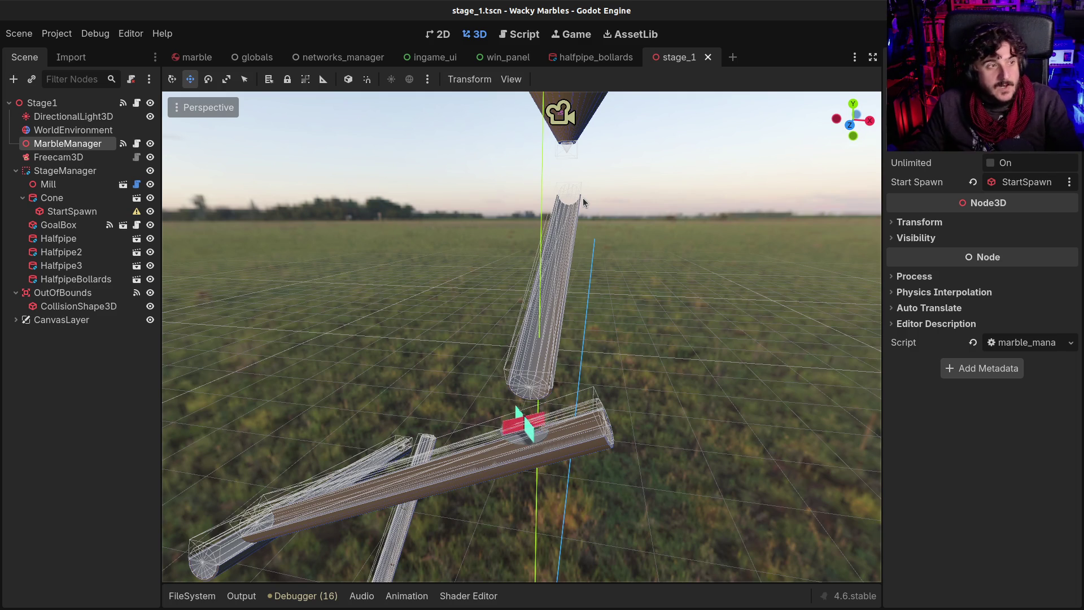
{"action": "mouse_move", "coordinate": [691, 157]}
{"action": "left_mouse_down"}
{"action": "mouse_move", "coordinate": [690, 107]}
{"action": "mouse_move", "coordinate": [690, 215]}
{"action": "mouse_move", "coordinate": [599, 221]}
{"action": "left_mouse_up"}
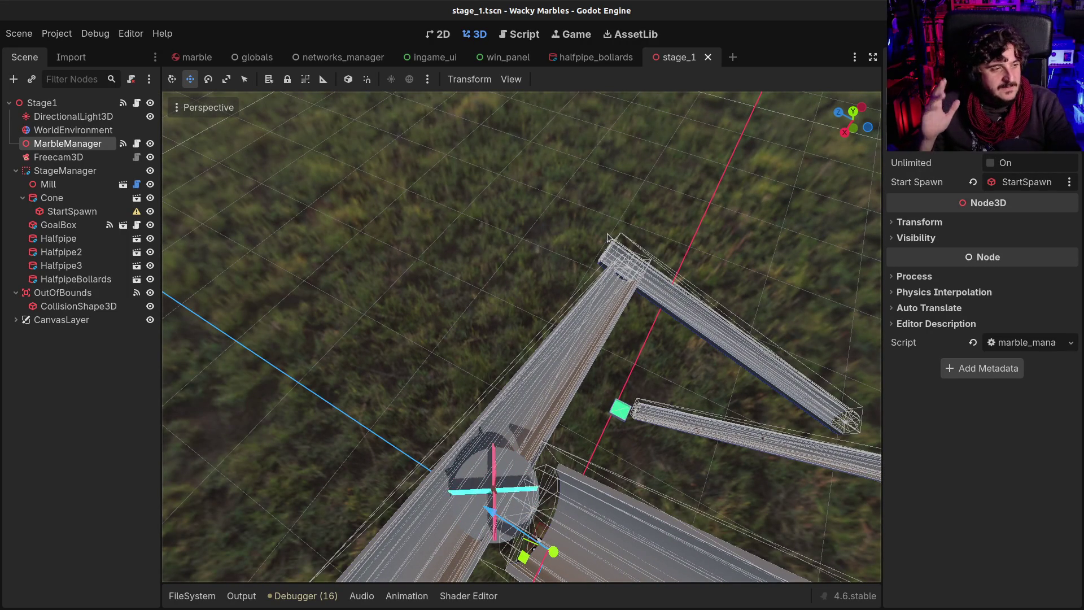
{"action": "mouse_move", "coordinate": [758, 307]}
{"action": "left_mouse_down"}
{"action": "mouse_move", "coordinate": [757, 186]}
{"action": "mouse_move", "coordinate": [728, 107]}
{"action": "mouse_move", "coordinate": [728, 141]}
{"action": "mouse_move", "coordinate": [633, 164]}
{"action": "mouse_move", "coordinate": [610, 203]}
{"action": "mouse_move", "coordinate": [593, 164]}
{"action": "mouse_move", "coordinate": [767, 310]}
{"action": "left_mouse_up"}
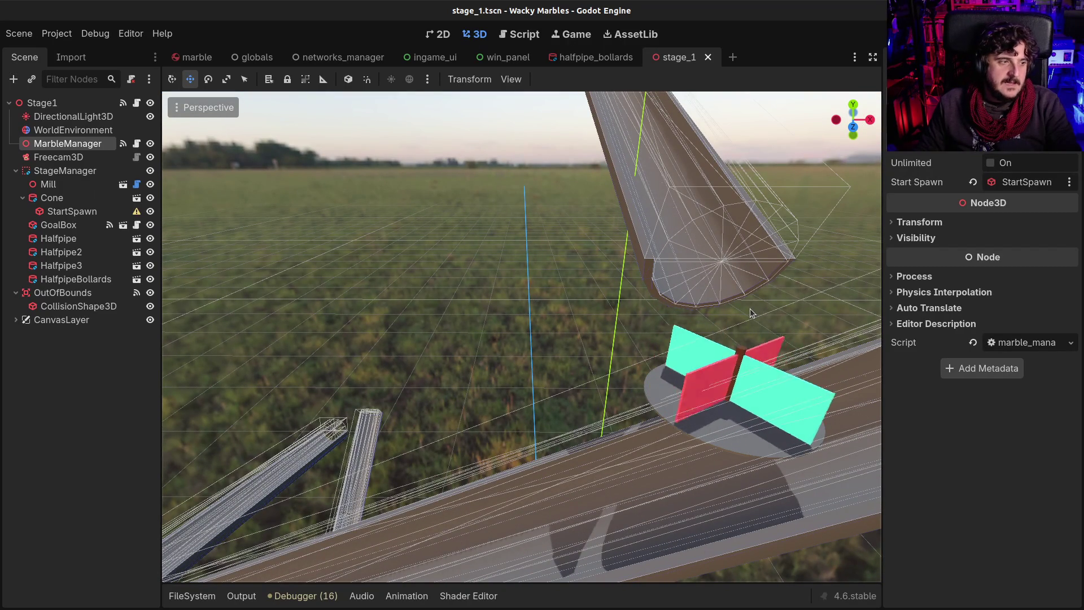
{"action": "mouse_move", "coordinate": [740, 306]}
{"action": "left_mouse_down"}
{"action": "mouse_move", "coordinate": [649, 316]}
{"action": "mouse_move", "coordinate": [695, 238]}
{"action": "mouse_move", "coordinate": [718, 220]}
{"action": "mouse_move", "coordinate": [729, 217]}
{"action": "mouse_move", "coordinate": [794, 280]}
{"action": "mouse_move", "coordinate": [805, 204]}
{"action": "mouse_move", "coordinate": [748, 204]}
{"action": "mouse_move", "coordinate": [741, 308]}
{"action": "left_mouse_up"}
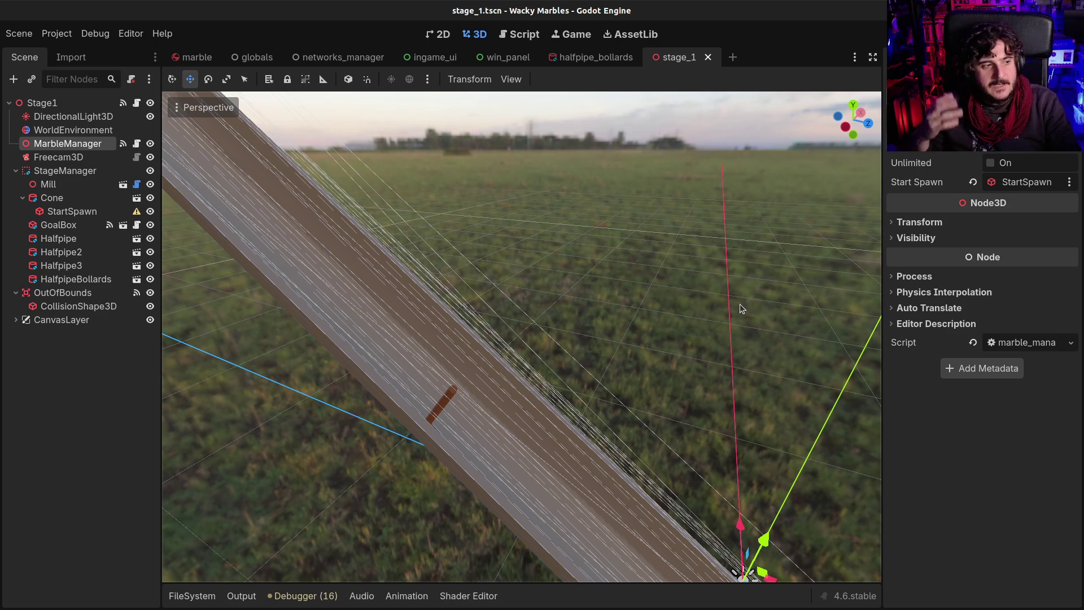
{"action": "mouse_move", "coordinate": [593, 303]}
{"action": "left_mouse_down"}
{"action": "mouse_move", "coordinate": [582, 169]}
{"action": "mouse_move", "coordinate": [520, 220]}
{"action": "mouse_move", "coordinate": [534, 300]}
{"action": "mouse_move", "coordinate": [537, 237]}
{"action": "mouse_move", "coordinate": [542, 252]}
{"action": "mouse_move", "coordinate": [557, 347]}
{"action": "left_mouse_up"}
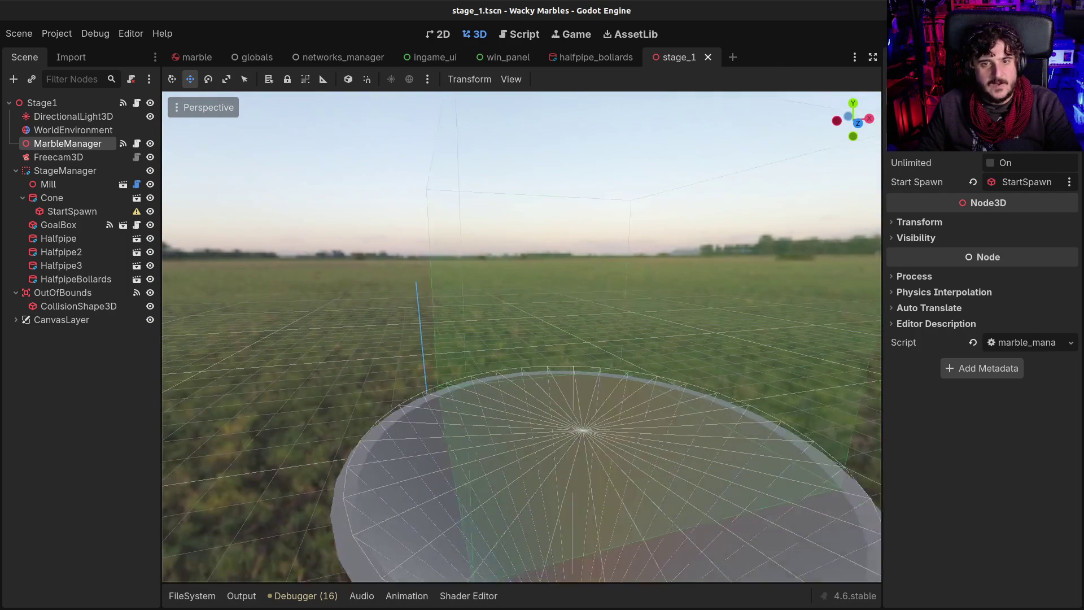
{"action": "left_click_drag", "start_coordinate": [600, 289], "coordinate": [603, 285]}
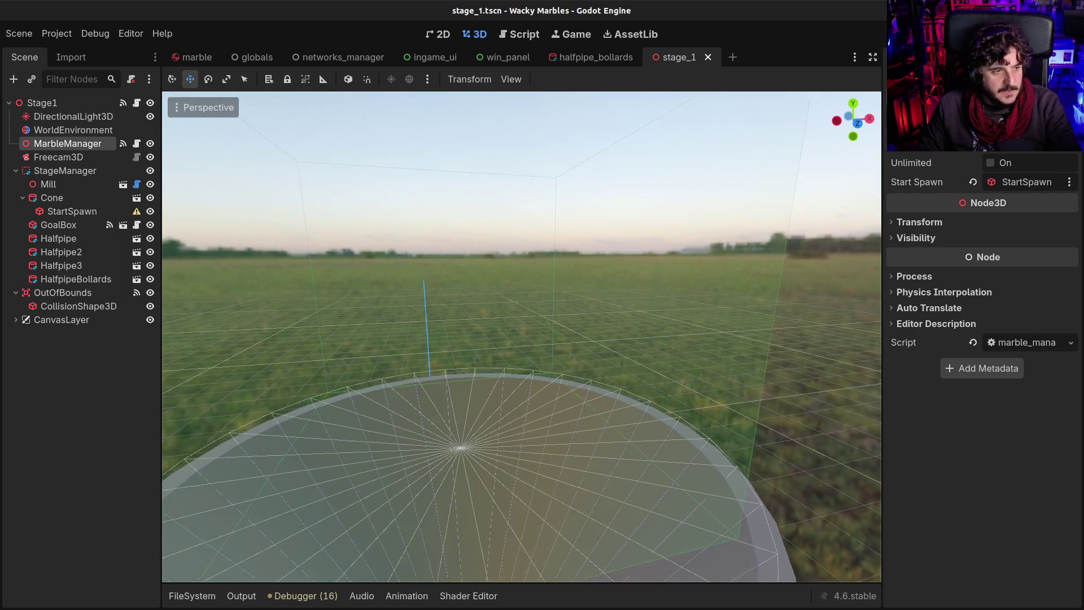
{"action": "mouse_move", "coordinate": [544, 245]}
{"action": "left_mouse_down"}
{"action": "mouse_move", "coordinate": [556, 338]}
{"action": "mouse_move", "coordinate": [528, 337]}
{"action": "left_mouse_up"}
{"action": "mouse_move", "coordinate": [527, 273]}
{"action": "left_mouse_down"}
{"action": "mouse_move", "coordinate": [517, 327]}
{"action": "mouse_move", "coordinate": [506, 296]}
{"action": "mouse_move", "coordinate": [543, 444]}
{"action": "mouse_move", "coordinate": [522, 390]}
{"action": "mouse_move", "coordinate": [514, 285]}
{"action": "mouse_move", "coordinate": [528, 395]}
{"action": "mouse_move", "coordinate": [557, 339]}
{"action": "left_mouse_up"}
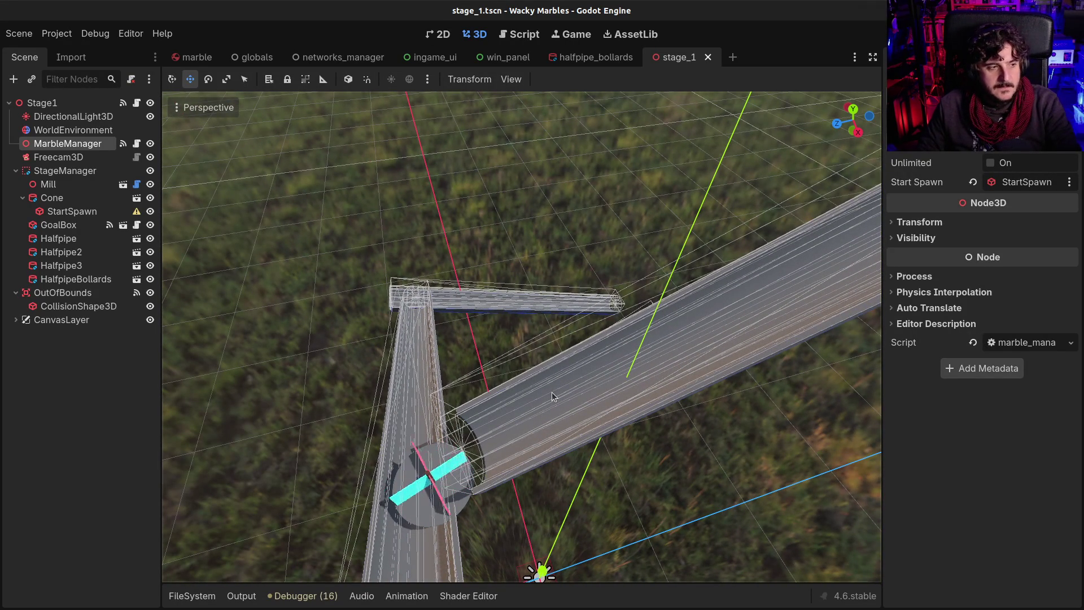
{"action": "left_click_drag", "start_coordinate": [552, 392], "coordinate": [178, 232]}
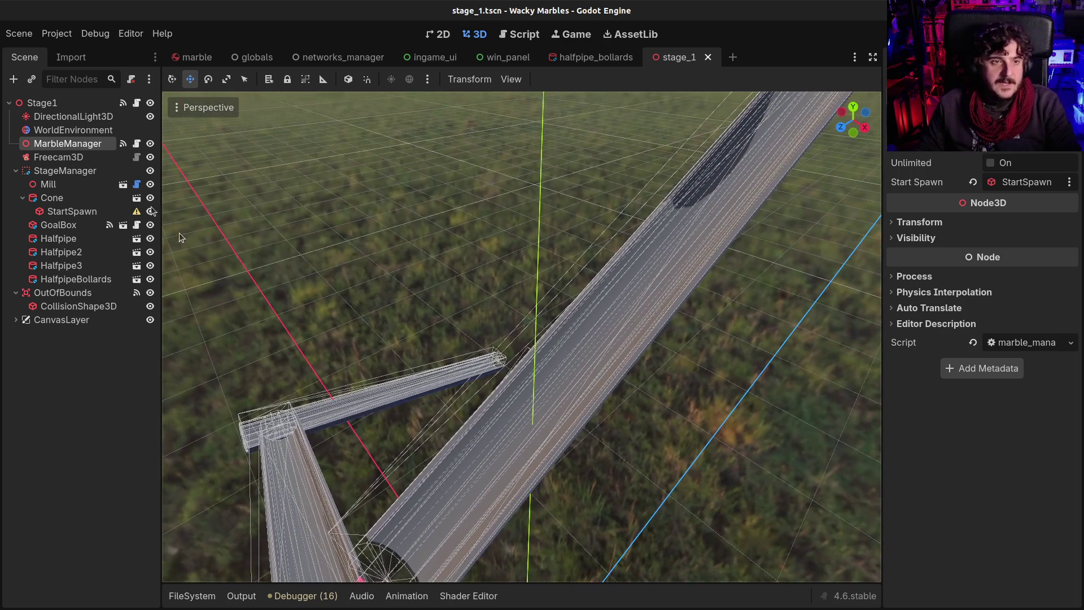
Enable the Editor Physics Toggle plugin in Project Settings and switch on editor physics.
{"action": "left_click", "coordinate": [67, 37]}
{"action": "left_click", "coordinate": [71, 48]}
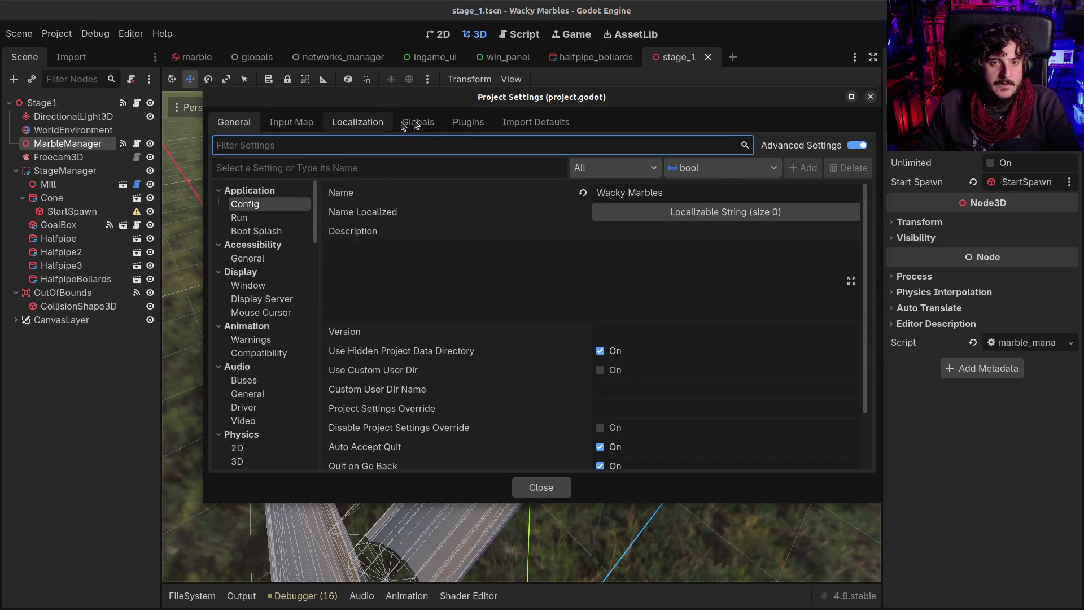
{"action": "left_click", "coordinate": [417, 123]}
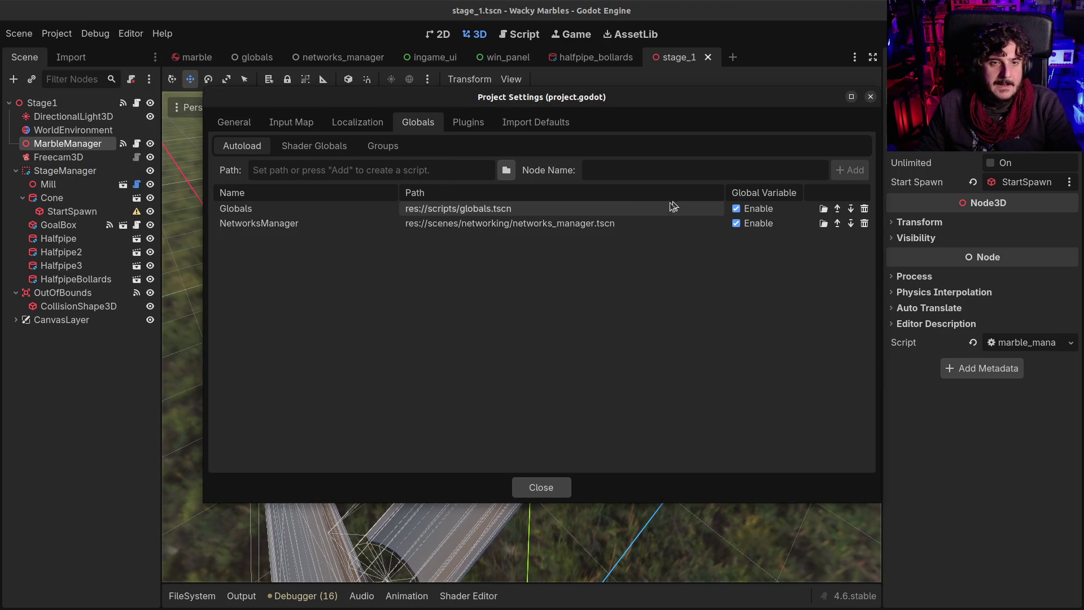
{"action": "left_click", "coordinate": [458, 127]}
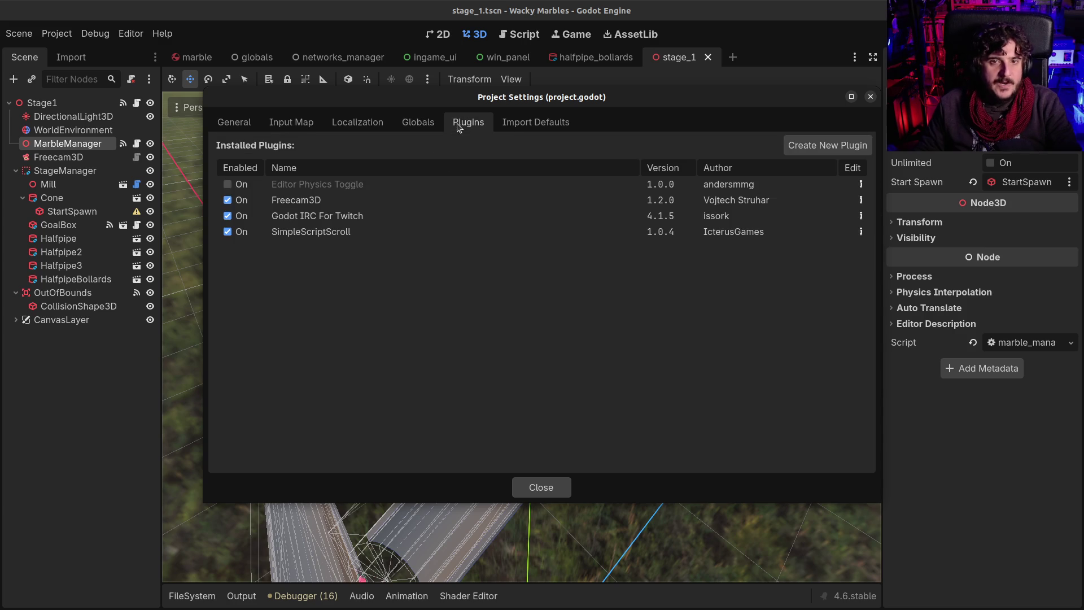
{"action": "left_click", "coordinate": [228, 185]}
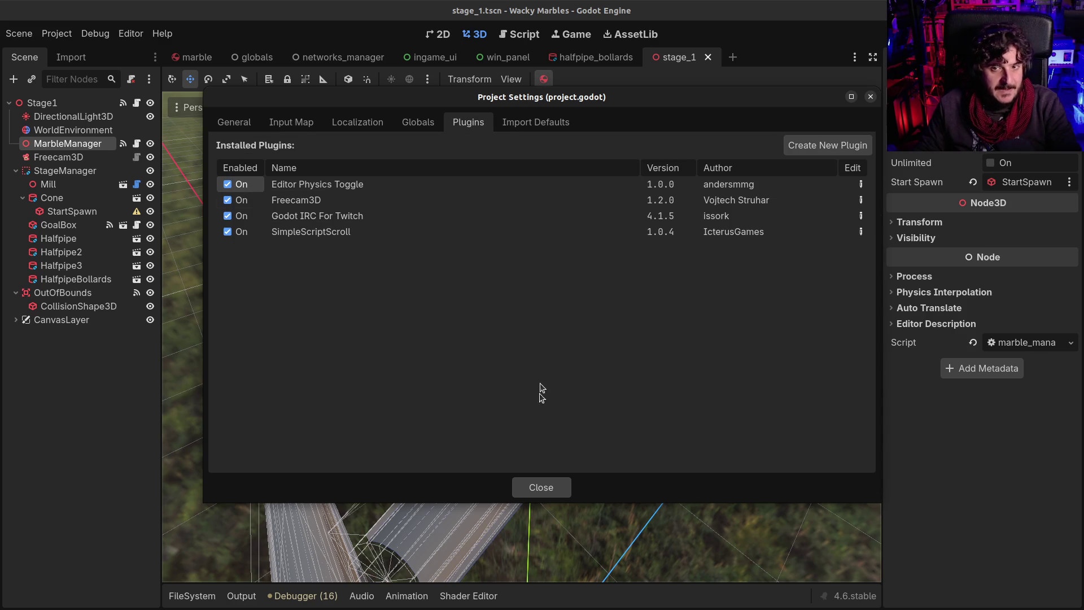
{"action": "left_click", "coordinate": [542, 487]}
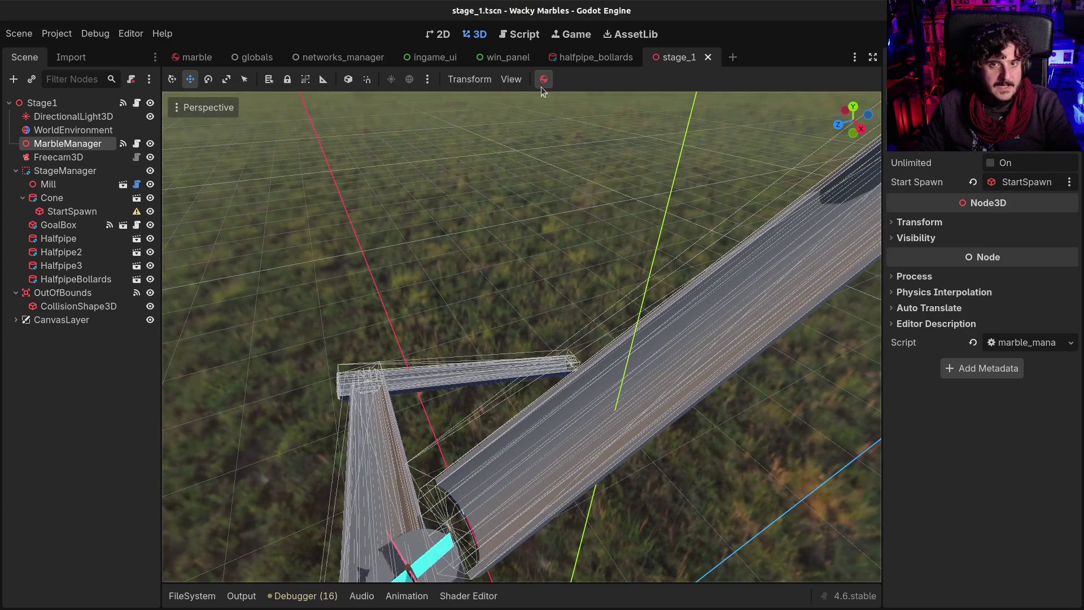
{"action": "left_click", "coordinate": [541, 84]}
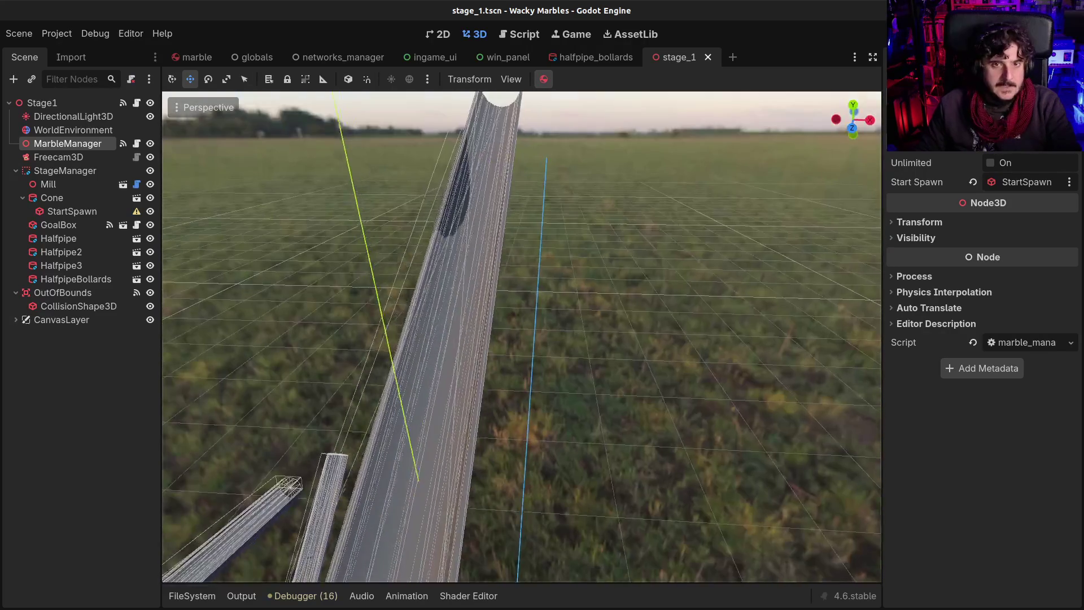
{"action": "left_click", "coordinate": [192, 596]}
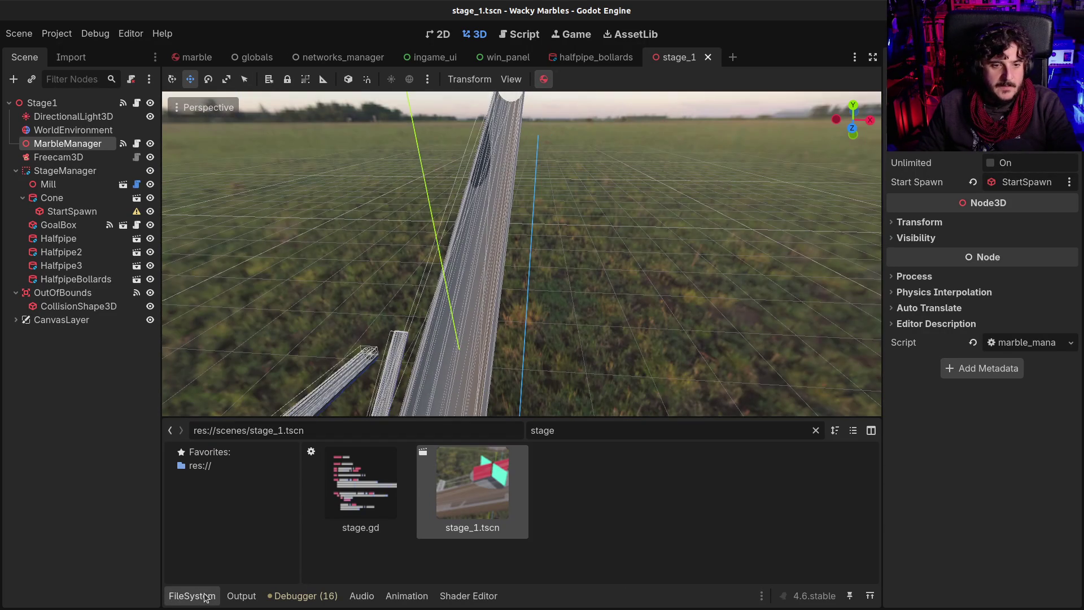
Filter FileSystem for 'marb' and drop a marble.tscn instance into stage_1.
{"action": "left_click", "coordinate": [438, 597]}
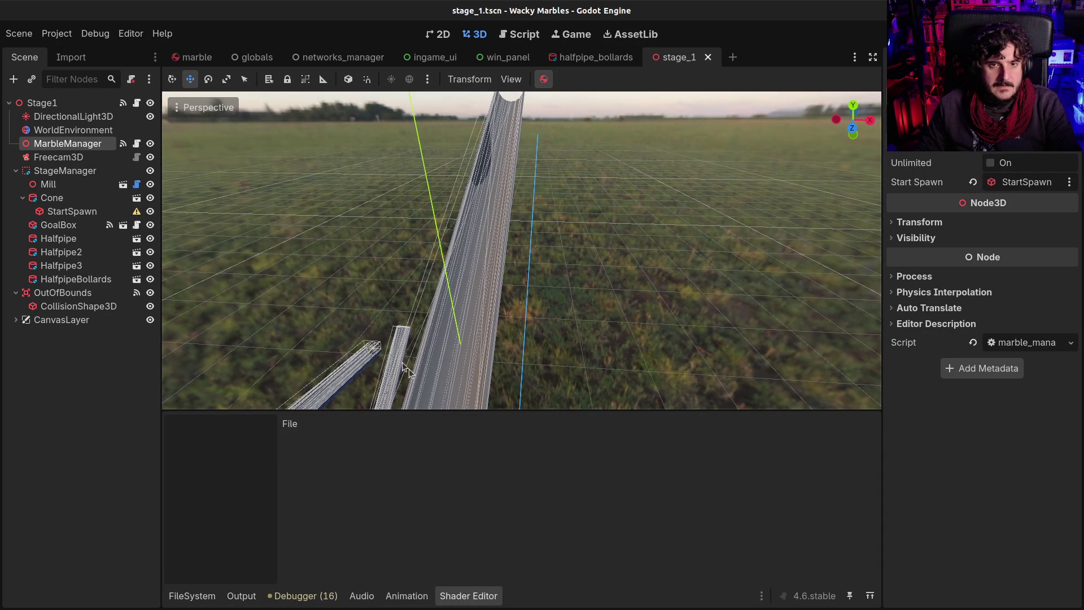
{"action": "left_click", "coordinate": [66, 211]}
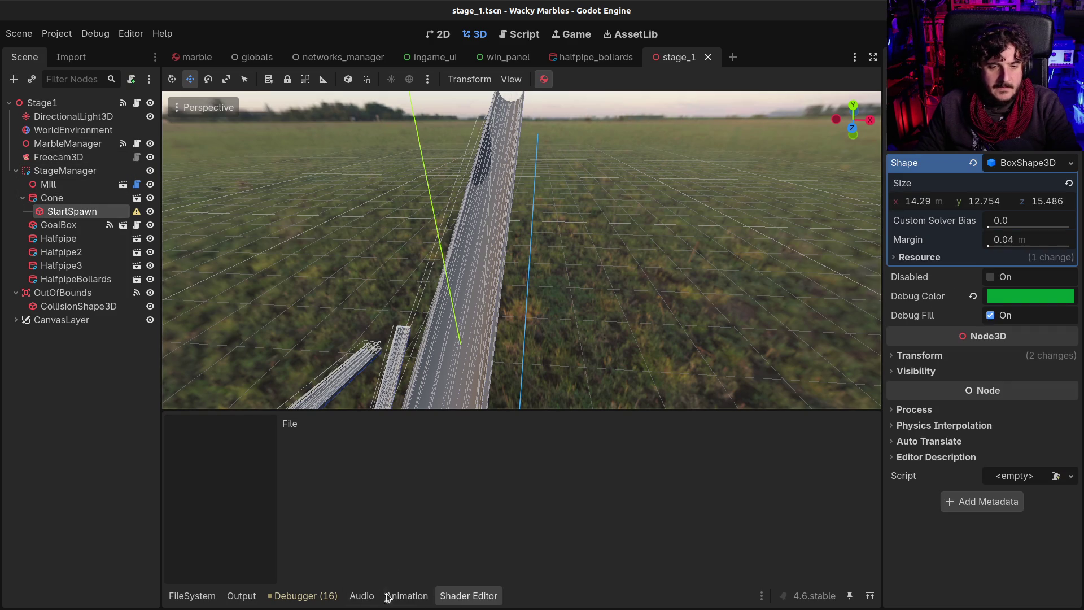
{"action": "left_click", "coordinate": [192, 596]}
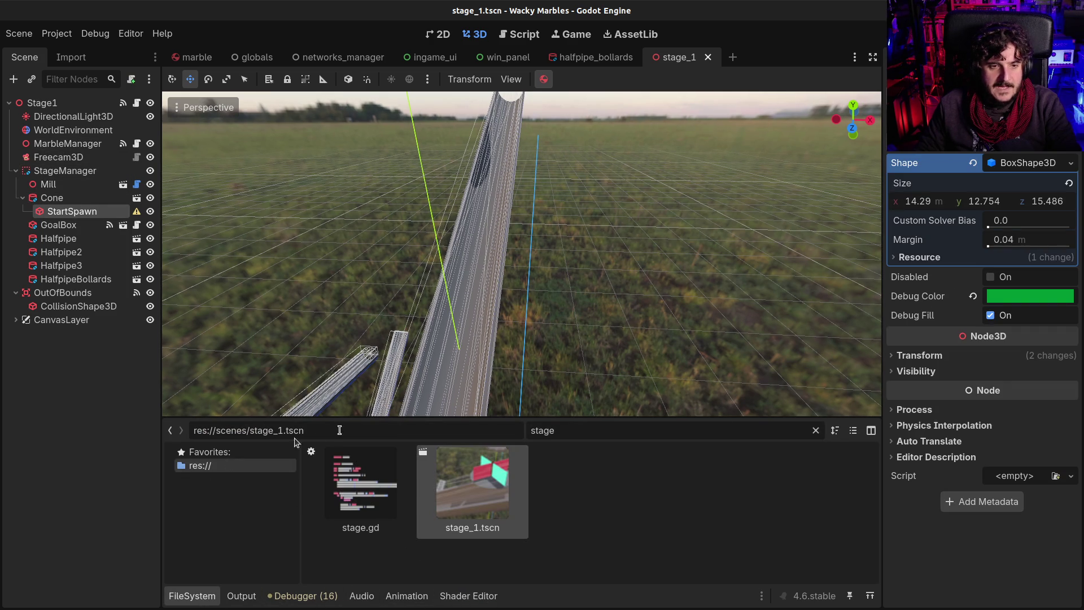
{"action": "double_click", "coordinate": [570, 431]}
{"action": "type", "text": "marb"}
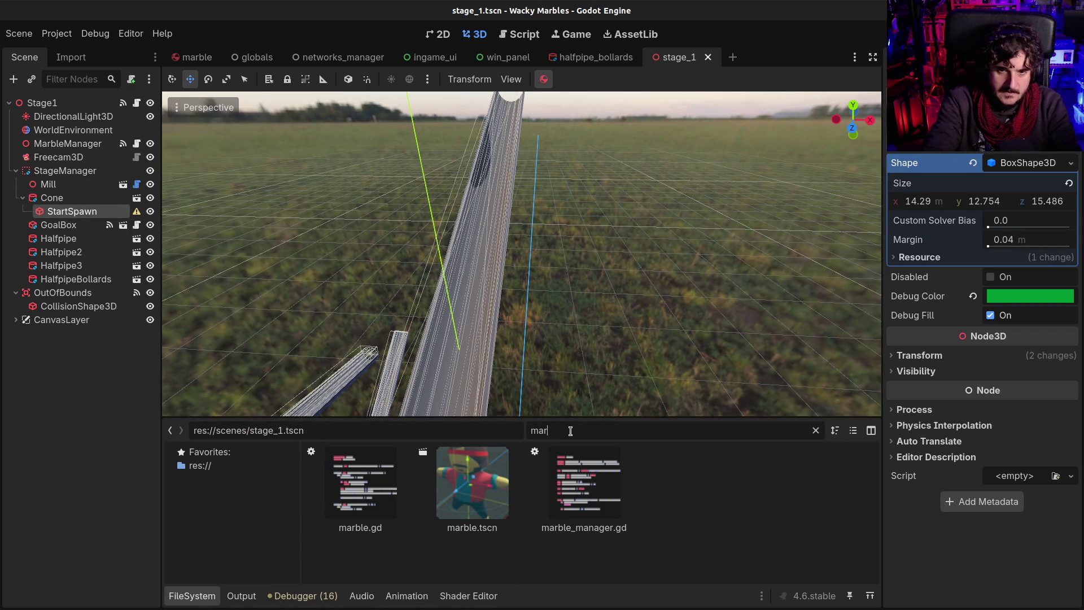
{"action": "mouse_move", "coordinate": [486, 492]}
{"action": "left_mouse_down"}
{"action": "mouse_move", "coordinate": [257, 448]}
{"action": "mouse_move", "coordinate": [79, 213]}
{"action": "left_mouse_up"}
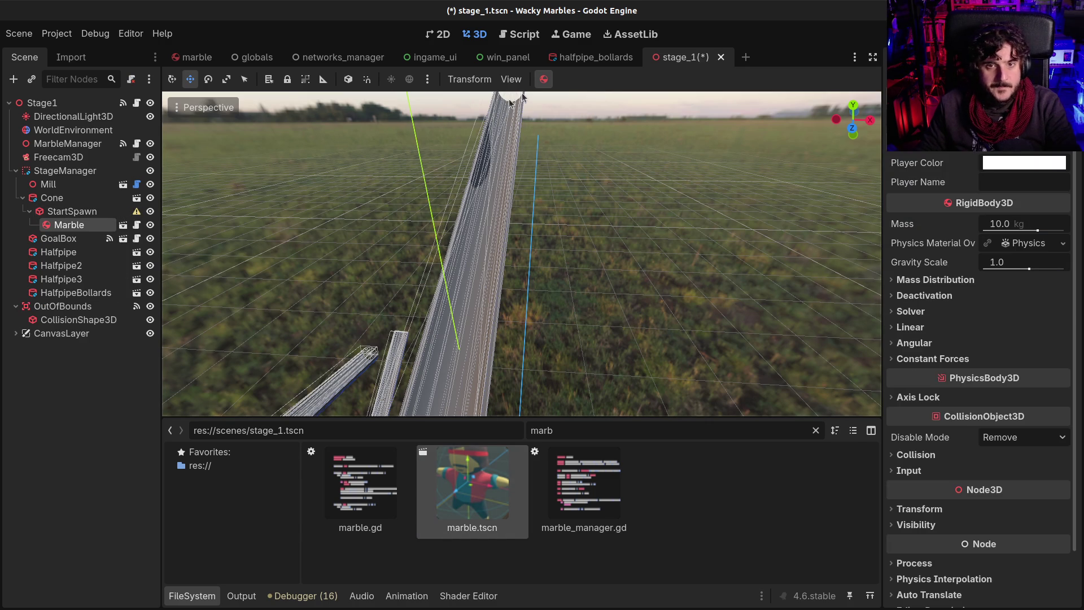
{"action": "key", "text": "f"}
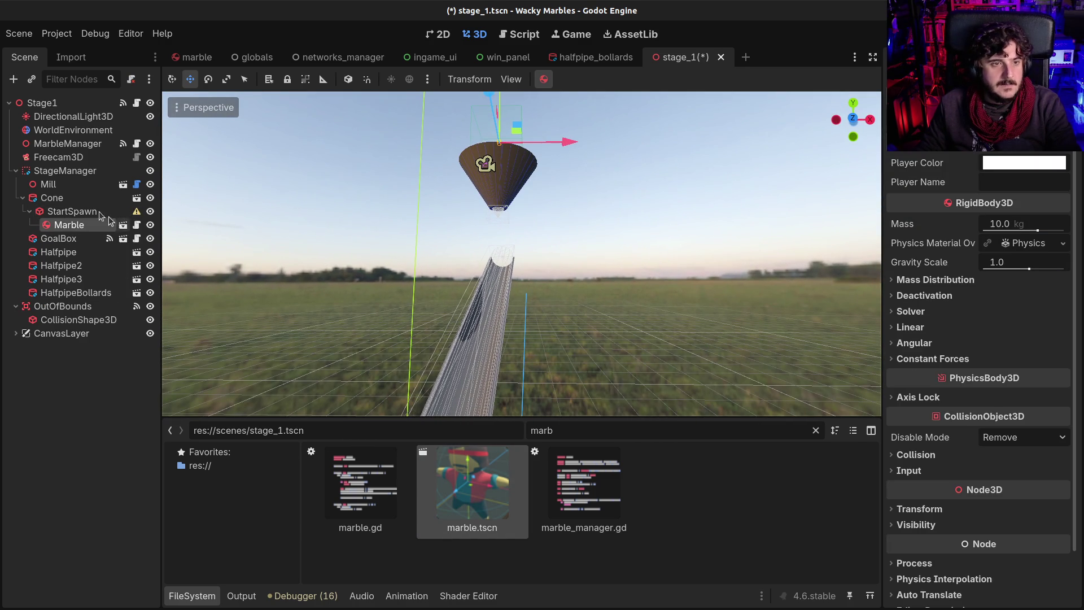
Move Marble under MarbleManager, duplicate it twice, spread the copies in the cone, and run physics.
{"action": "left_click_drag", "start_coordinate": [67, 226], "coordinate": [62, 144]}
{"action": "key", "text": "ctrl+d"}
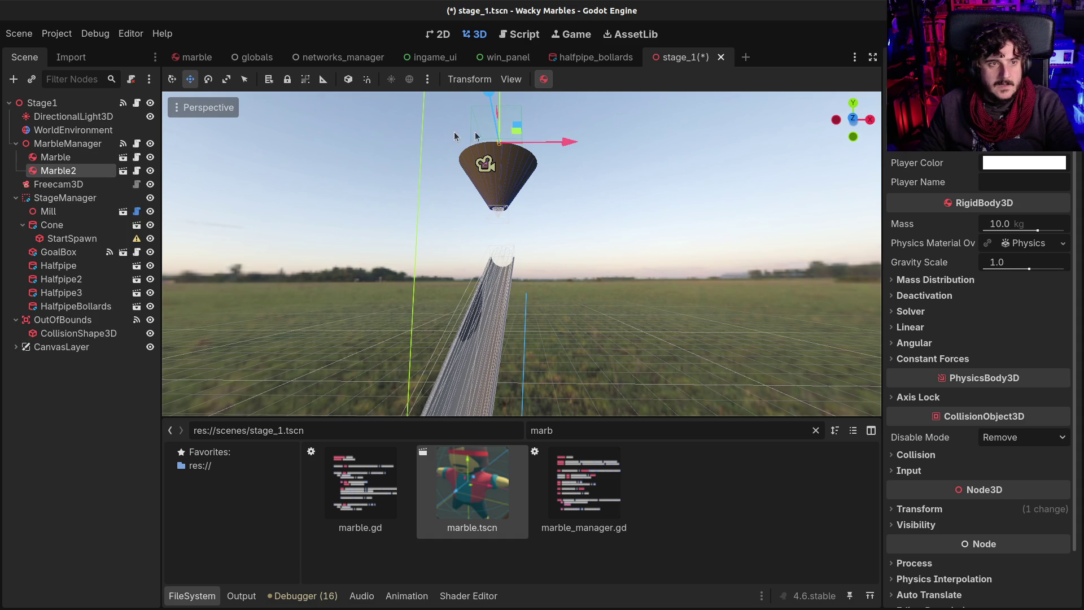
{"action": "left_click_drag", "start_coordinate": [570, 141], "coordinate": [586, 137]}
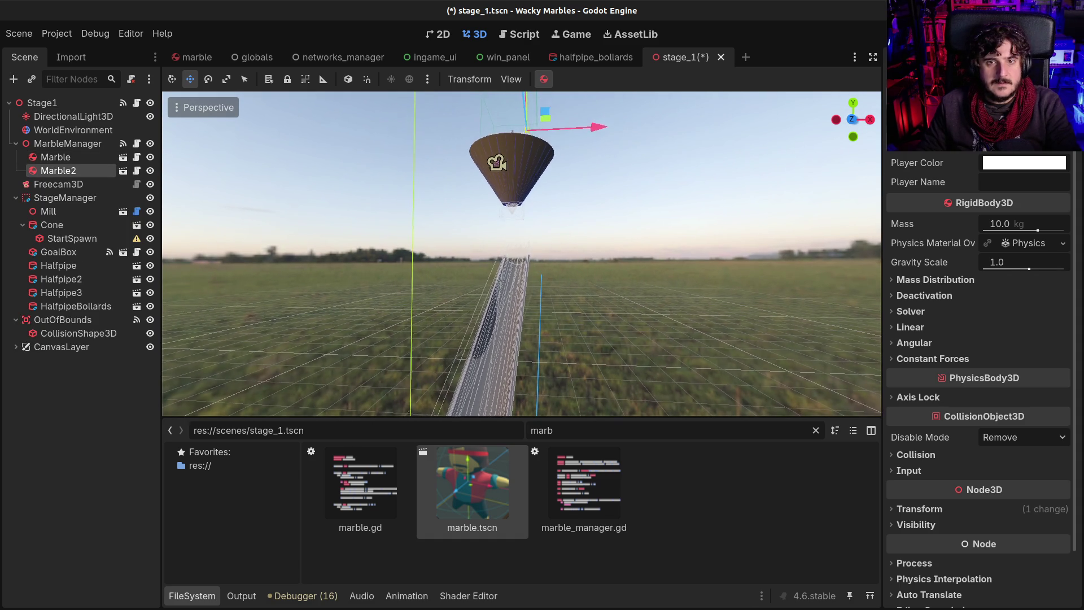
{"action": "key", "text": "ctrl+d"}
{"action": "left_click_drag", "start_coordinate": [550, 134], "coordinate": [515, 135]}
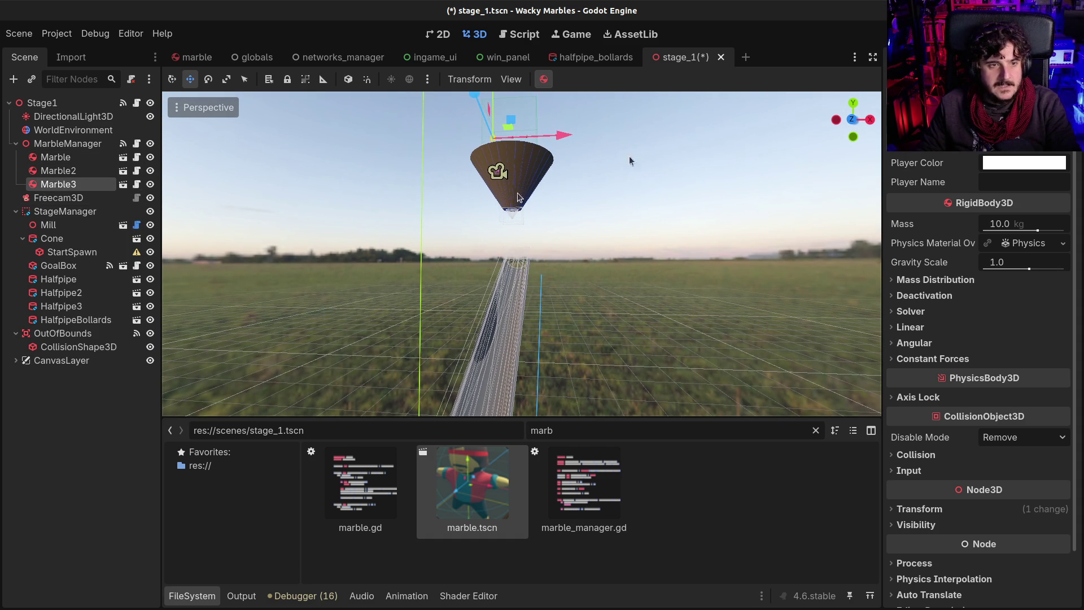
{"action": "left_click", "coordinate": [185, 597]}
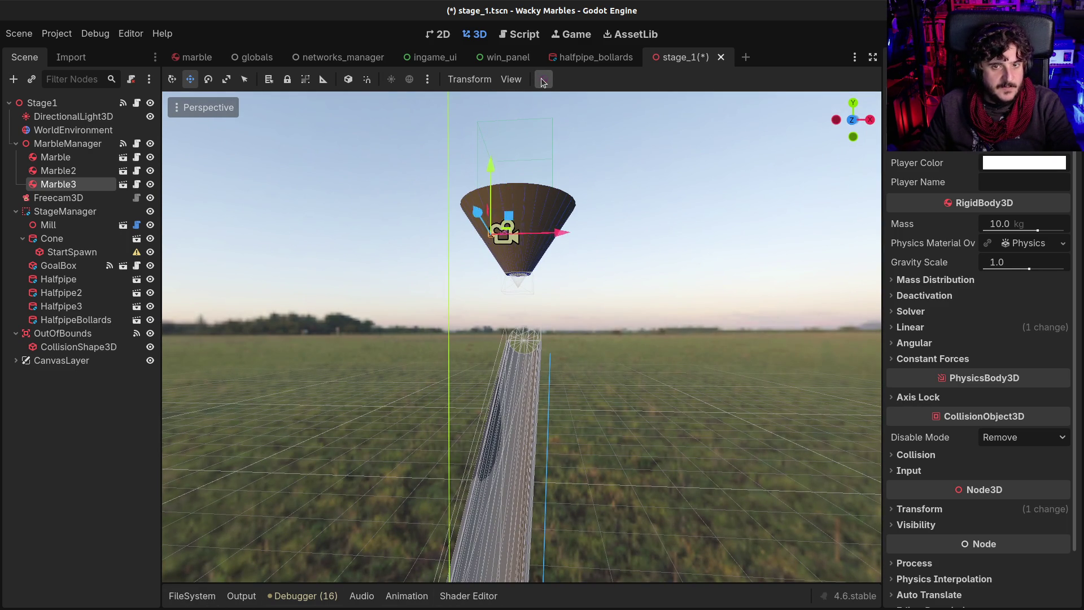
{"action": "left_click", "coordinate": [543, 80]}
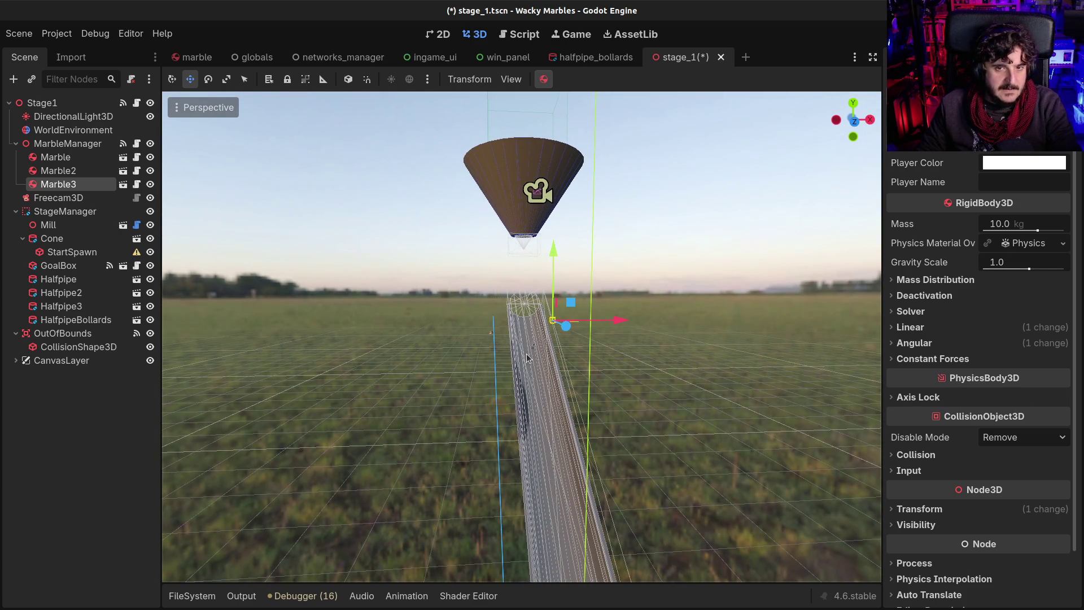
Toggle the game-camera preview, open FileSystem and clear the 'marb' filter.
{"action": "scroll", "coordinate": [524, 354], "scroll_direction": "up", "scroll_amount": 4}
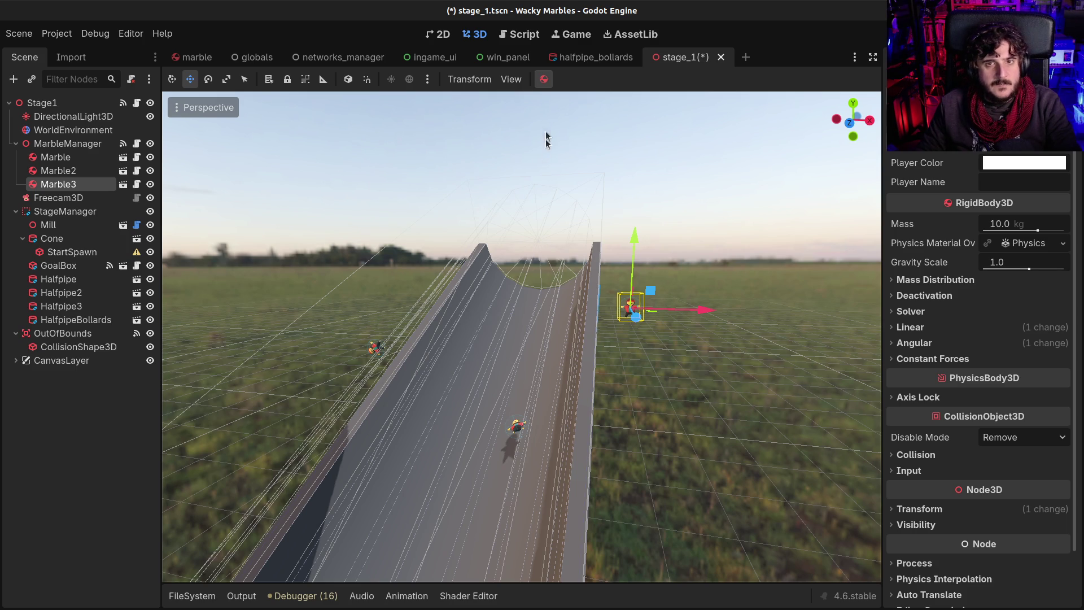
{"action": "left_click", "coordinate": [544, 82]}
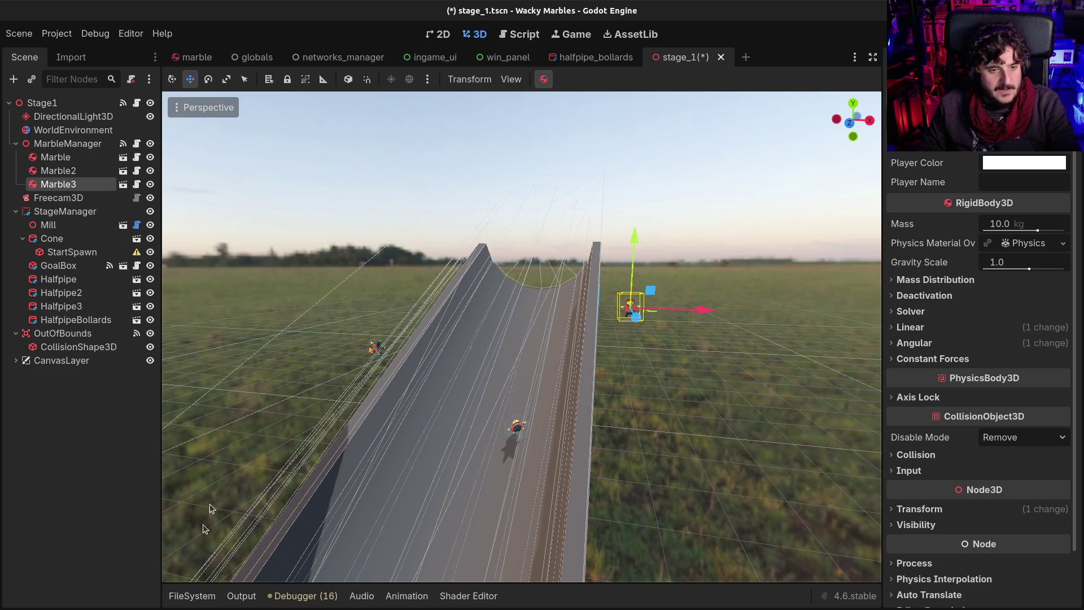
{"action": "left_click", "coordinate": [212, 597]}
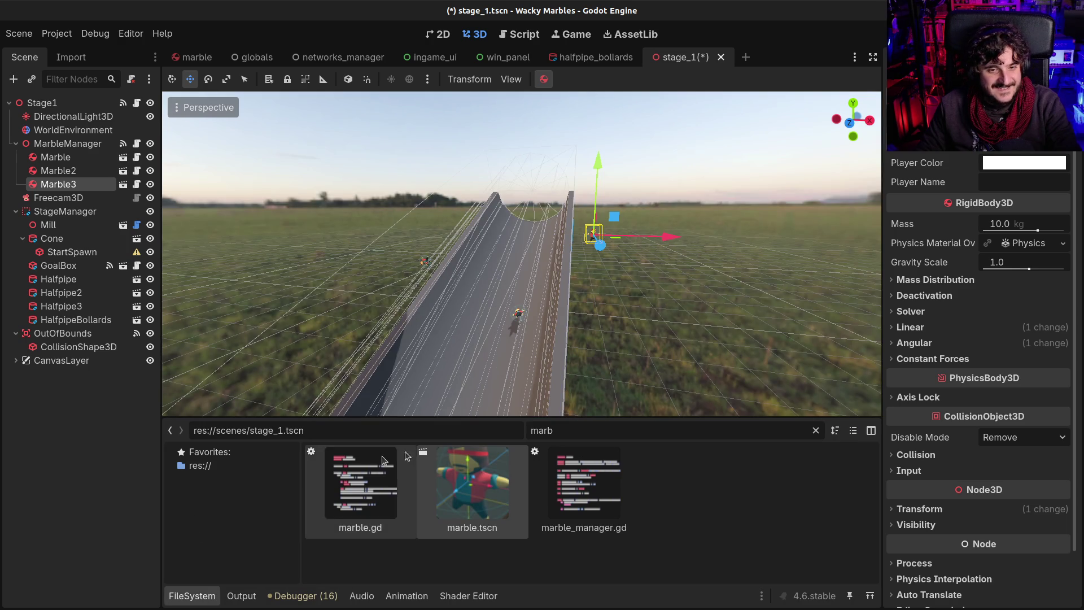
{"action": "left_click", "coordinate": [817, 431]}
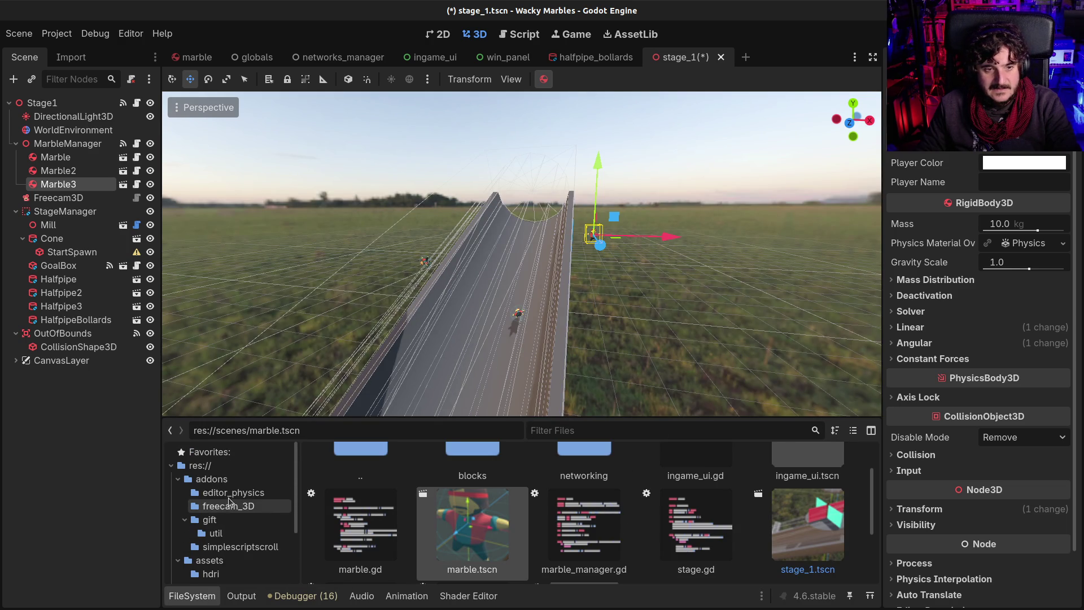
Open PhysicsControl.gd from the editor_physics addon and delete the empty _ready function.
{"action": "left_click", "coordinate": [212, 494]}
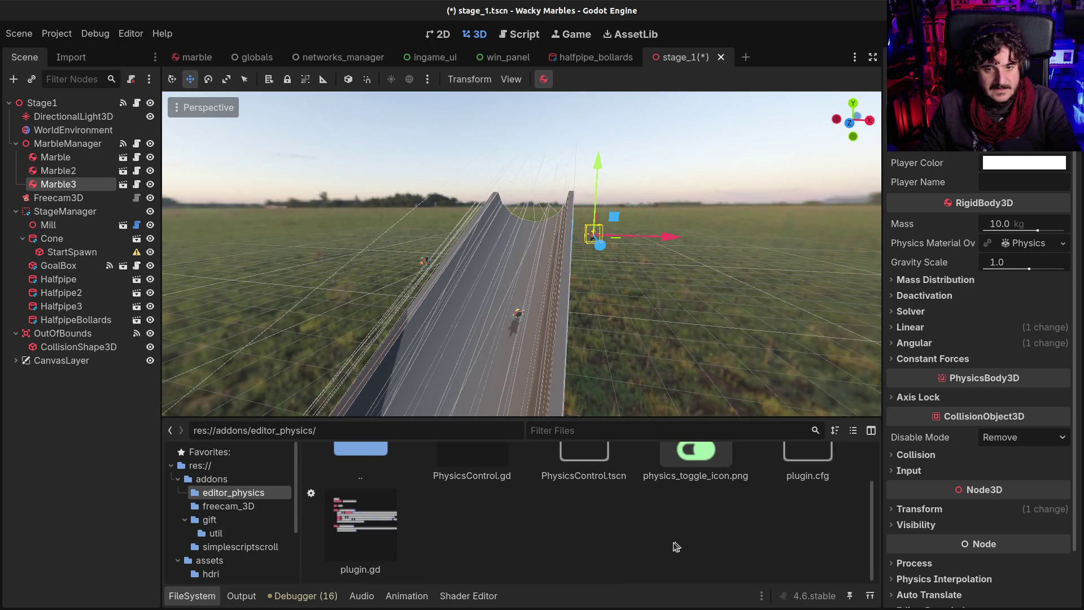
{"action": "double_click", "coordinate": [474, 474]}
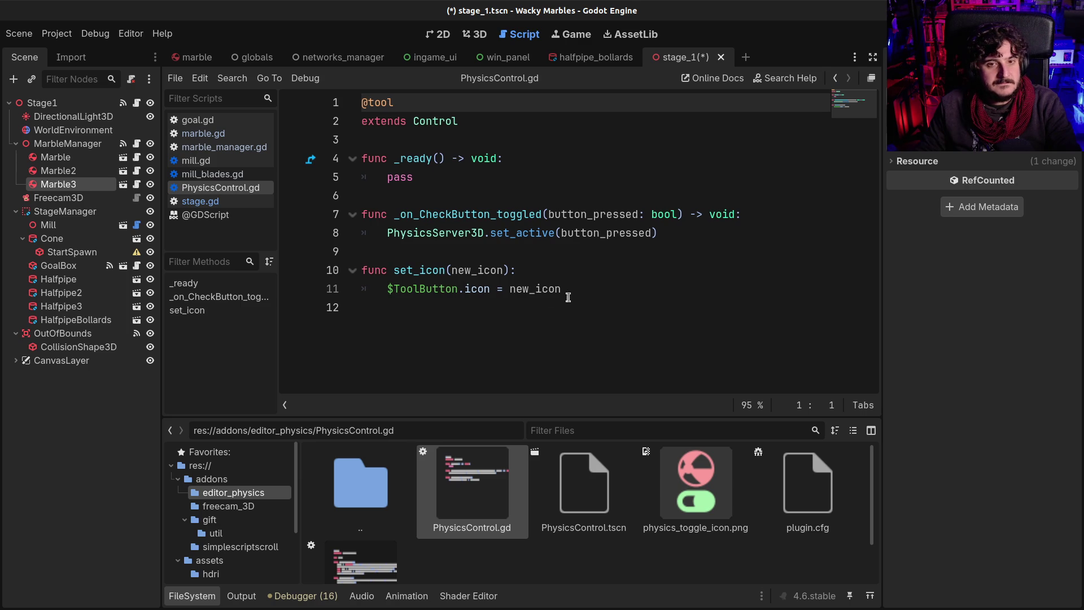
{"action": "mouse_move", "coordinate": [581, 291]}
{"action": "left_mouse_down"}
{"action": "mouse_move", "coordinate": [396, 215]}
{"action": "mouse_move", "coordinate": [340, 155]}
{"action": "left_mouse_up"}
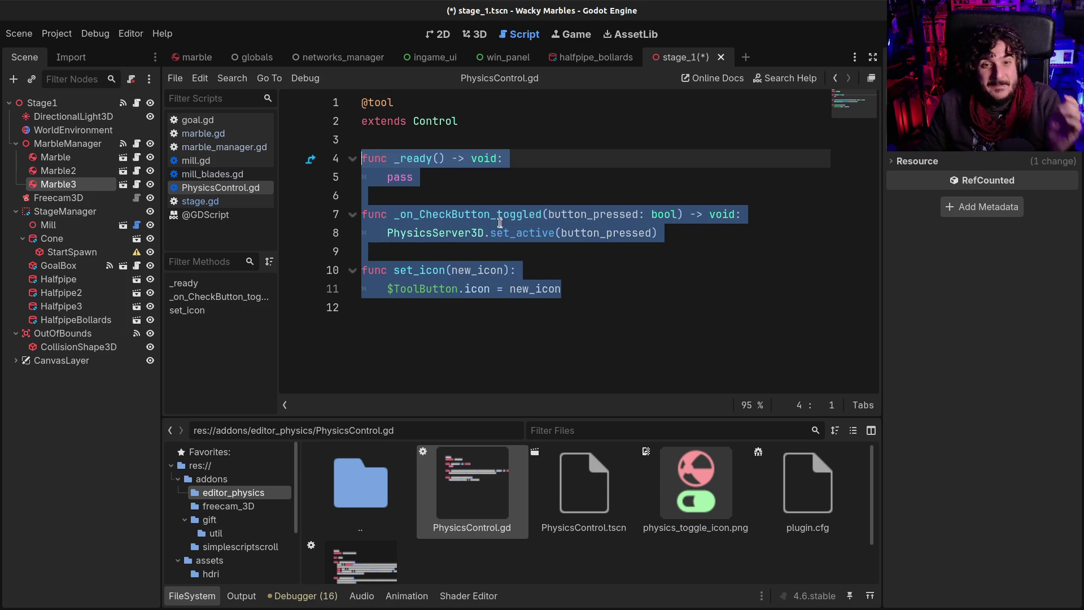
{"action": "left_click", "coordinate": [432, 192]}
{"action": "key", "text": "shift+Up"}
{"action": "key", "text": "shift+Up"}
{"action": "key", "text": "shift+Up"}
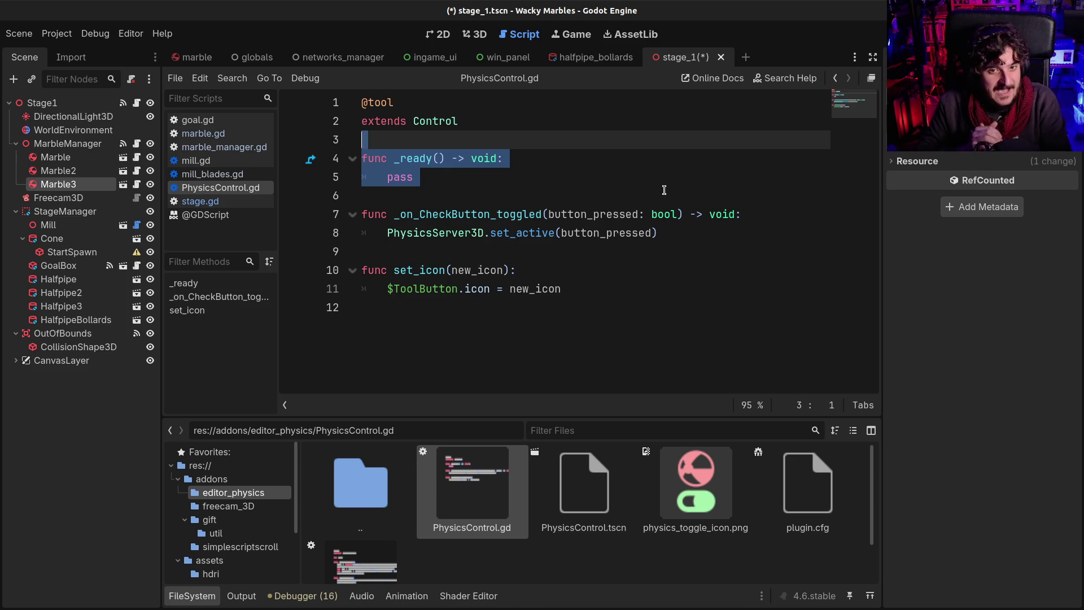
{"action": "key", "text": "Delete"}
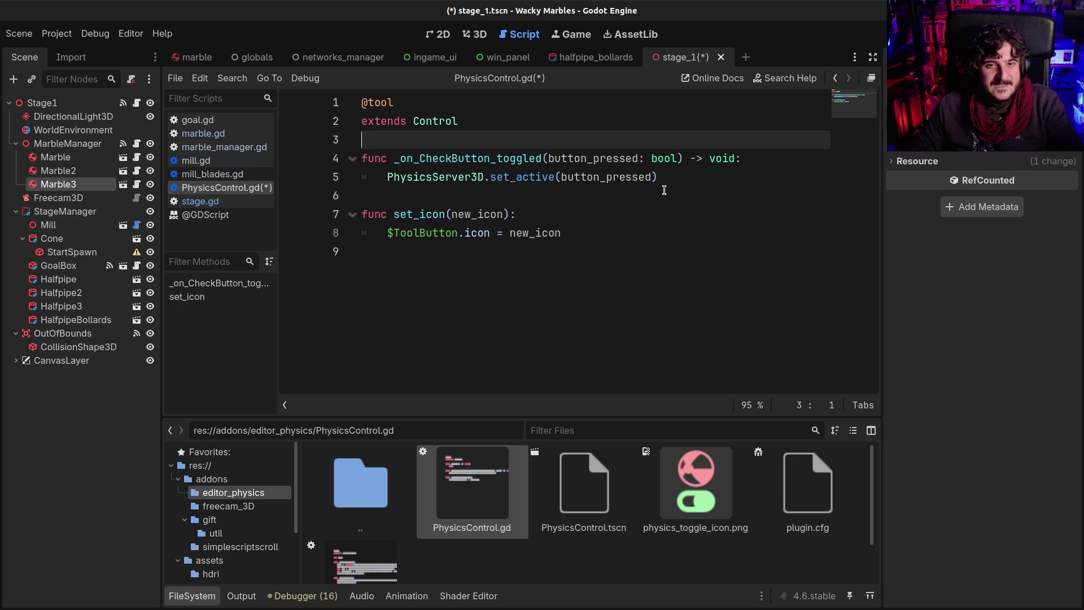
Review the _on_CheckButton_toggled function and its PhysicsServer3D.set_active call.
{"action": "left_click_drag", "start_coordinate": [664, 178], "coordinate": [253, 158]}
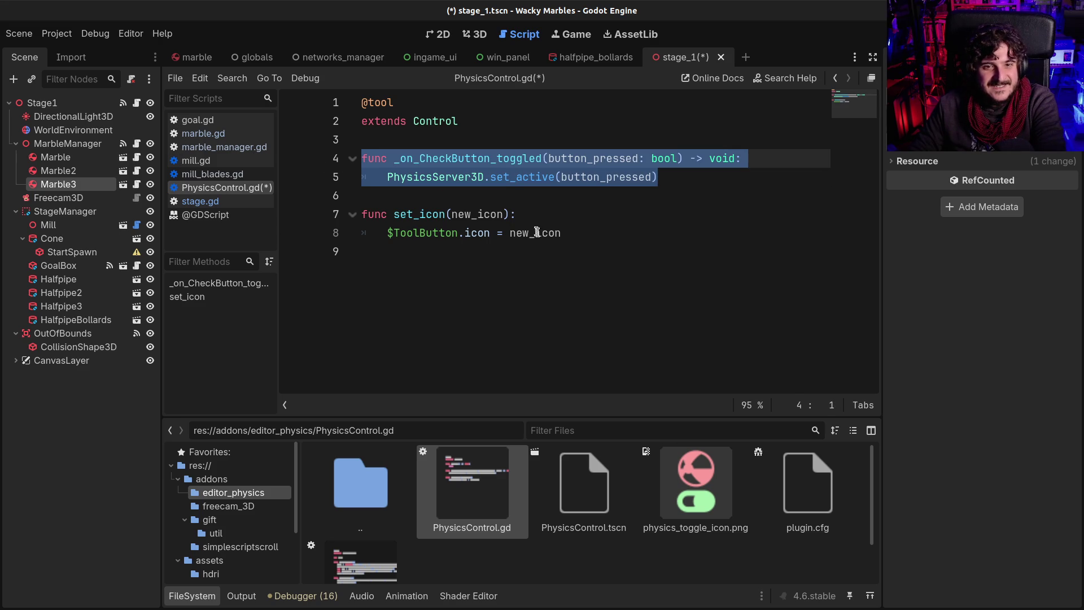
{"action": "left_click_drag", "start_coordinate": [601, 235], "coordinate": [284, 223]}
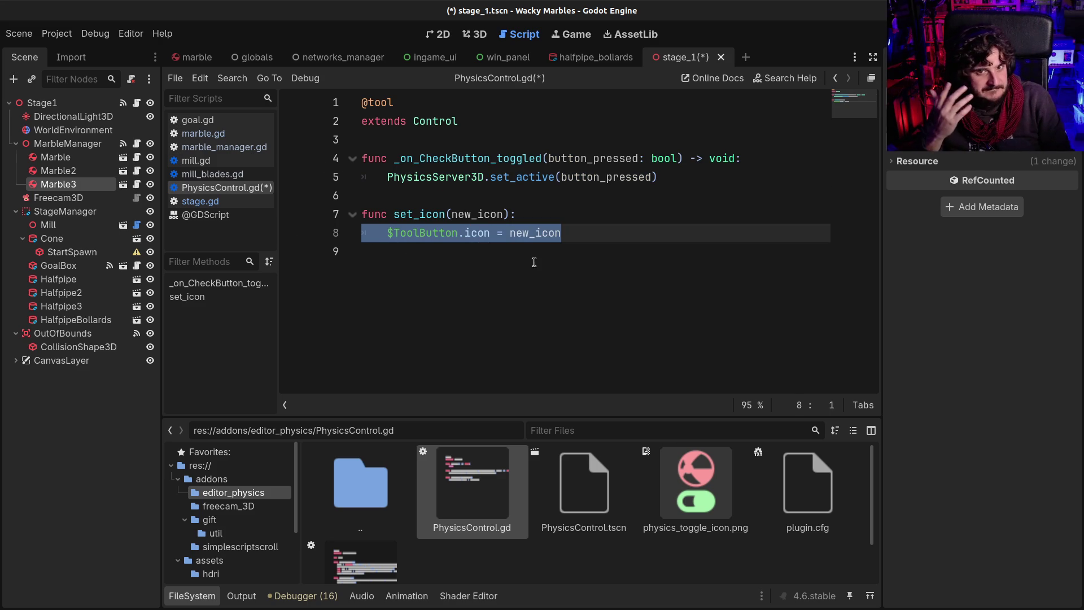
{"action": "mouse_move", "coordinate": [658, 177]}
{"action": "left_mouse_down"}
{"action": "mouse_move", "coordinate": [372, 178]}
{"action": "mouse_move", "coordinate": [320, 167]}
{"action": "left_mouse_up"}
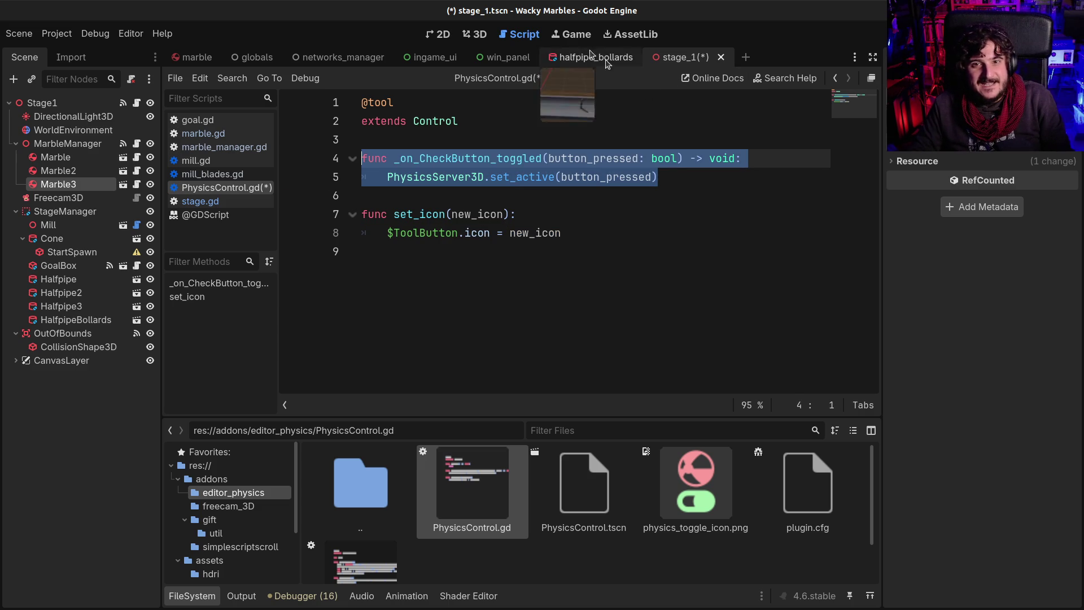
{"action": "left_click", "coordinate": [481, 35]}
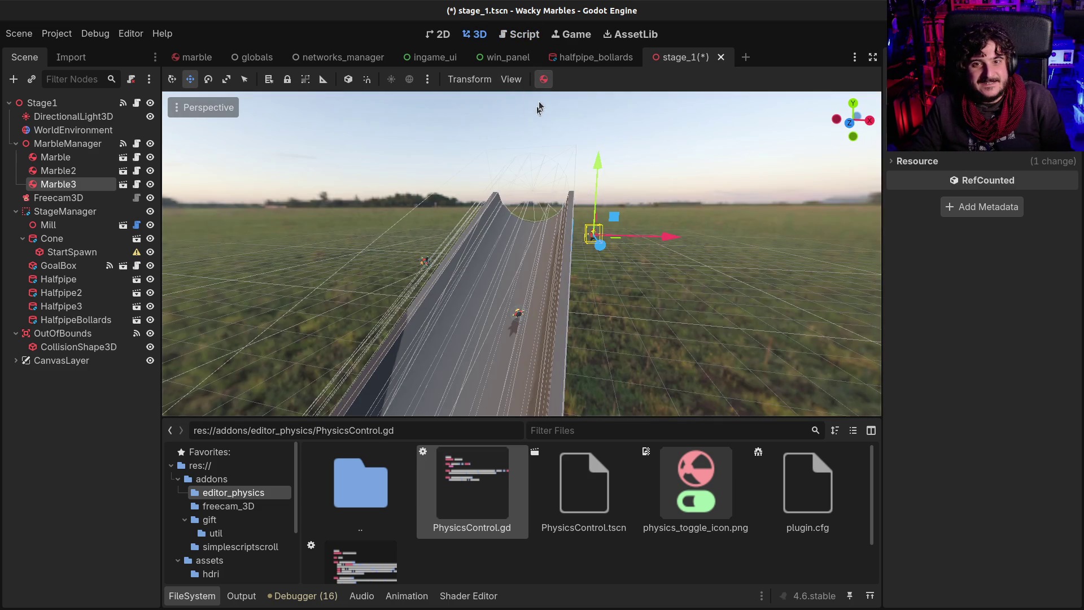
{"action": "left_click", "coordinate": [525, 35]}
{"action": "left_click_drag", "start_coordinate": [414, 175], "coordinate": [457, 174]}
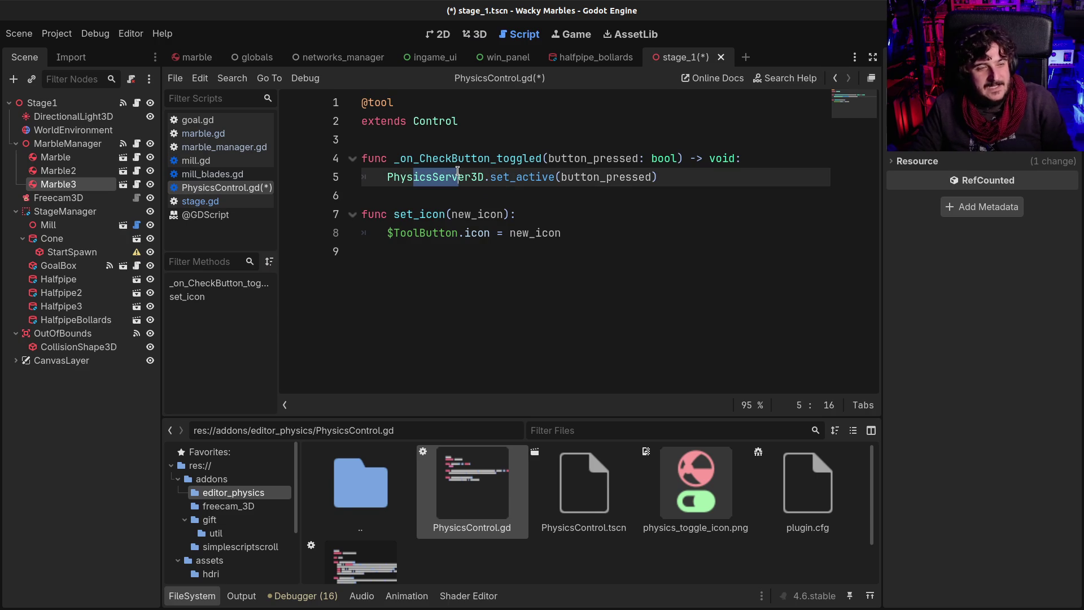
{"action": "key", "text": "Escape"}
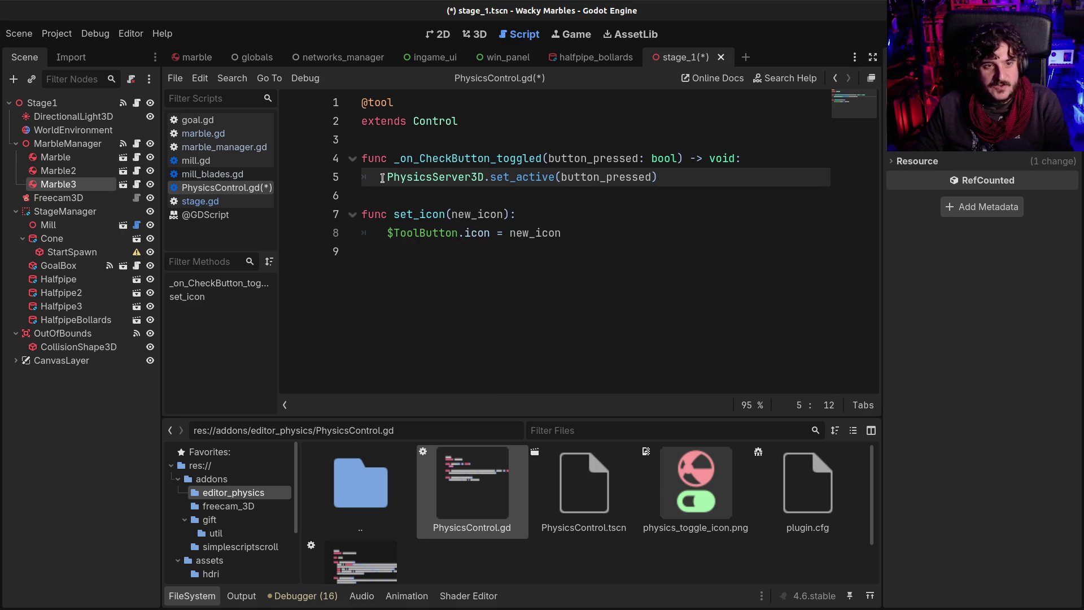
{"action": "left_click_drag", "start_coordinate": [387, 177], "coordinate": [471, 177]}
{"action": "left_click_drag", "start_coordinate": [572, 180], "coordinate": [707, 174]}
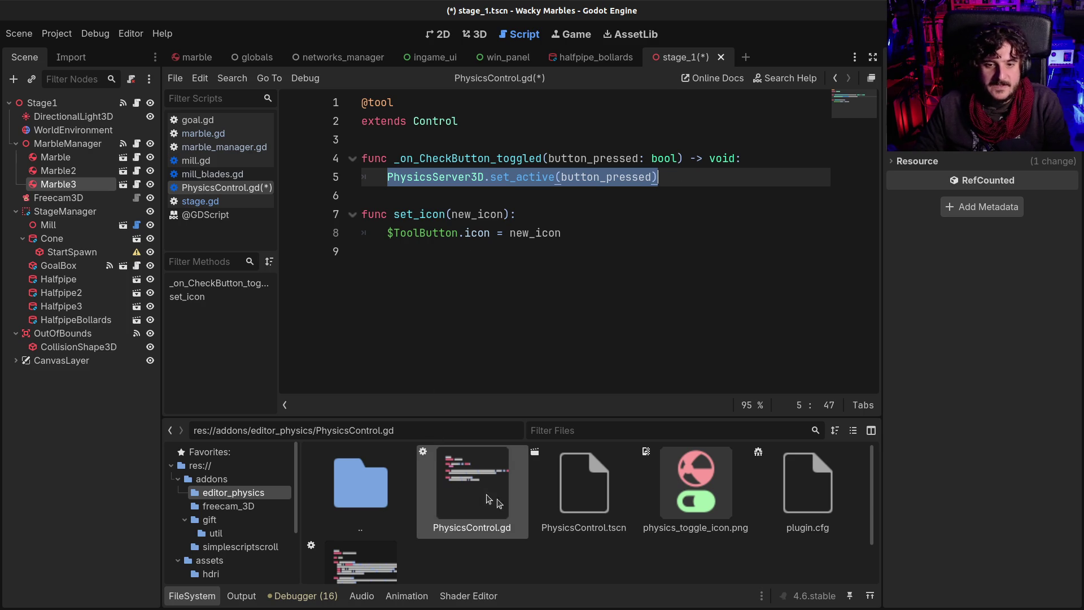
{"action": "double_click", "coordinate": [582, 495]}
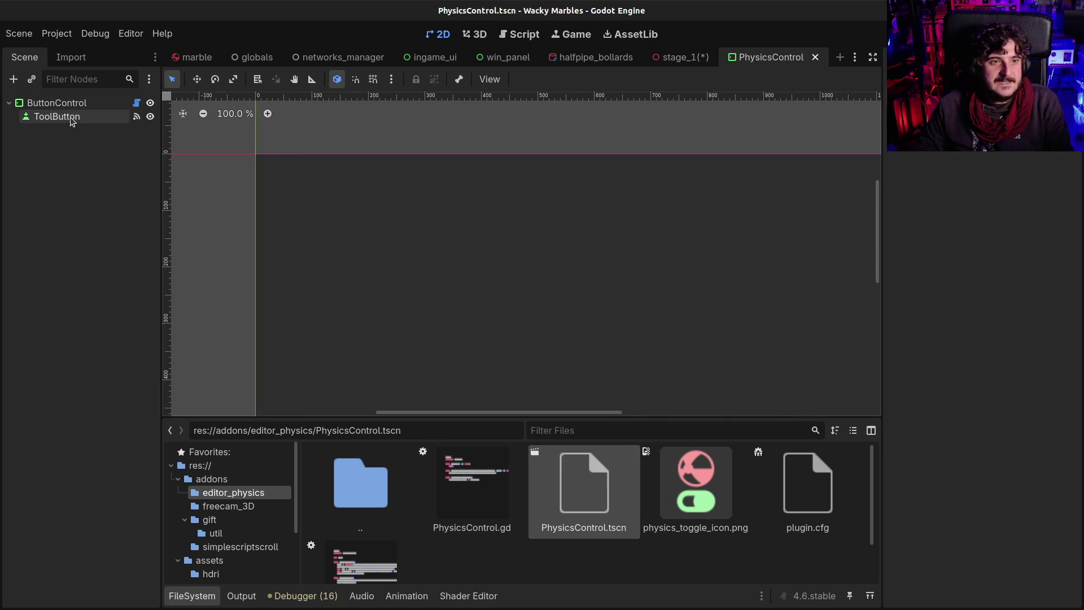
Set the ToolButton's Text to 'sdfsf' and save PhysicsControl.tscn.
{"action": "left_click", "coordinate": [68, 117]}
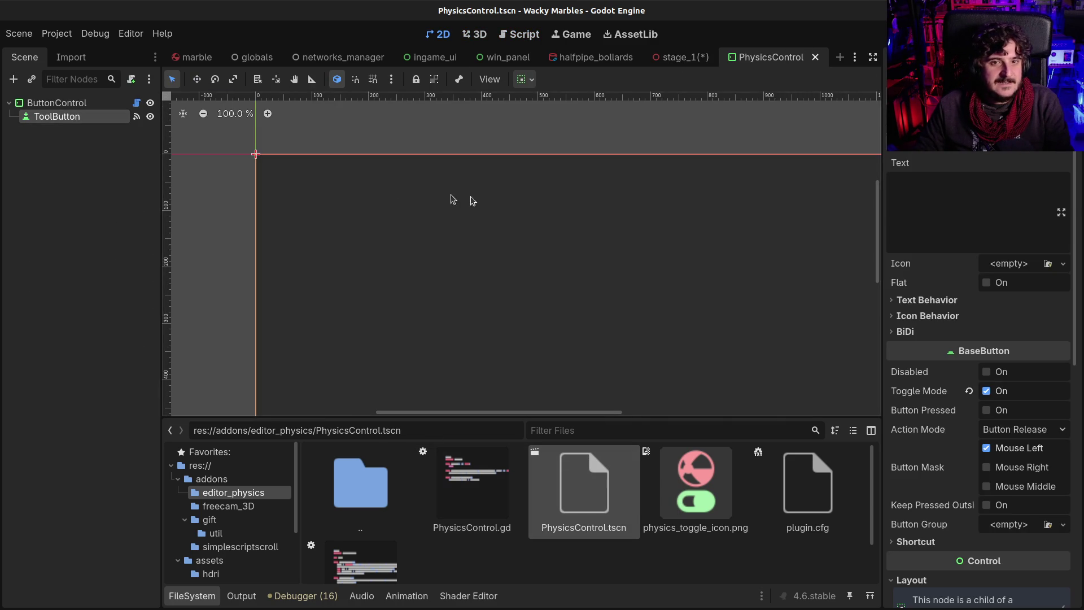
{"action": "key", "text": "f"}
{"action": "scroll", "coordinate": [384, 208], "scroll_direction": "up", "scroll_amount": 4}
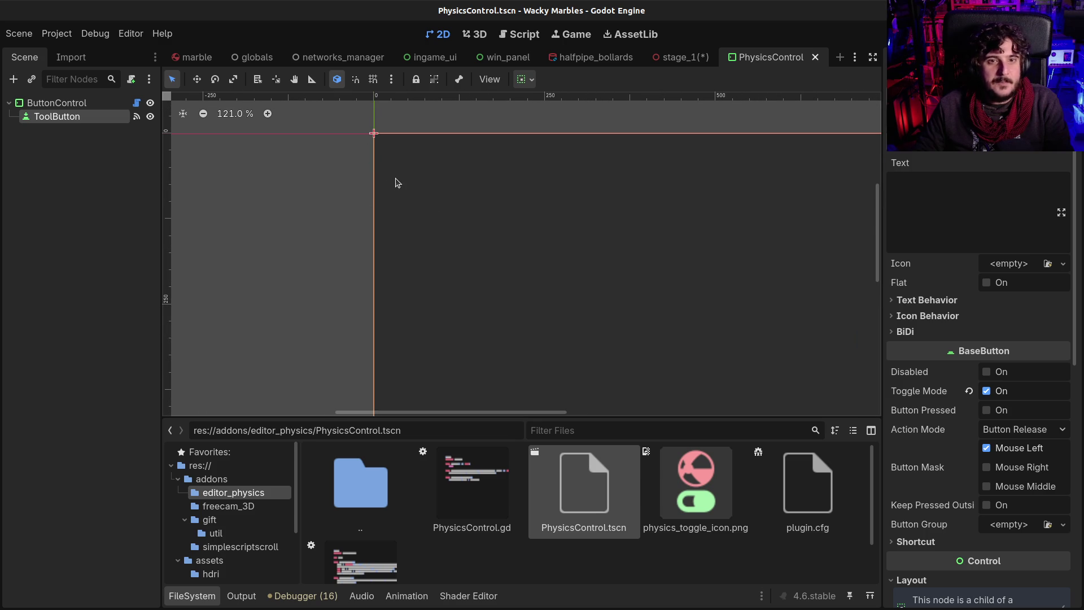
{"action": "scroll", "coordinate": [395, 177], "scroll_direction": "up", "scroll_amount": 5}
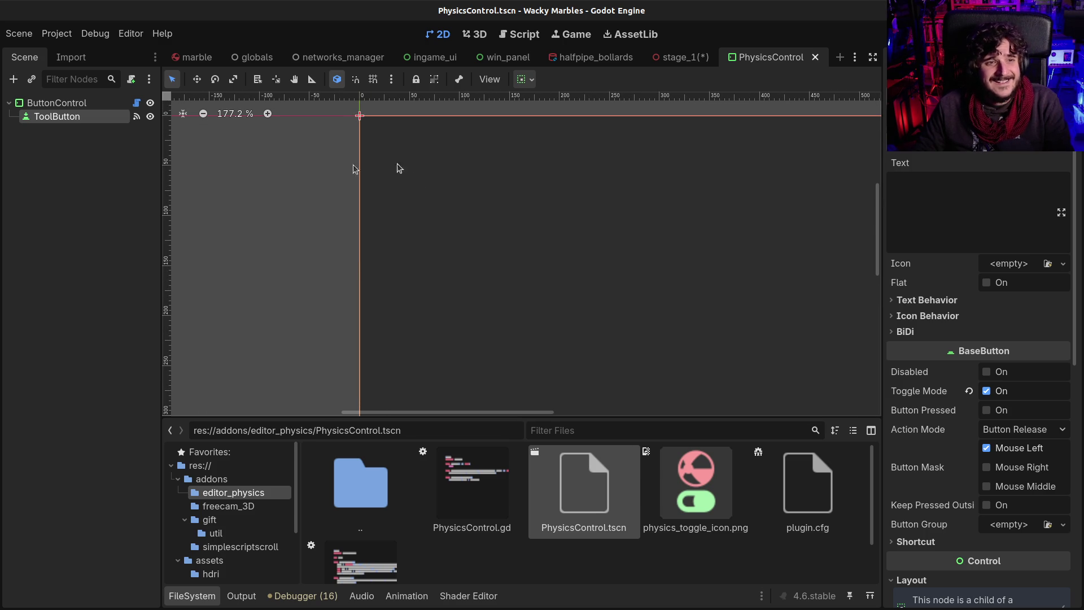
{"action": "key", "text": "f"}
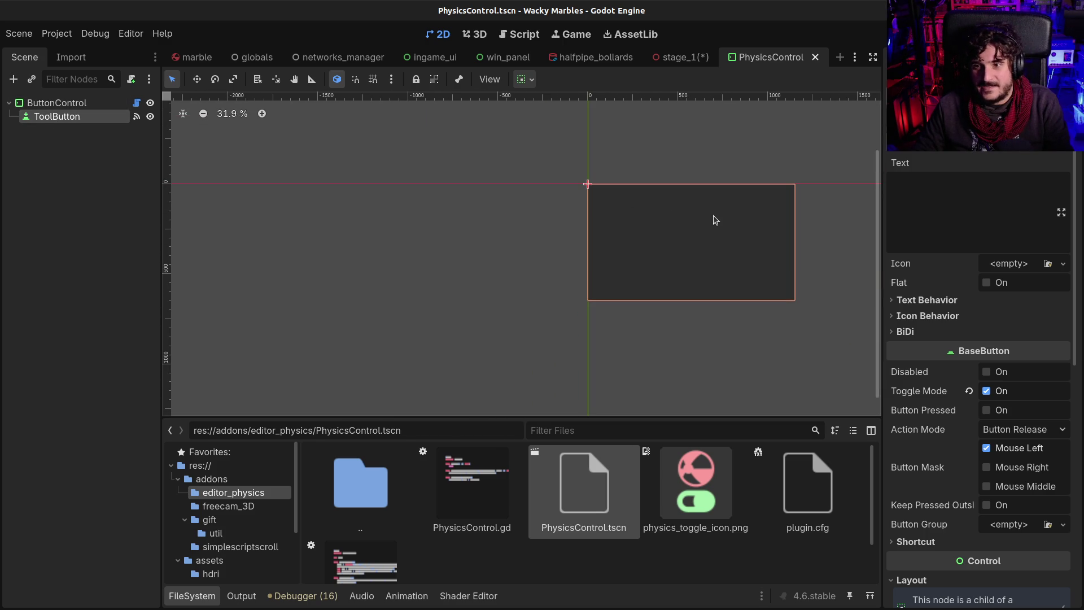
{"action": "left_click", "coordinate": [1008, 184]}
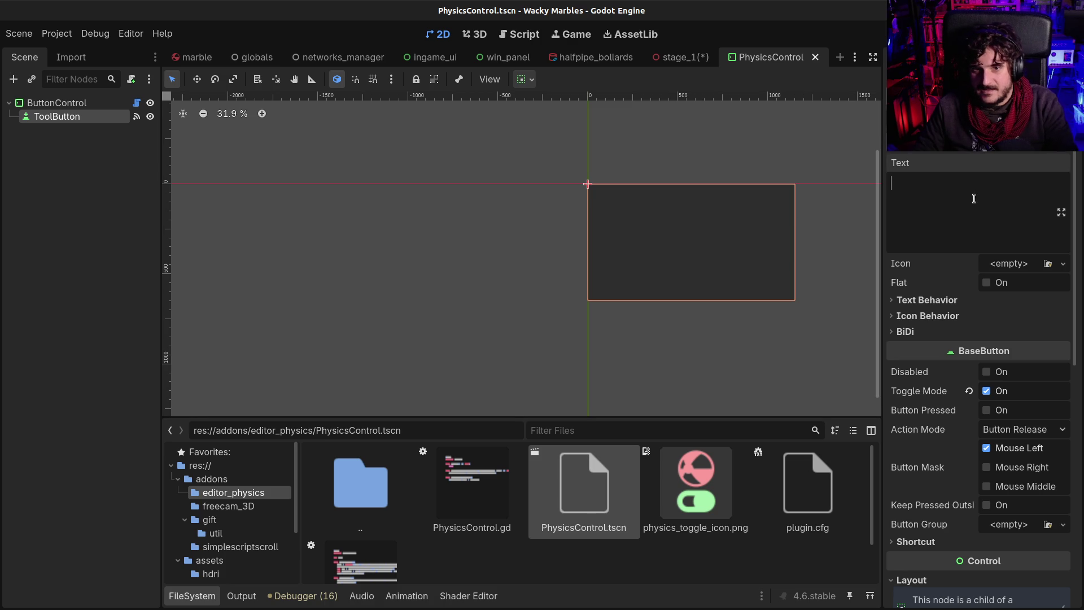
{"action": "type", "text": "sdfsf"}
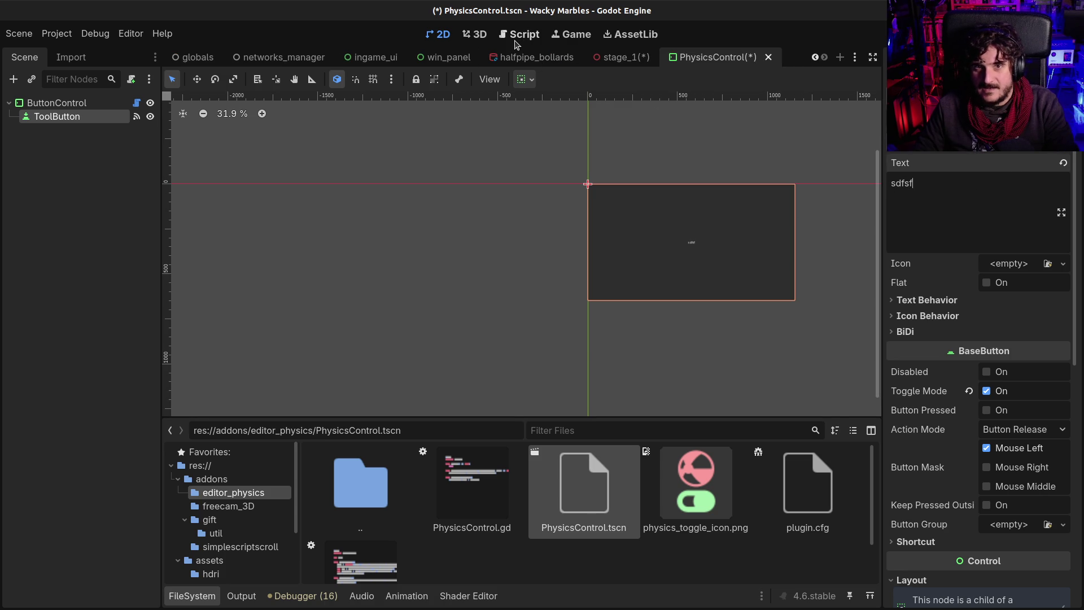
{"action": "left_click", "coordinate": [487, 36]}
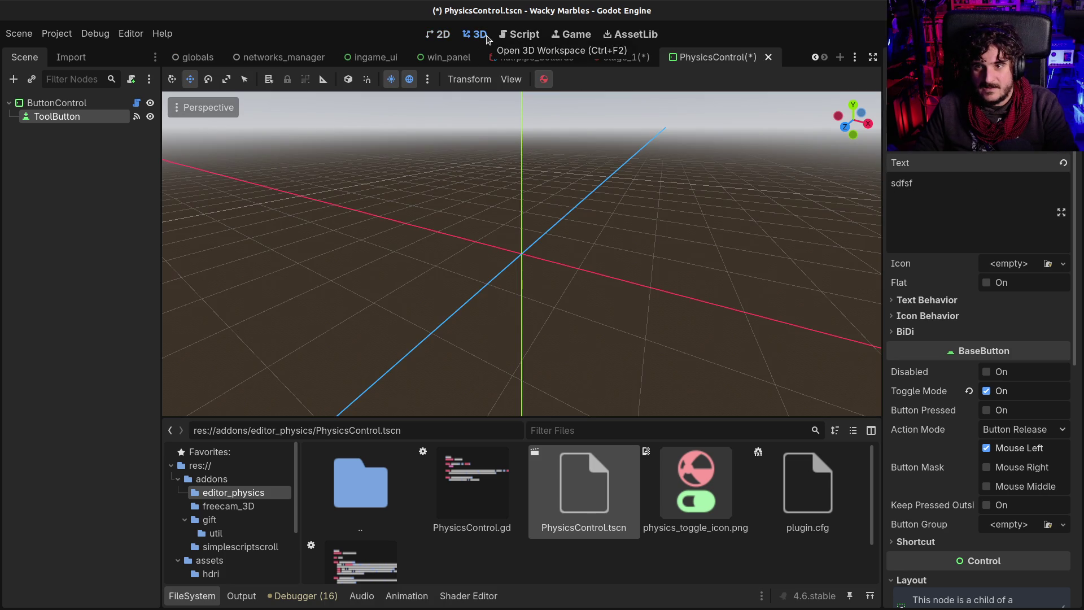
{"action": "key", "text": "ctrl+s"}
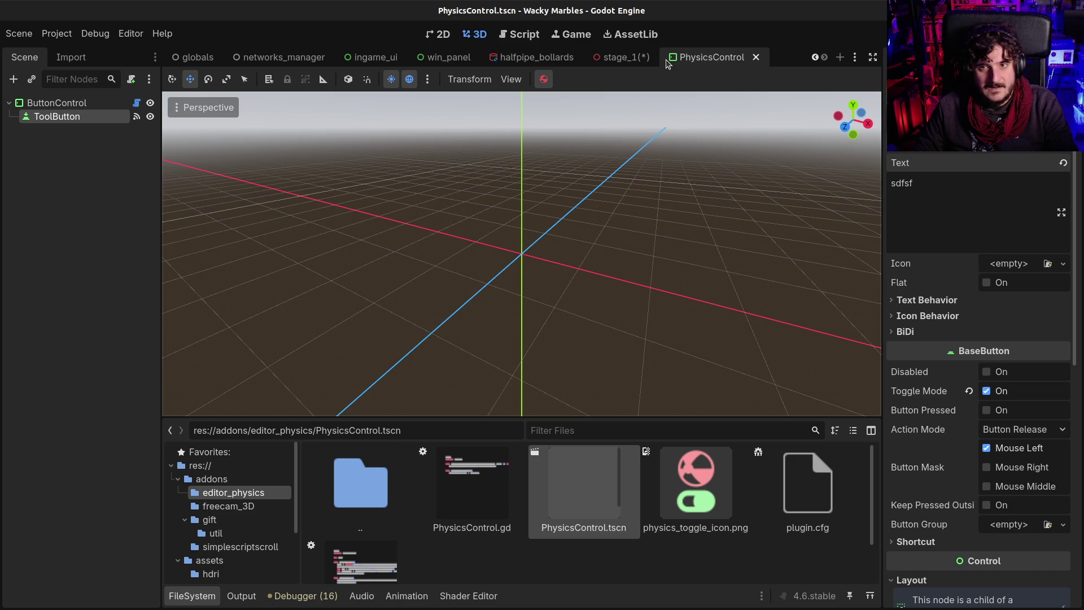
{"action": "left_click", "coordinate": [56, 33]}
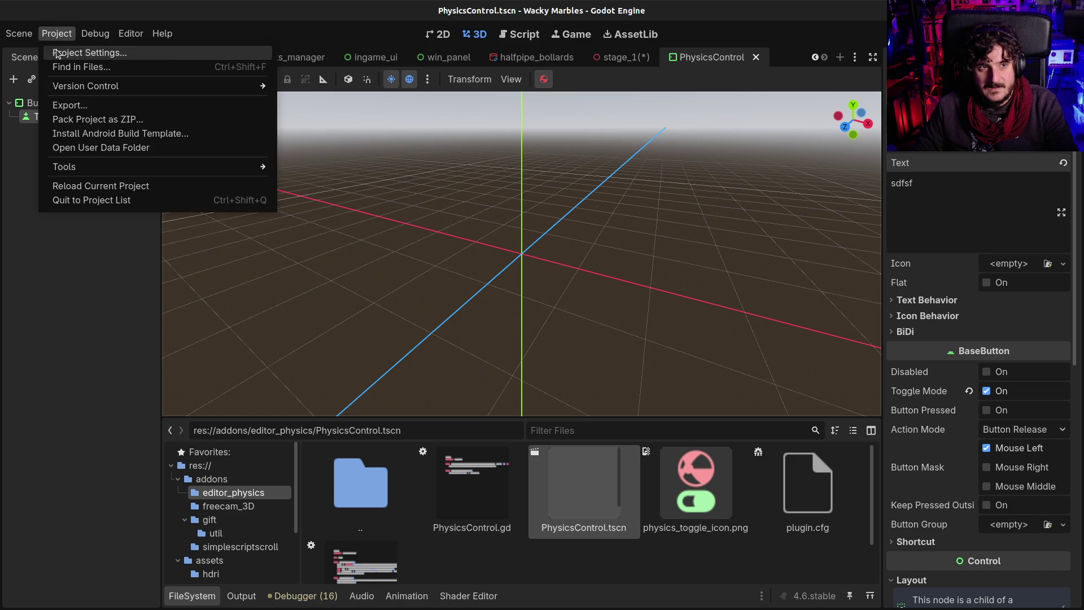
Disable and re-enable the Editor Physics Toggle plugin in Project Settings.
{"action": "left_click", "coordinate": [57, 52]}
{"action": "left_click", "coordinate": [229, 184]}
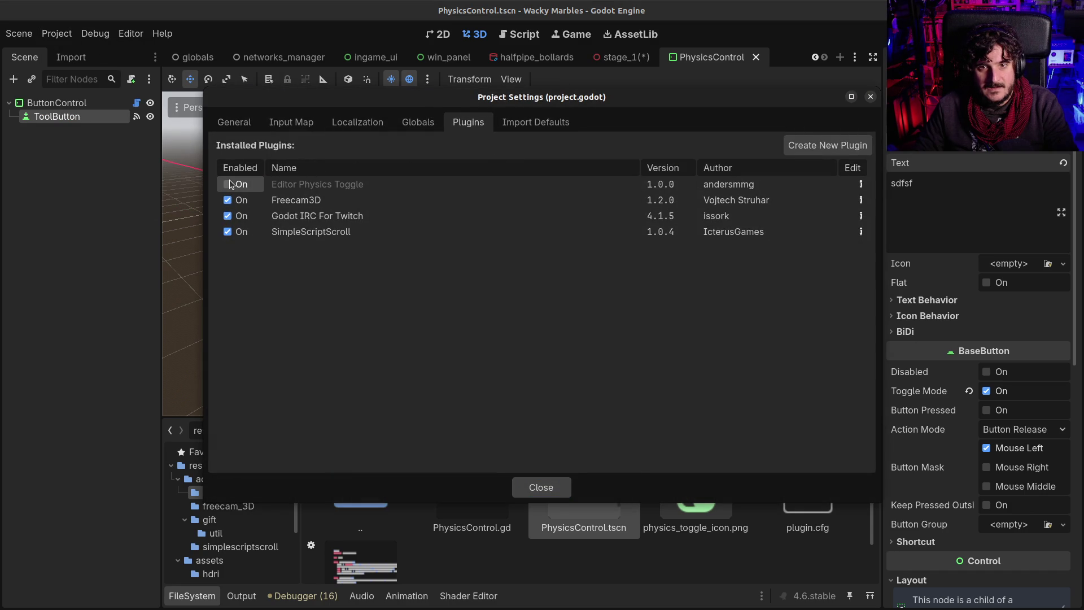
{"action": "left_click", "coordinate": [228, 184]}
{"action": "left_click", "coordinate": [539, 486]}
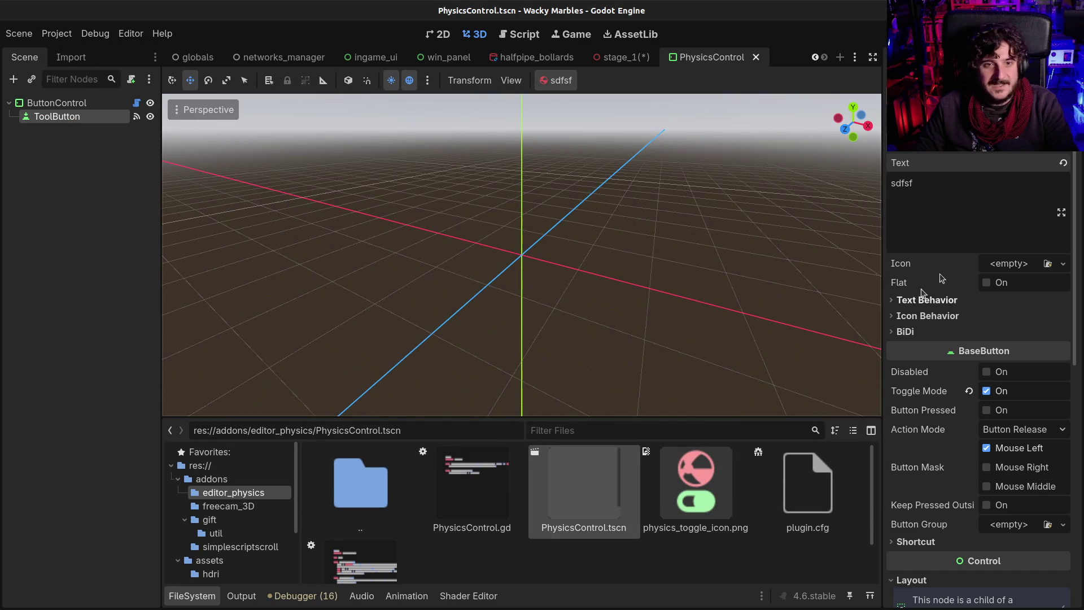
Change the ToolButton text to 'Physiiiiiics' and save the scene.
{"action": "double_click", "coordinate": [903, 183]}
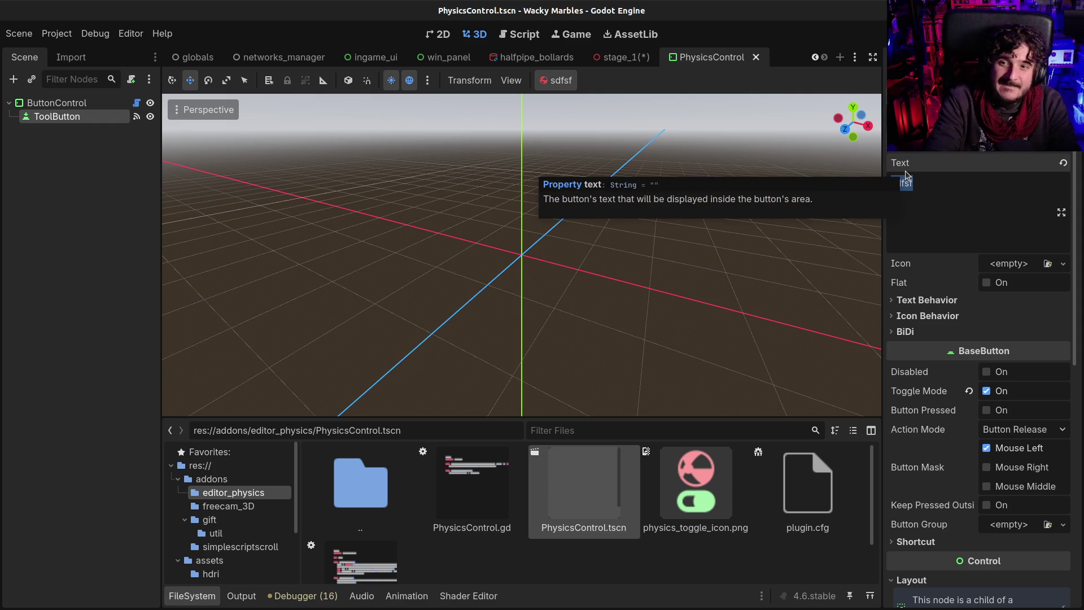
{"action": "type", "text": "phisiiiiiics"}
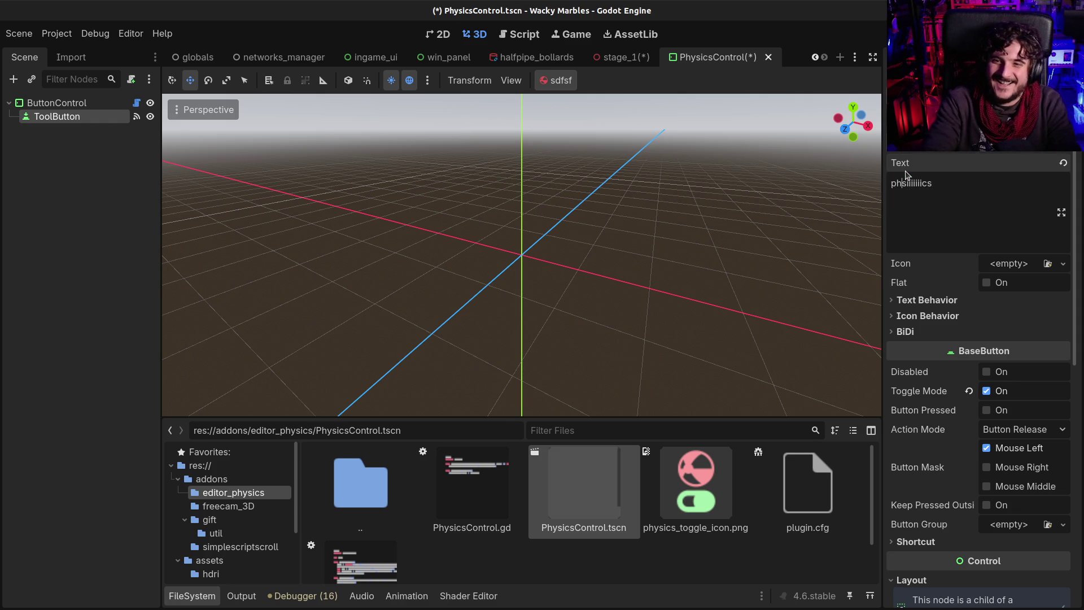
{"action": "key", "text": "BackSpace"}
{"action": "type", "text": "y"}
{"action": "key", "text": "Home"}
{"action": "key", "text": "Delete"}
{"action": "type", "text": "P"}
{"action": "key", "text": "ctrl+s"}
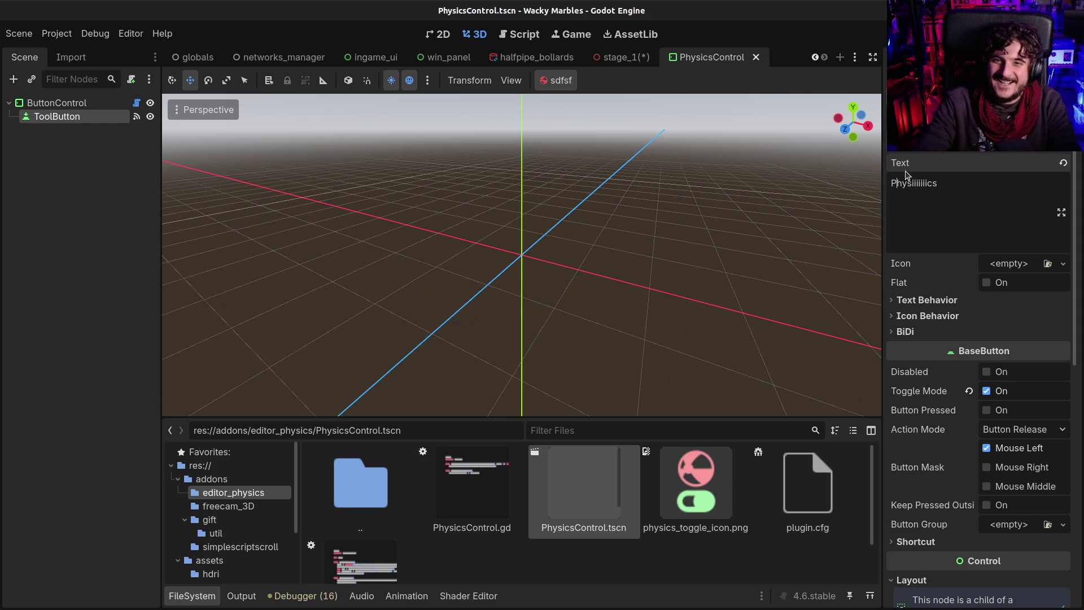
Reload the Editor Physics Toggle plugin so the toolbar shows the new label.
{"action": "left_click", "coordinate": [57, 34]}
{"action": "left_click", "coordinate": [85, 49]}
{"action": "left_click", "coordinate": [227, 185]}
{"action": "left_click", "coordinate": [227, 184]}
{"action": "left_click", "coordinate": [550, 488]}
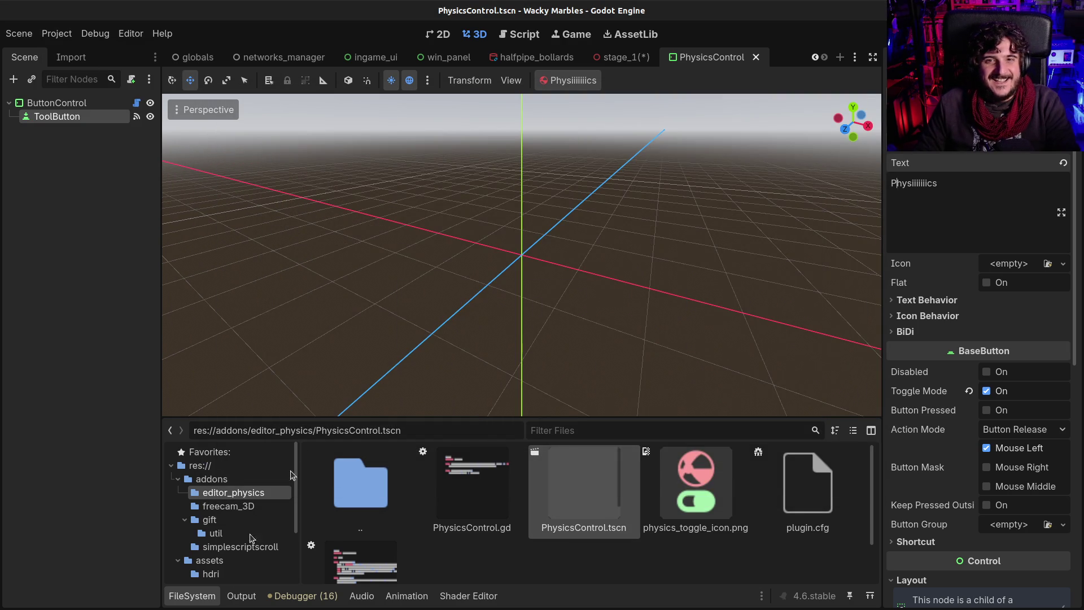
{"action": "left_click", "coordinate": [204, 604]}
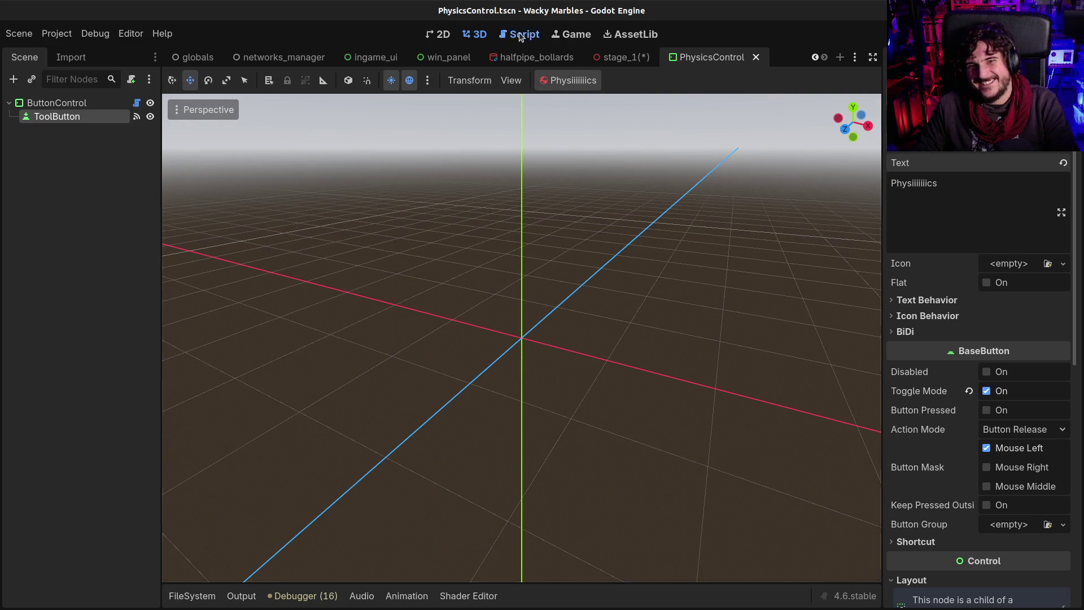
In the Script workspace, select the PhysicsServer3D set_active line of PhysicsControl.gd.
{"action": "left_click", "coordinate": [519, 35]}
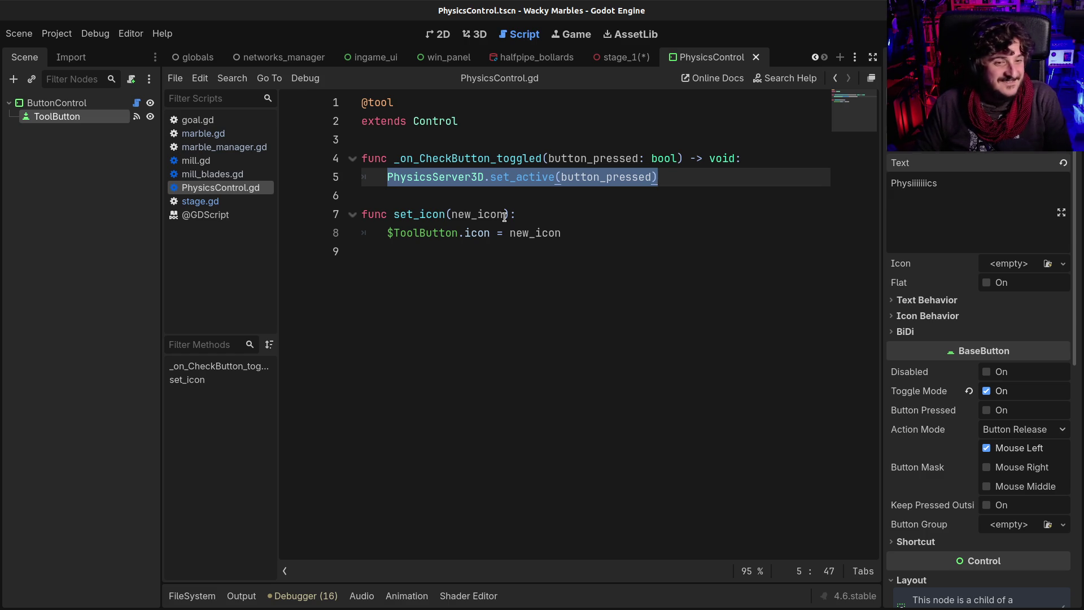
{"action": "left_click", "coordinate": [503, 251]}
{"action": "left_click_drag", "start_coordinate": [388, 177], "coordinate": [729, 171]}
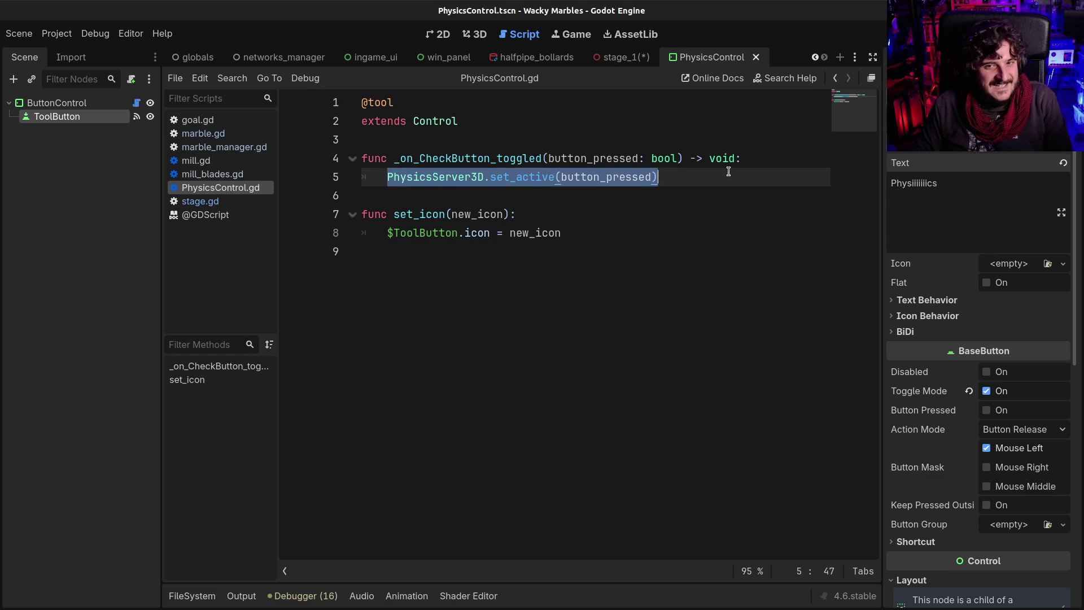
{"action": "left_click", "coordinate": [618, 42]}
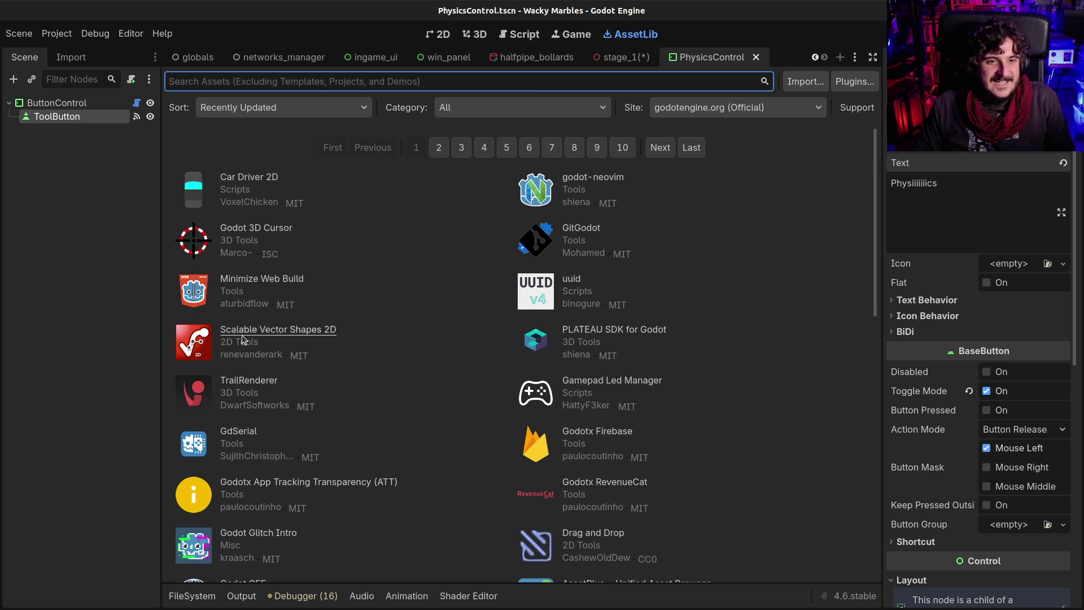
Search AssetLib for 'physics', view the Physics Toggle Plugin web page, and return to 3D.
{"action": "type", "text": "physics"}
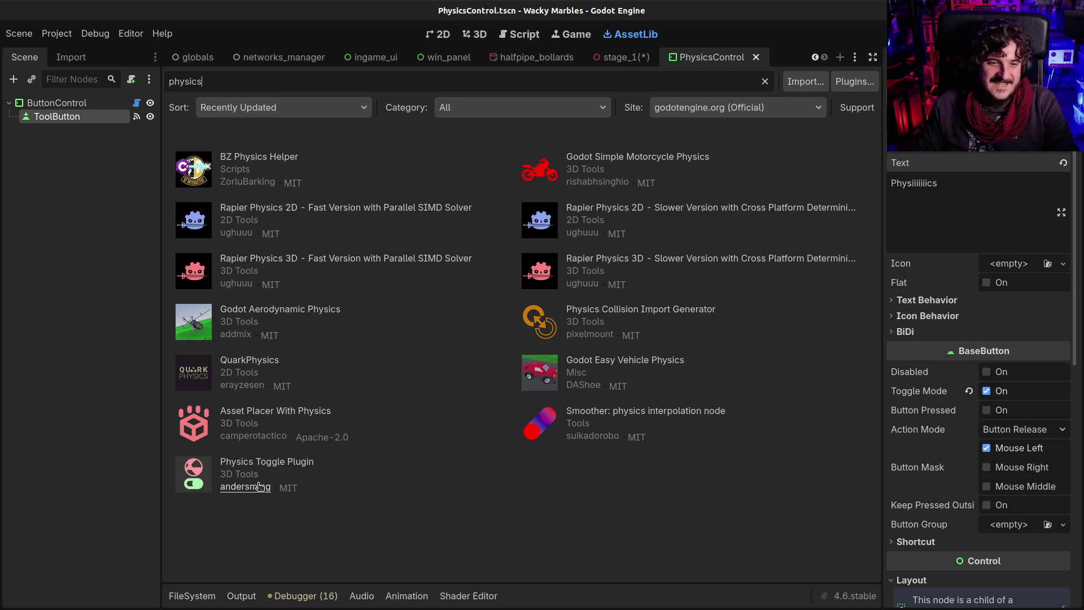
{"action": "key", "text": "super"}
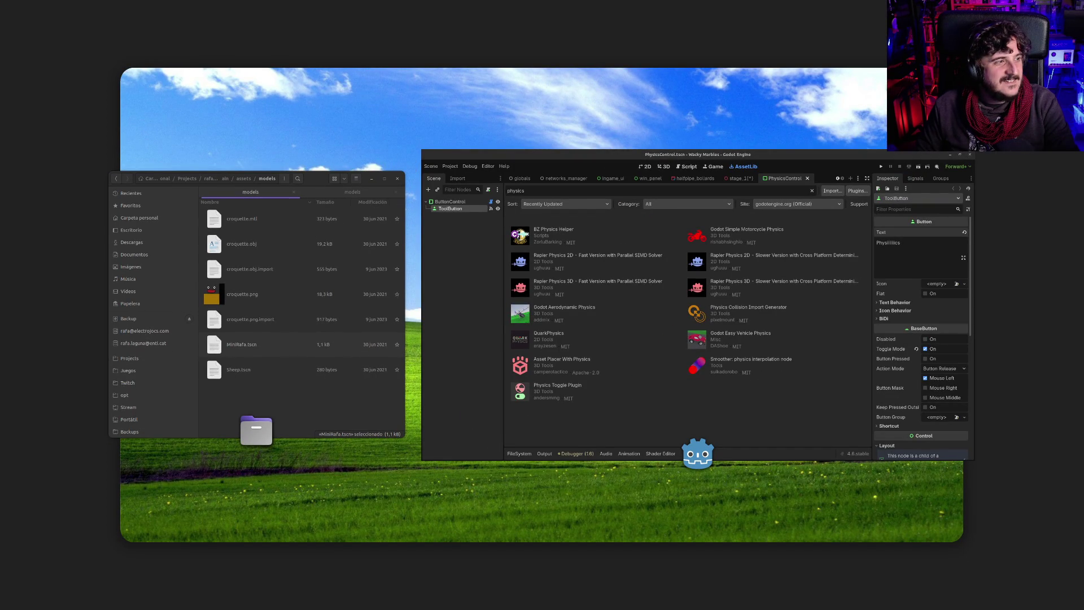
{"action": "key", "text": "super"}
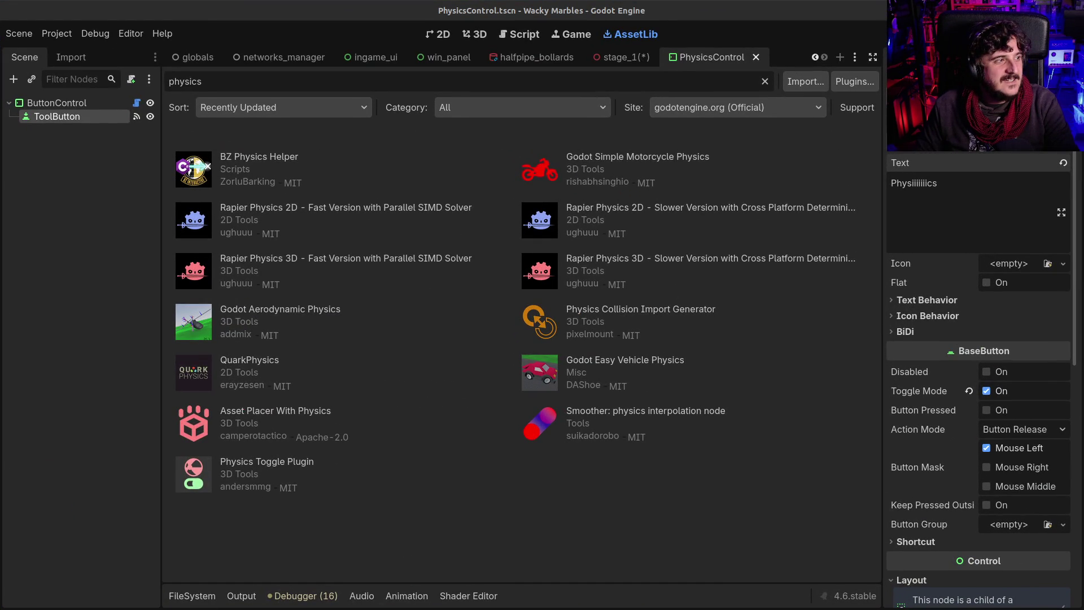
{"action": "key", "text": "alt+Tab"}
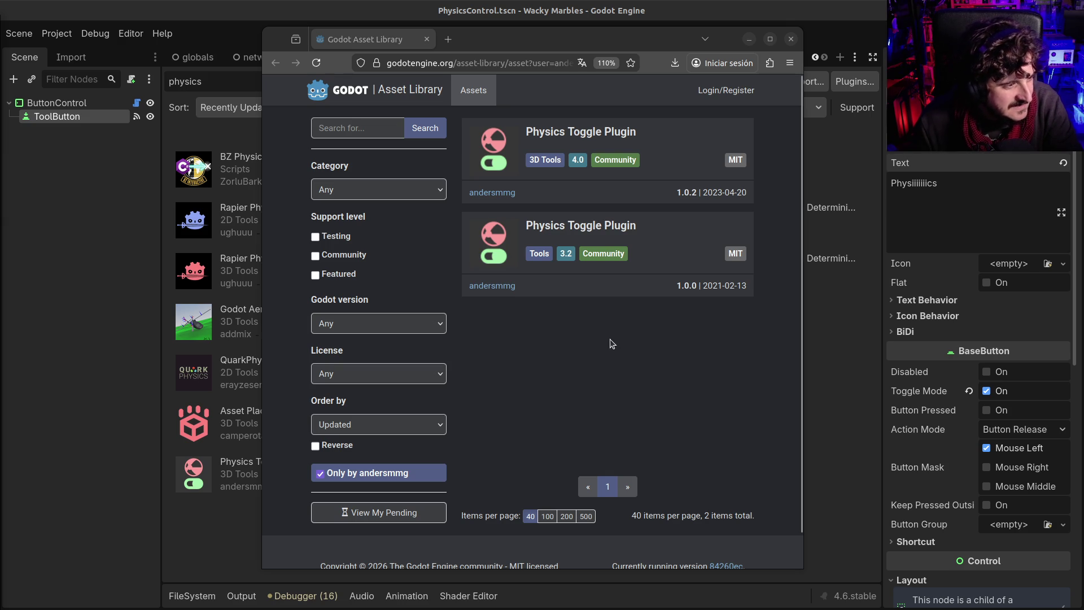
{"action": "left_click", "coordinate": [837, 27]}
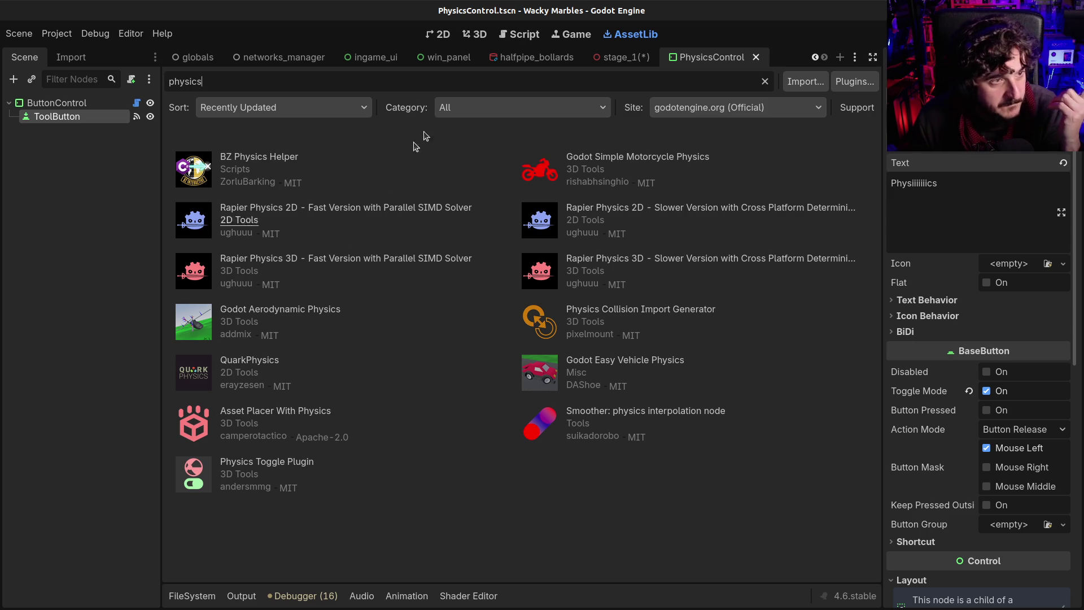
{"action": "left_click", "coordinate": [476, 35]}
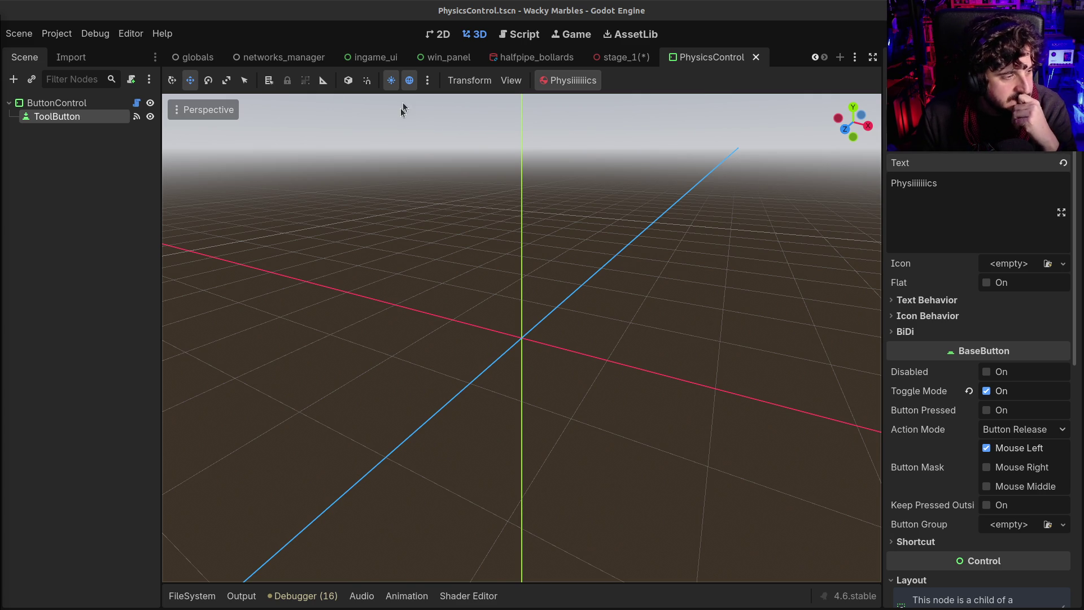
Open the PhysicsControl.gd script in the Script editor and go to line 7.
{"action": "left_click", "coordinate": [519, 35]}
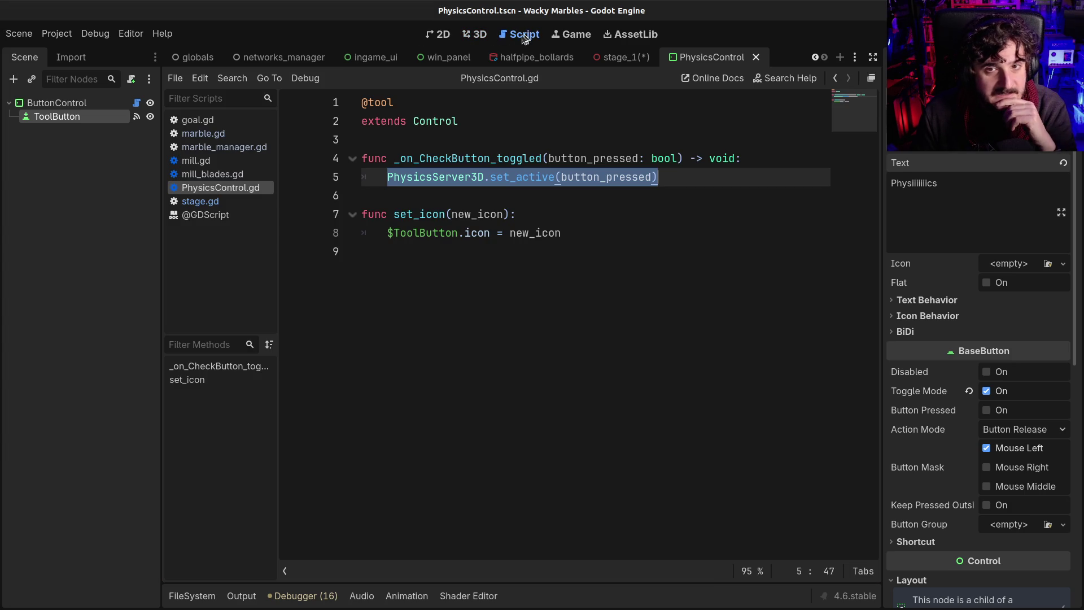
{"action": "left_click", "coordinate": [479, 34]}
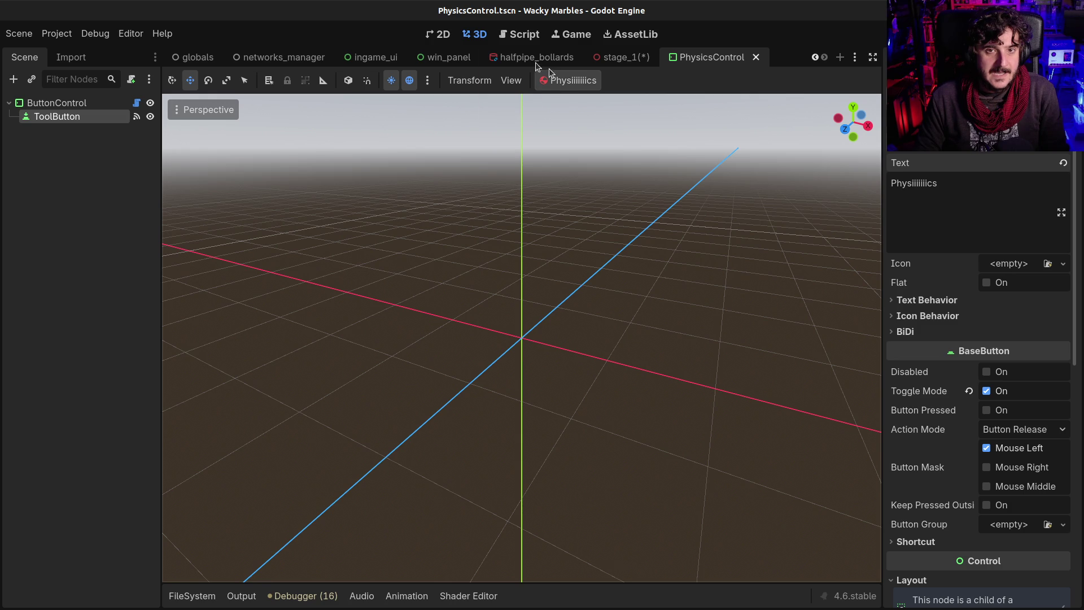
{"action": "left_click", "coordinate": [515, 35]}
{"action": "left_click", "coordinate": [532, 210]}
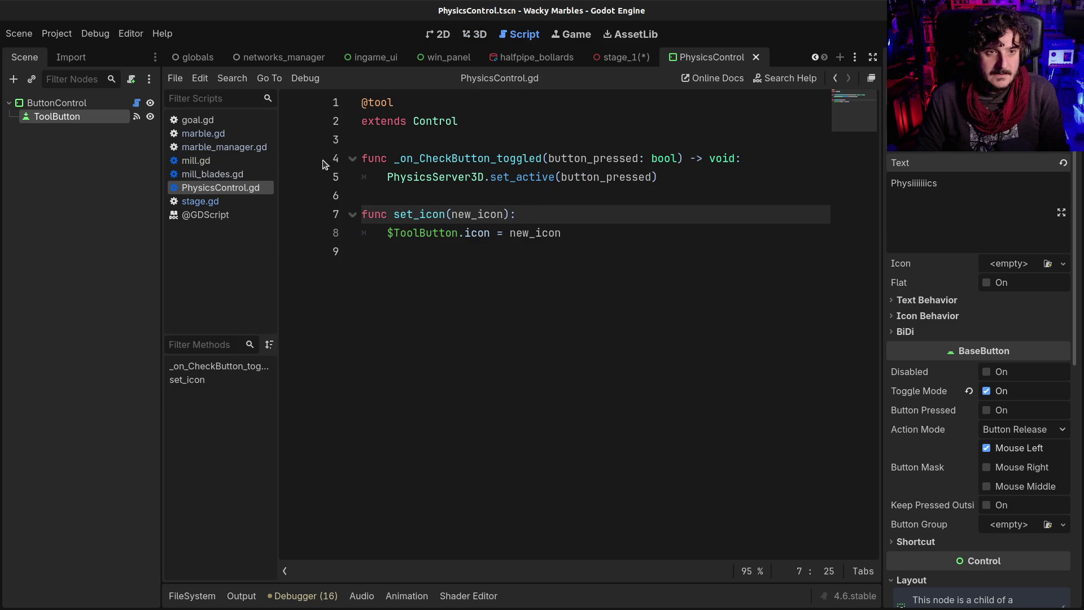
Read the PhysicsServer3D documentation popup on line 5, then switch to the halfpipe_bollards scene.
{"action": "mouse_move", "coordinate": [475, 178]}
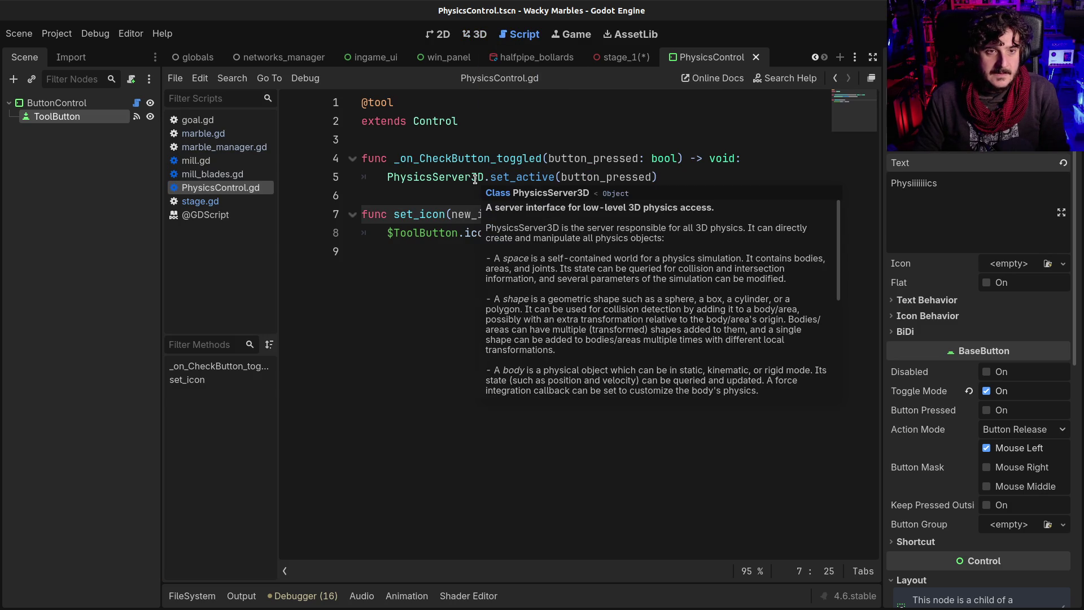
{"action": "left_click", "coordinate": [394, 158]}
{"action": "left_click", "coordinate": [388, 177]}
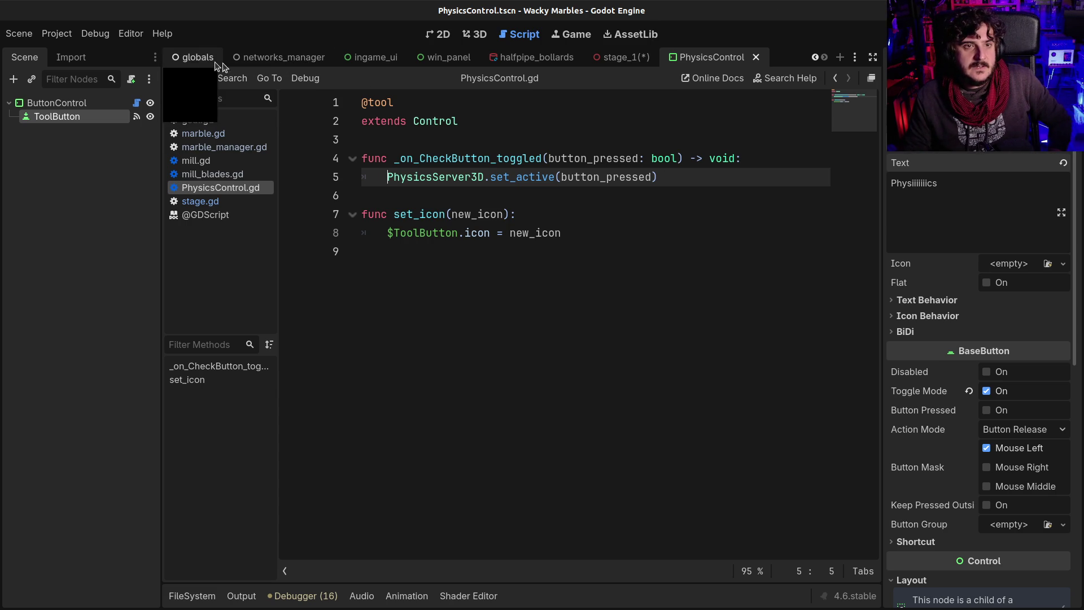
{"action": "left_click", "coordinate": [514, 57]}
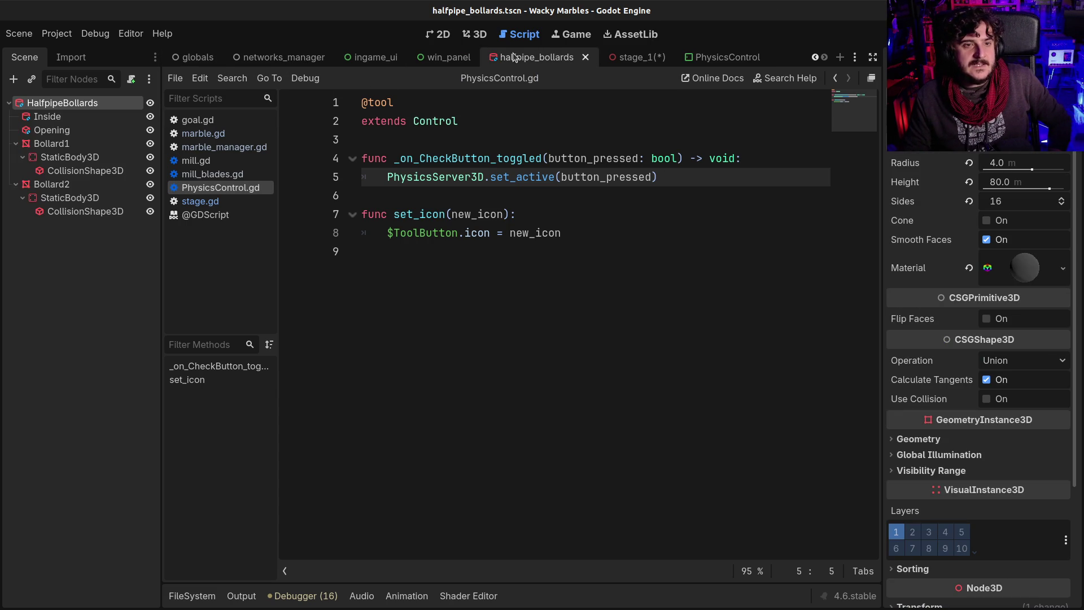
Save stage_1 with Ctrl+S and view it in the 3D viewport toward the mill.
{"action": "left_click", "coordinate": [464, 33]}
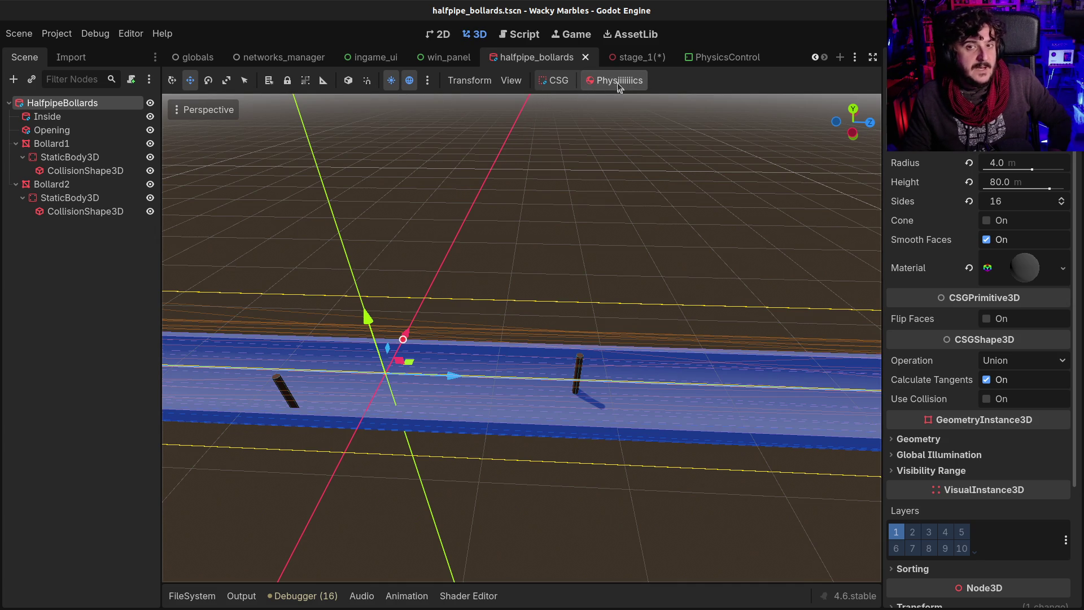
{"action": "left_click", "coordinate": [636, 57]}
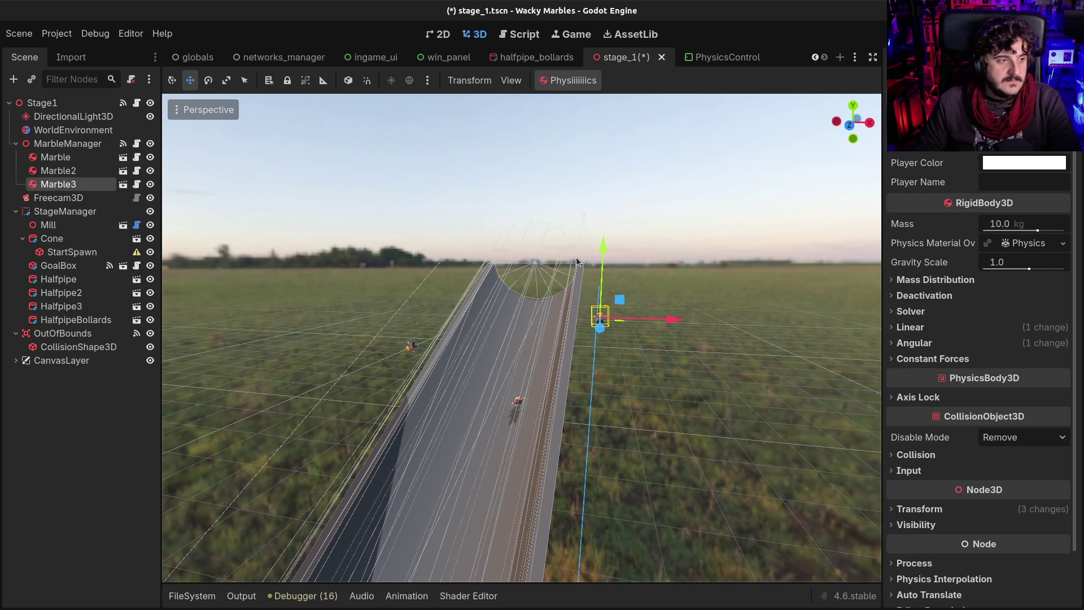
{"action": "key", "text": "ctrl+s"}
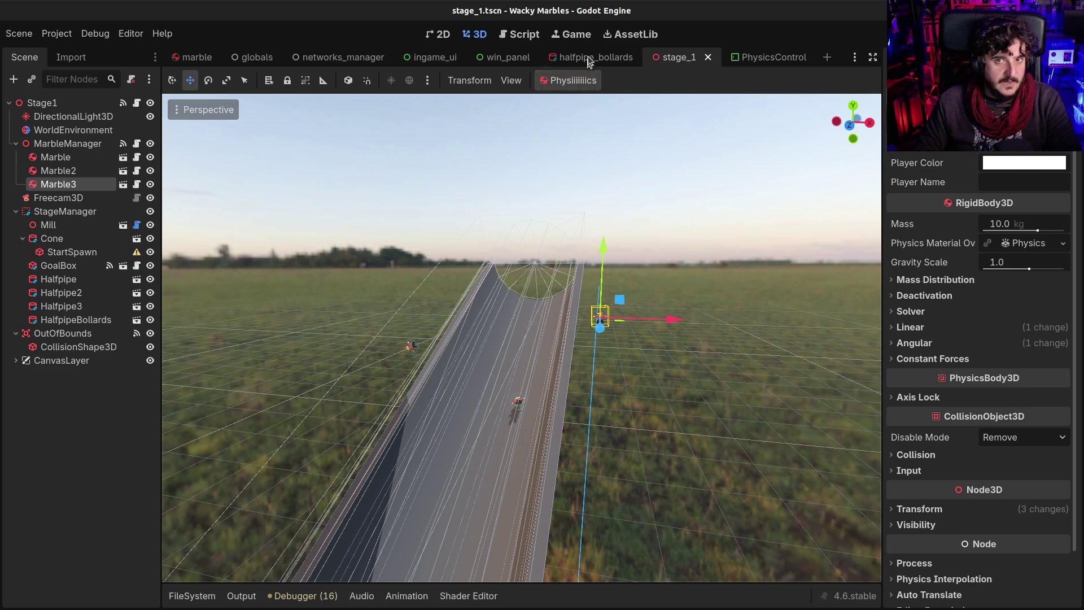
{"action": "left_click", "coordinate": [589, 57]}
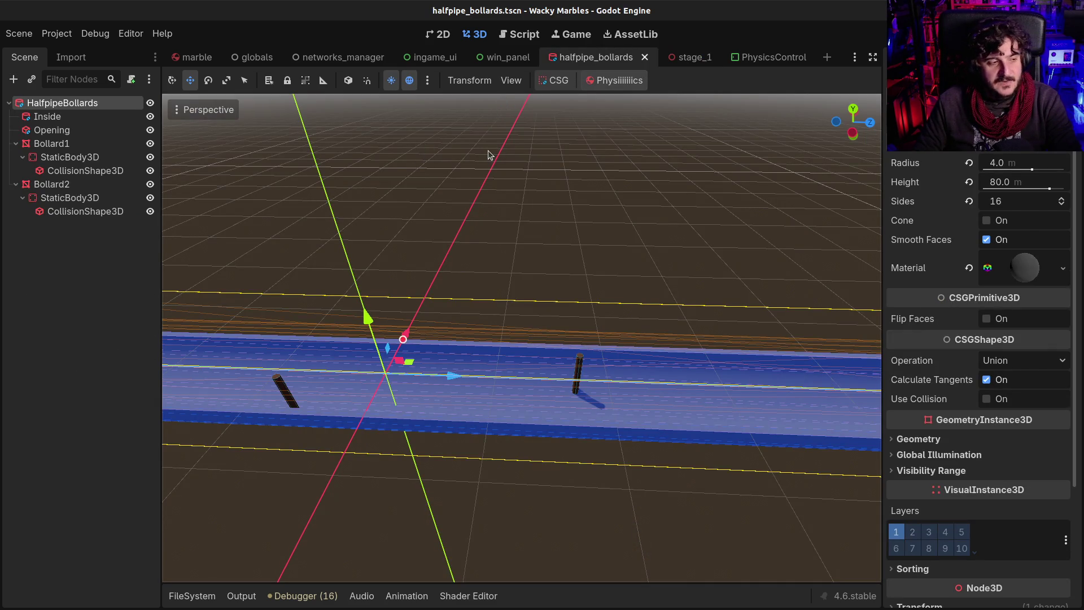
{"action": "left_click", "coordinate": [685, 57]}
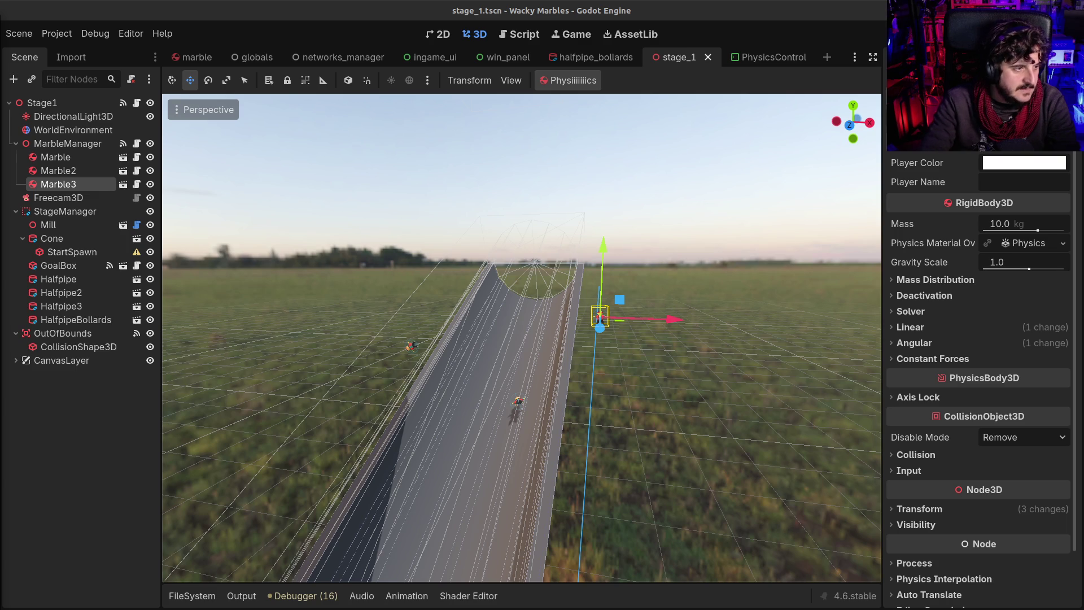
{"action": "mouse_move", "coordinate": [572, 333]}
{"action": "left_mouse_down"}
{"action": "mouse_move", "coordinate": [559, 283]}
{"action": "mouse_move", "coordinate": [568, 338]}
{"action": "mouse_move", "coordinate": [565, 305]}
{"action": "mouse_move", "coordinate": [553, 314]}
{"action": "left_mouse_up"}
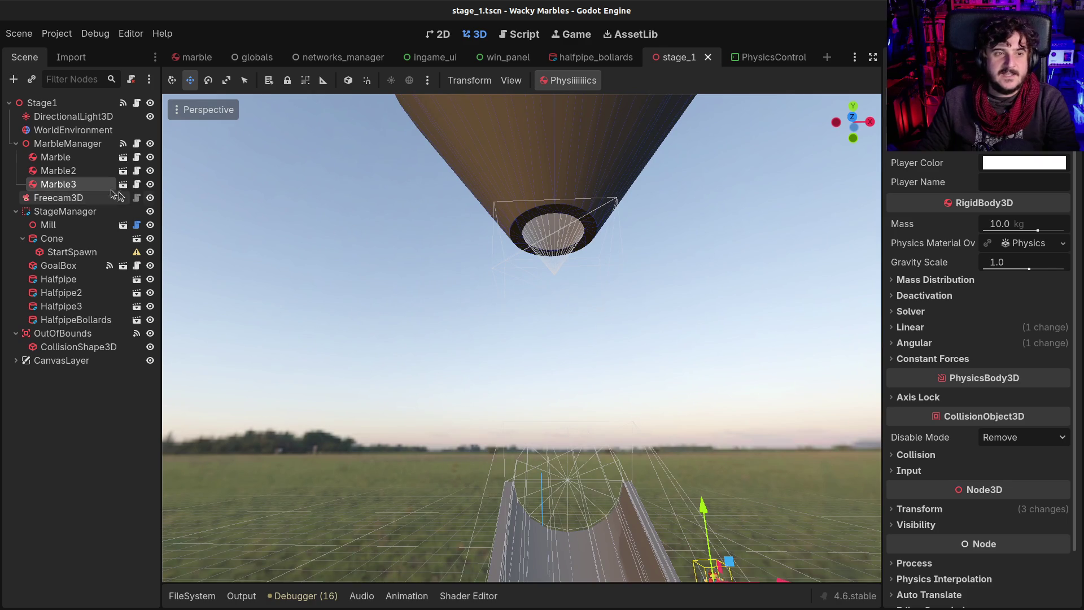
Select the Cone node, orbit around the cone and halfpipe below it, and save stage_1.
{"action": "left_click", "coordinate": [49, 238]}
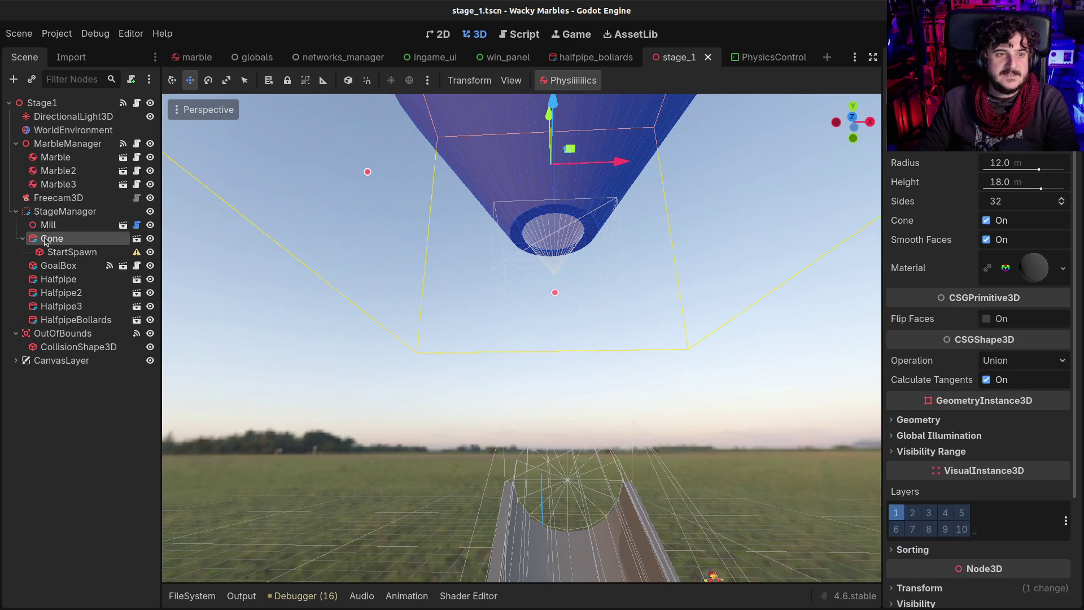
{"action": "scroll", "coordinate": [591, 139], "scroll_direction": "up", "scroll_amount": 3}
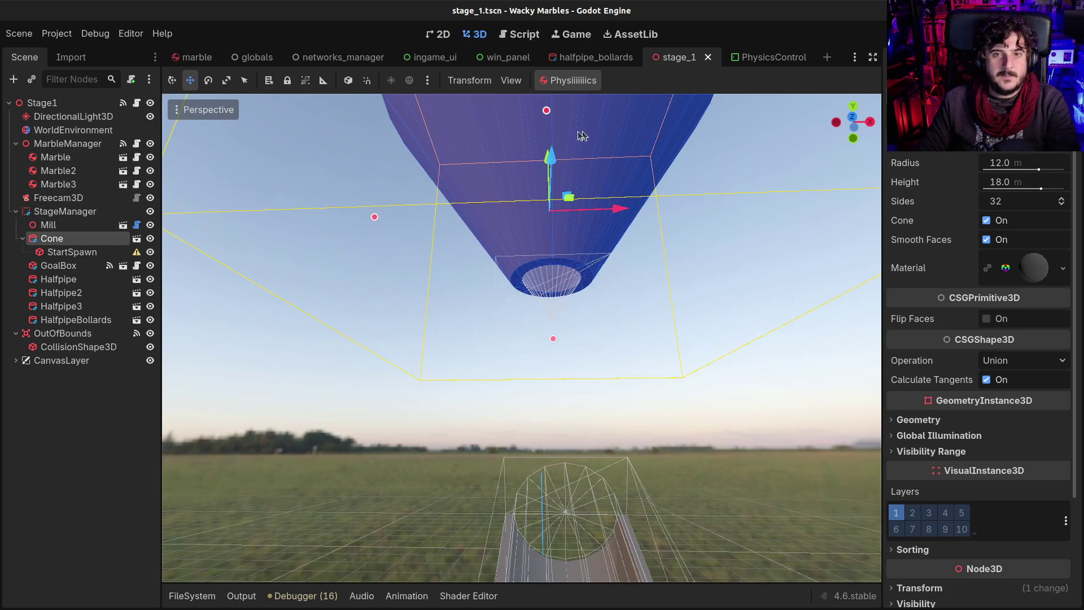
{"action": "mouse_move", "coordinate": [541, 152]}
{"action": "left_mouse_down"}
{"action": "mouse_move", "coordinate": [555, 148]}
{"action": "mouse_move", "coordinate": [561, 242]}
{"action": "mouse_move", "coordinate": [562, 195]}
{"action": "left_mouse_up"}
{"action": "mouse_move", "coordinate": [654, 250]}
{"action": "left_mouse_down"}
{"action": "mouse_move", "coordinate": [649, 238]}
{"action": "mouse_move", "coordinate": [650, 252]}
{"action": "mouse_move", "coordinate": [720, 256]}
{"action": "left_mouse_up"}
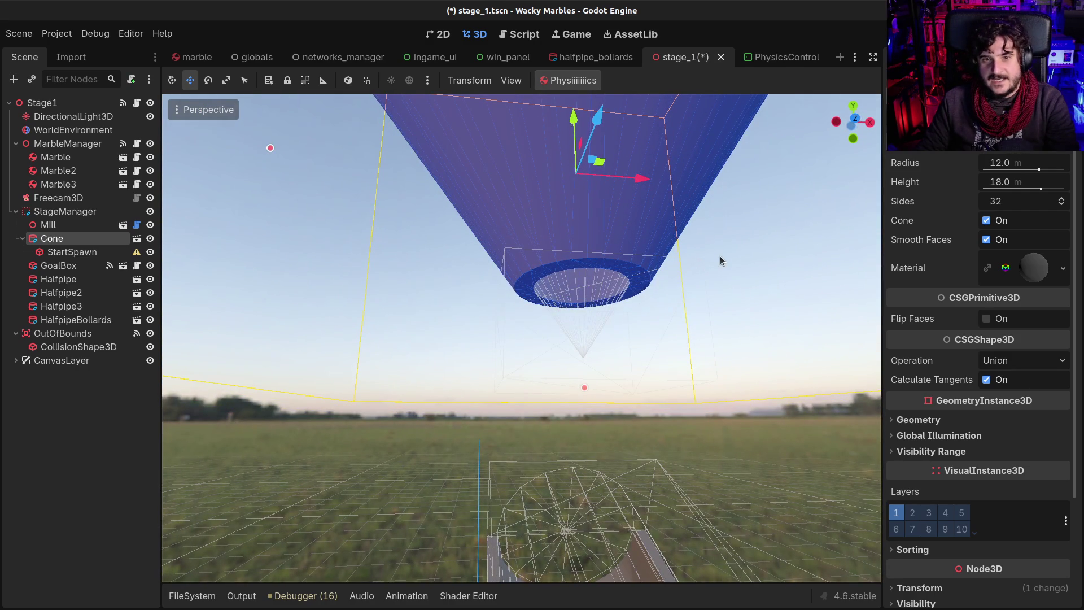
{"action": "key", "text": "ctrl+s"}
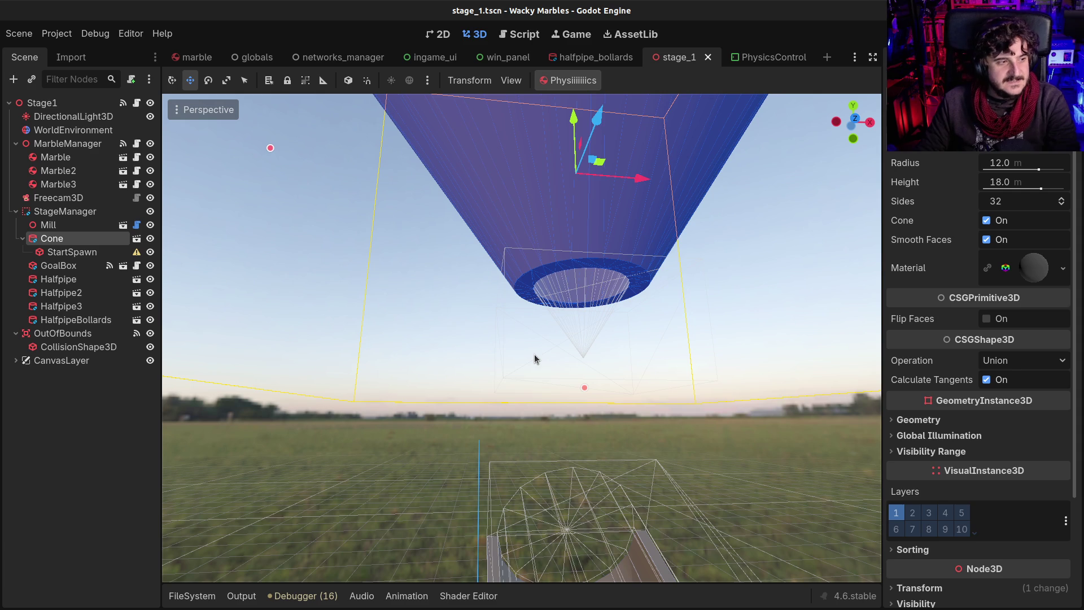
{"action": "mouse_move", "coordinate": [518, 277]}
{"action": "left_mouse_down"}
{"action": "mouse_move", "coordinate": [519, 79]}
{"action": "mouse_move", "coordinate": [590, 263]}
{"action": "left_mouse_up"}
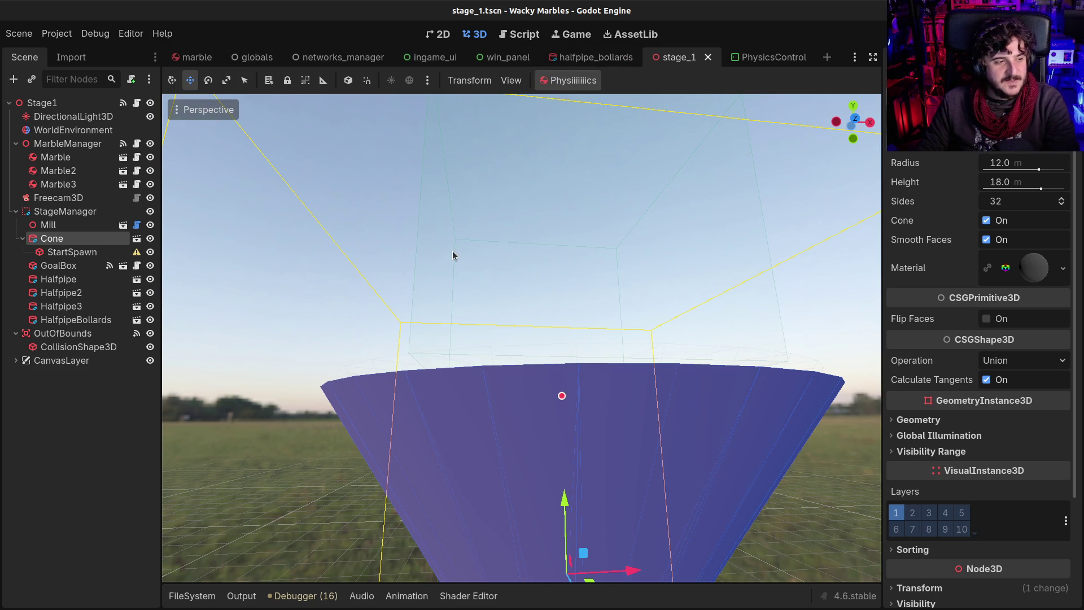
{"action": "mouse_move", "coordinate": [562, 396]}
{"action": "left_mouse_down"}
{"action": "mouse_move", "coordinate": [254, 248]}
{"action": "mouse_move", "coordinate": [174, 226]}
{"action": "left_mouse_up"}
Fly the camera in low and close to where the cone end meets the bent halfpipe.
{"action": "key", "text": "w"}
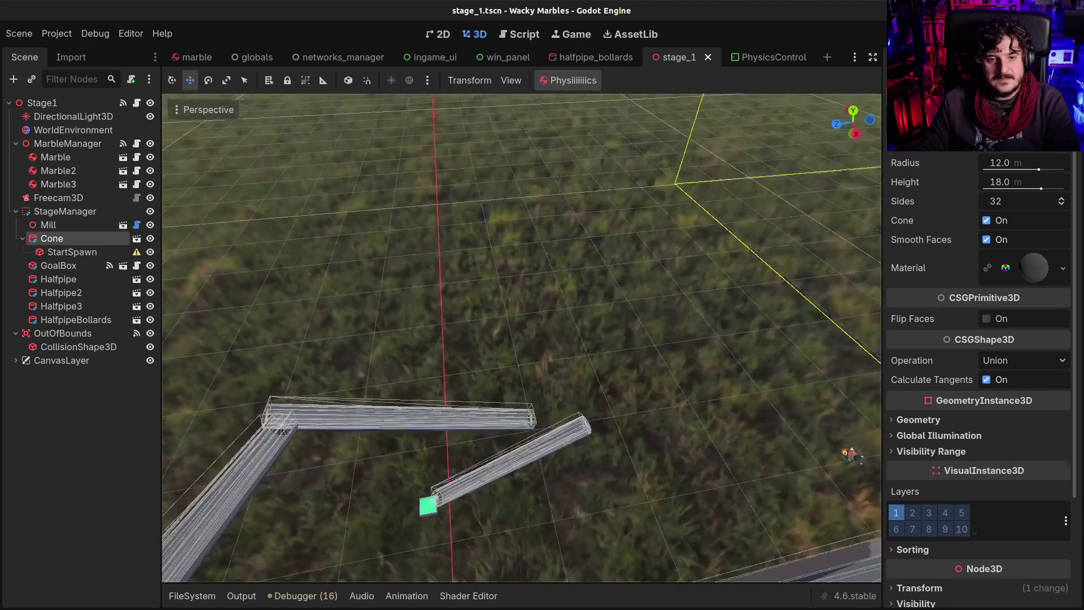
{"action": "key", "text": "w"}
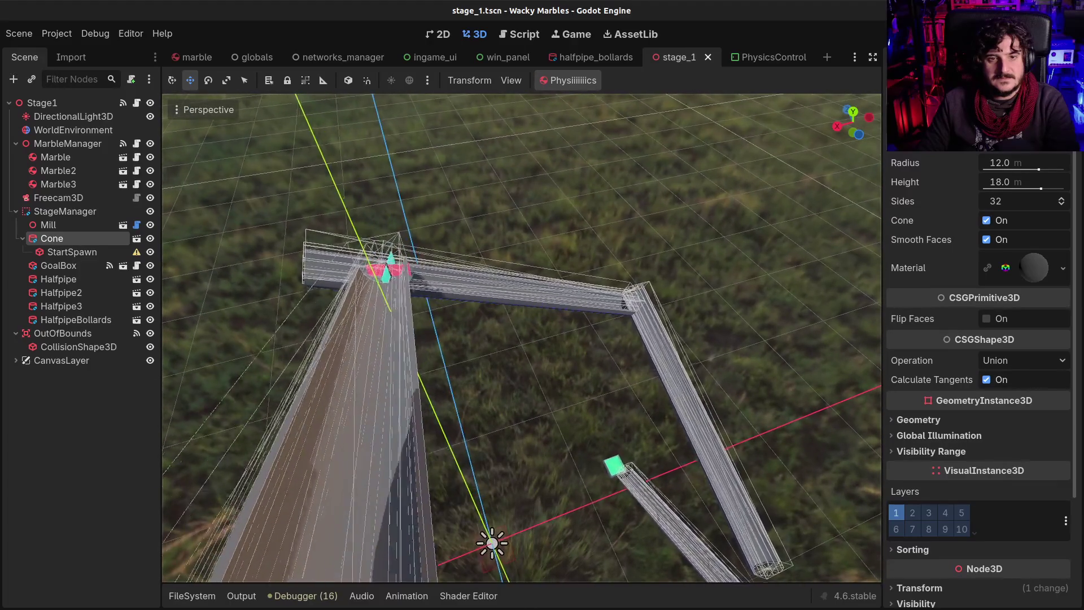
{"action": "key", "text": "w"}
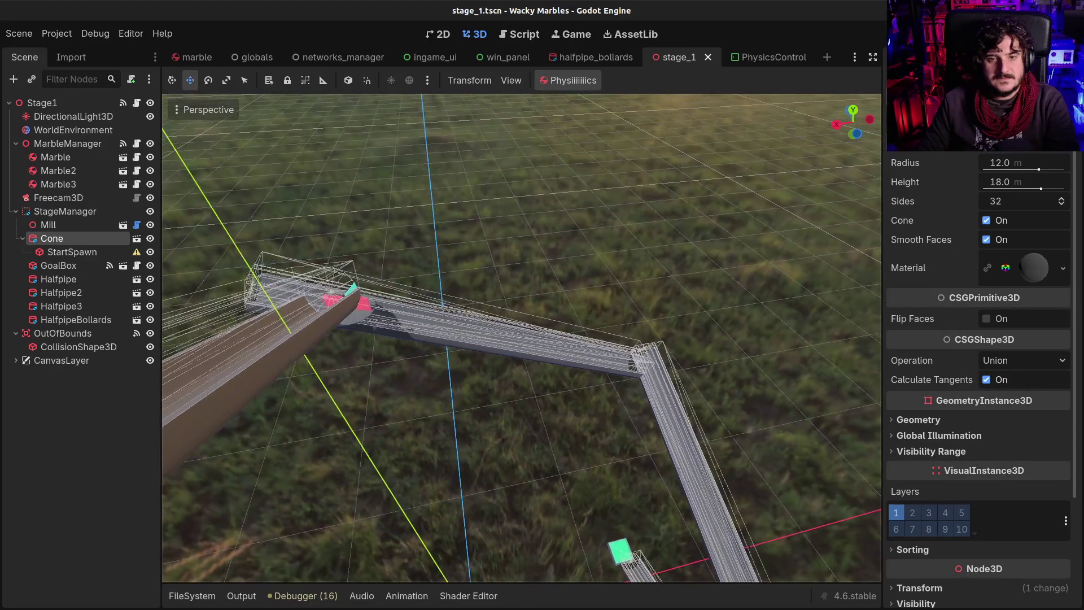
{"action": "key", "text": "w"}
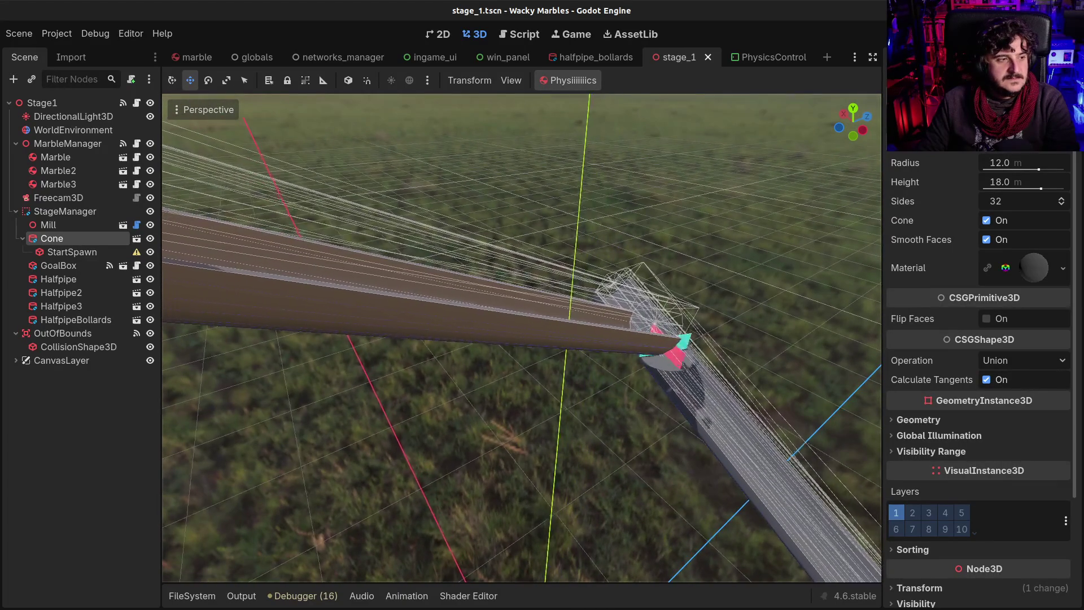
{"action": "key", "text": "w"}
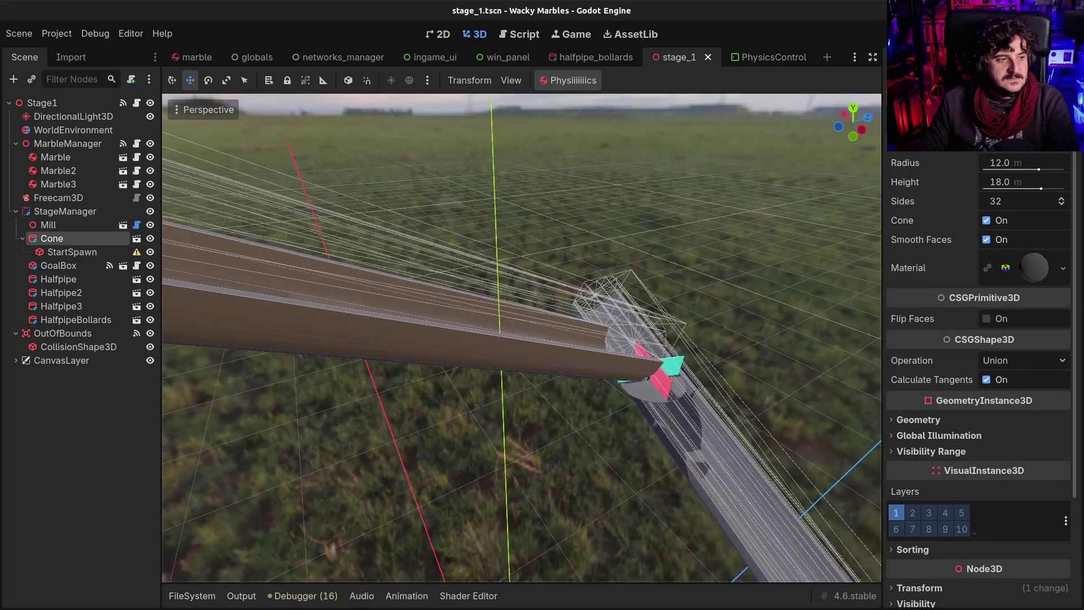
{"action": "key", "text": "w"}
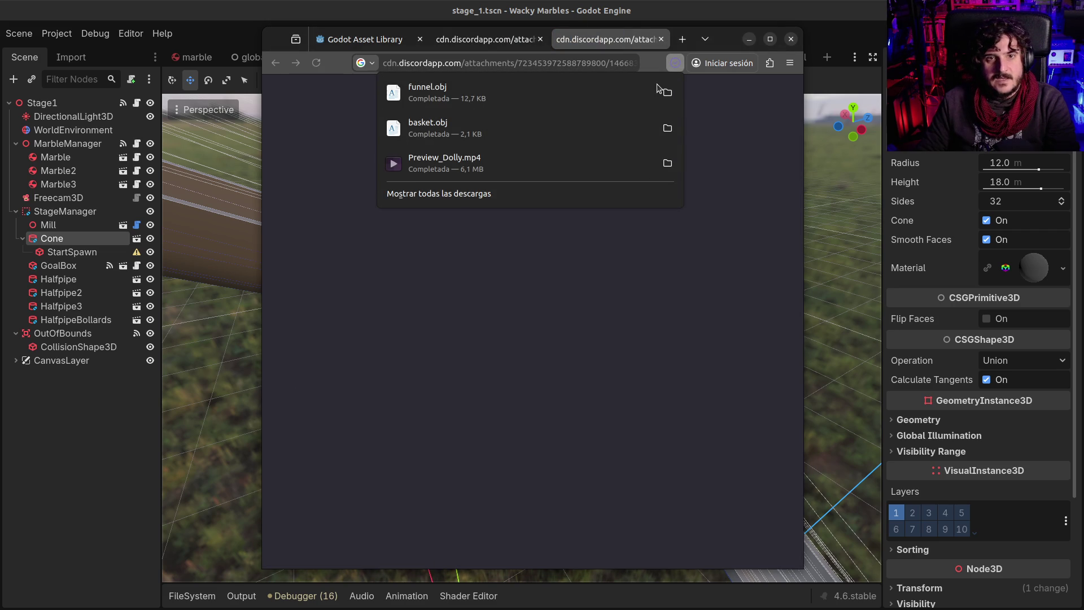
Minimize Chrome with funnel.obj and basket.obj downloaded and bring up the file manager.
{"action": "left_click", "coordinate": [749, 39]}
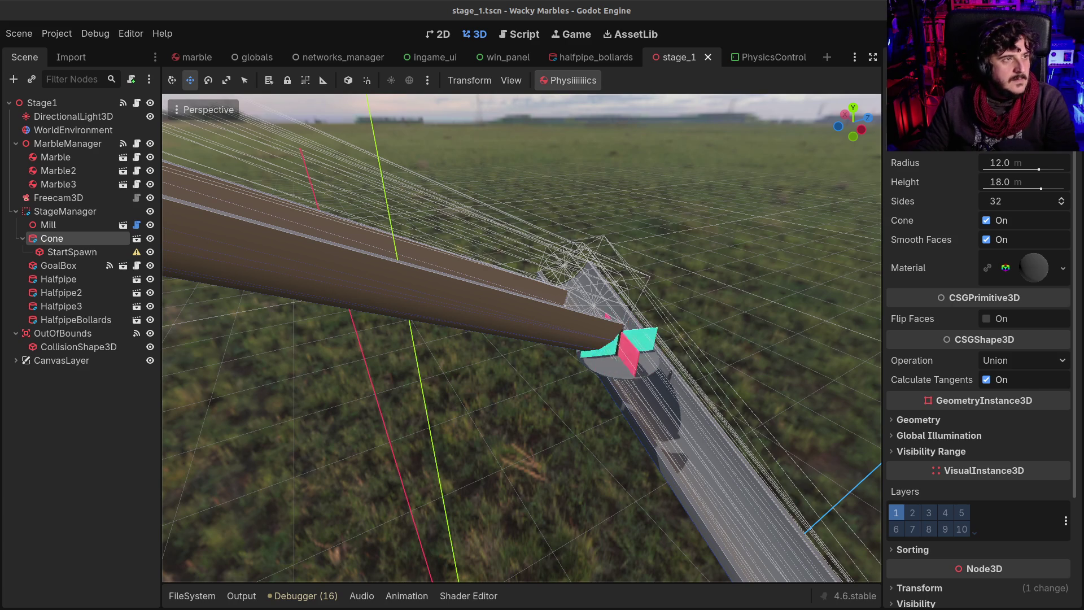
{"action": "key", "text": "super"}
Paste basket.obj and funnel.obj into the project's assets/models folder and close Files.
{"action": "left_click", "coordinate": [345, 407]}
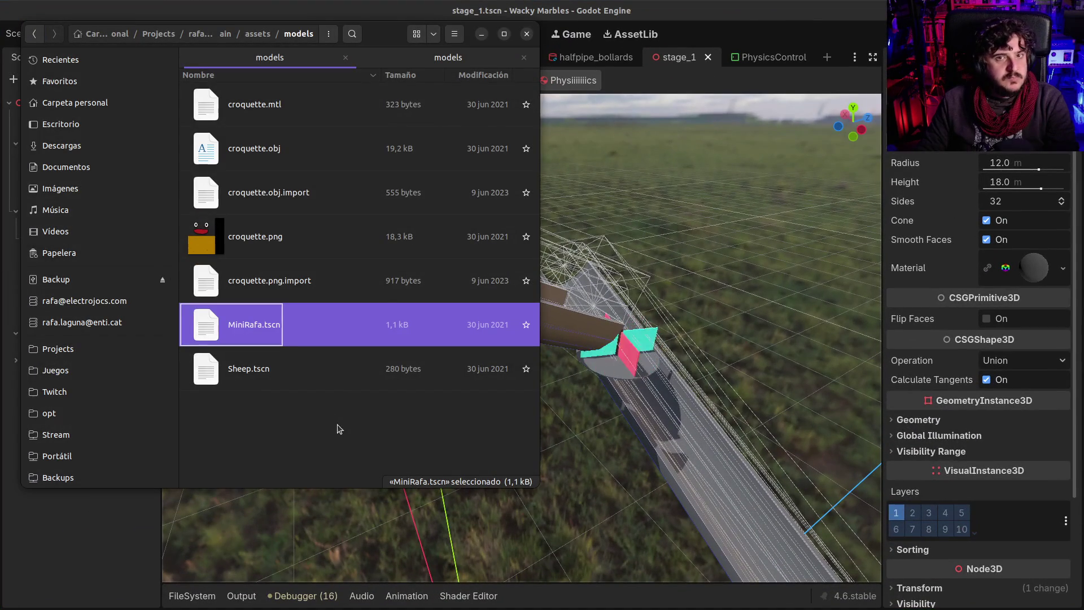
{"action": "left_click", "coordinate": [432, 65]}
{"action": "left_click", "coordinate": [316, 242]}
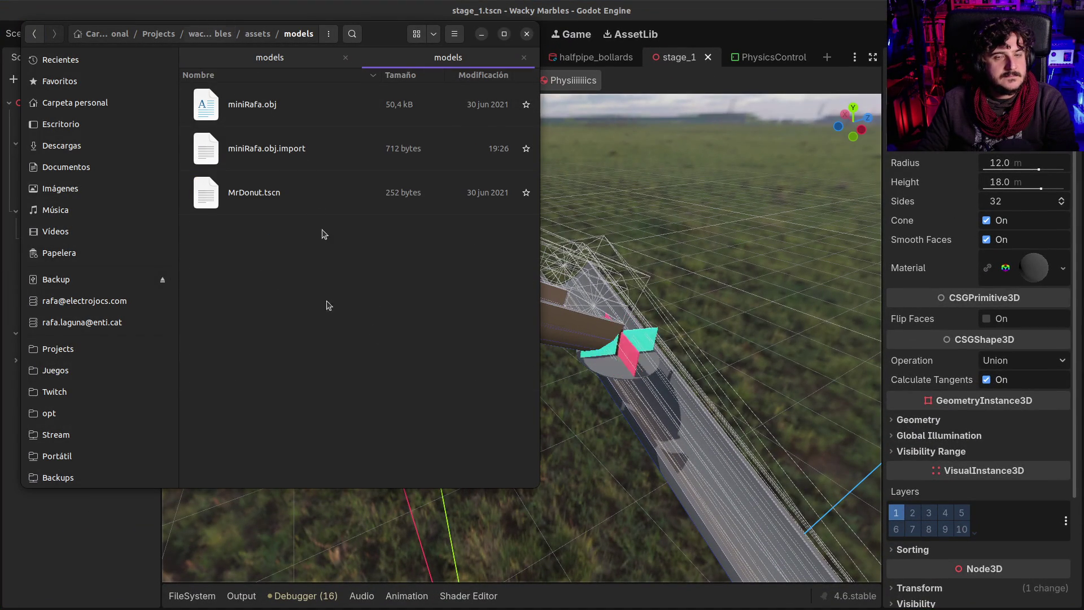
{"action": "key", "text": "ctrl+v"}
{"action": "left_click", "coordinate": [328, 339]}
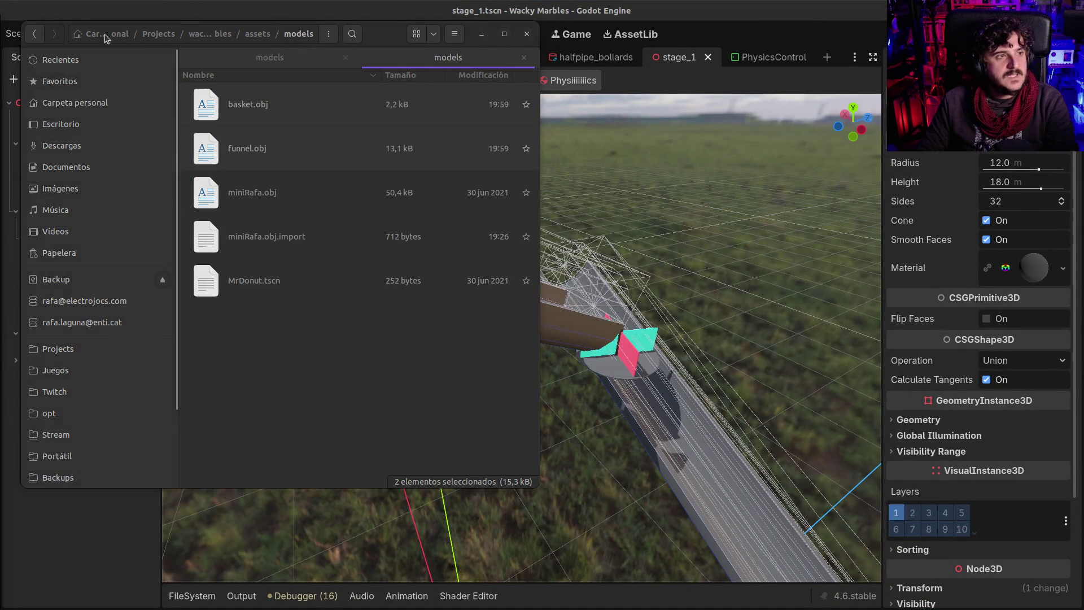
{"action": "left_click", "coordinate": [527, 33]}
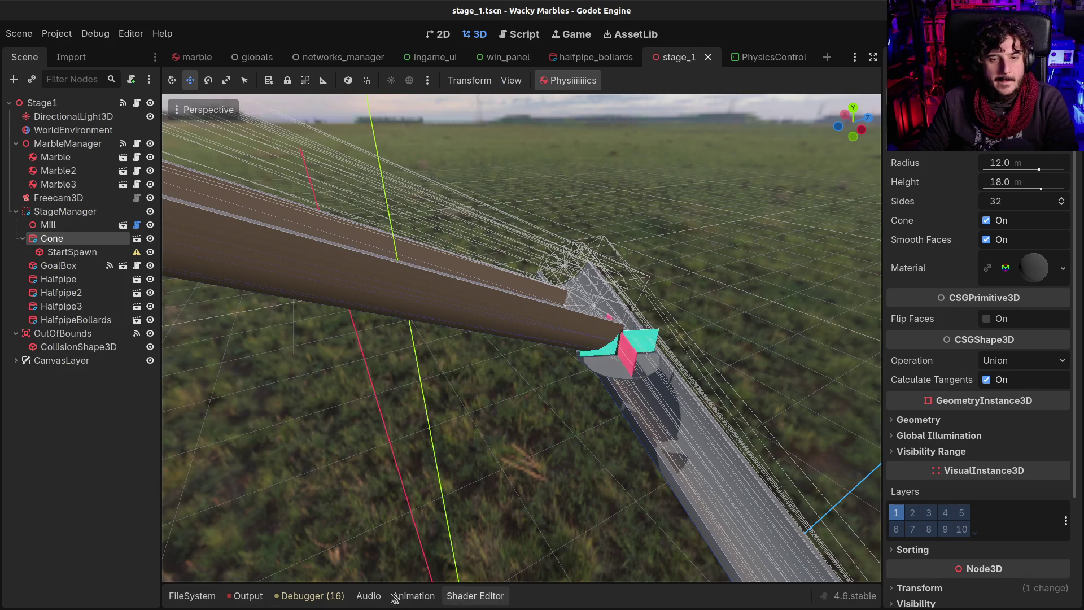
{"action": "left_click", "coordinate": [206, 598]}
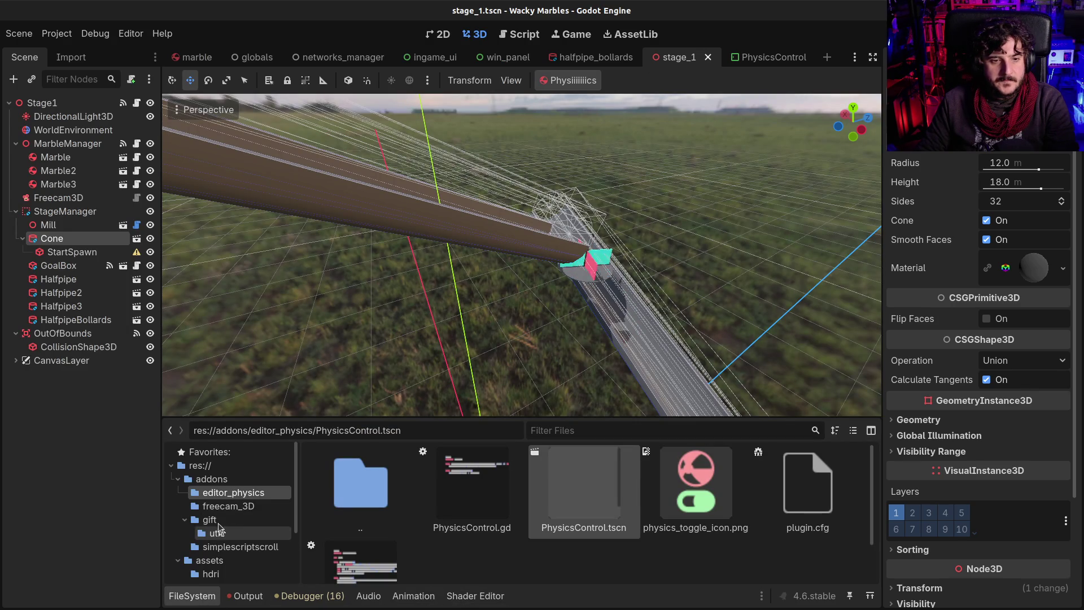
Preview the imported basket.obj and funnel.obj in assets/models, then select the GoalBox node.
{"action": "left_click", "coordinate": [209, 560]}
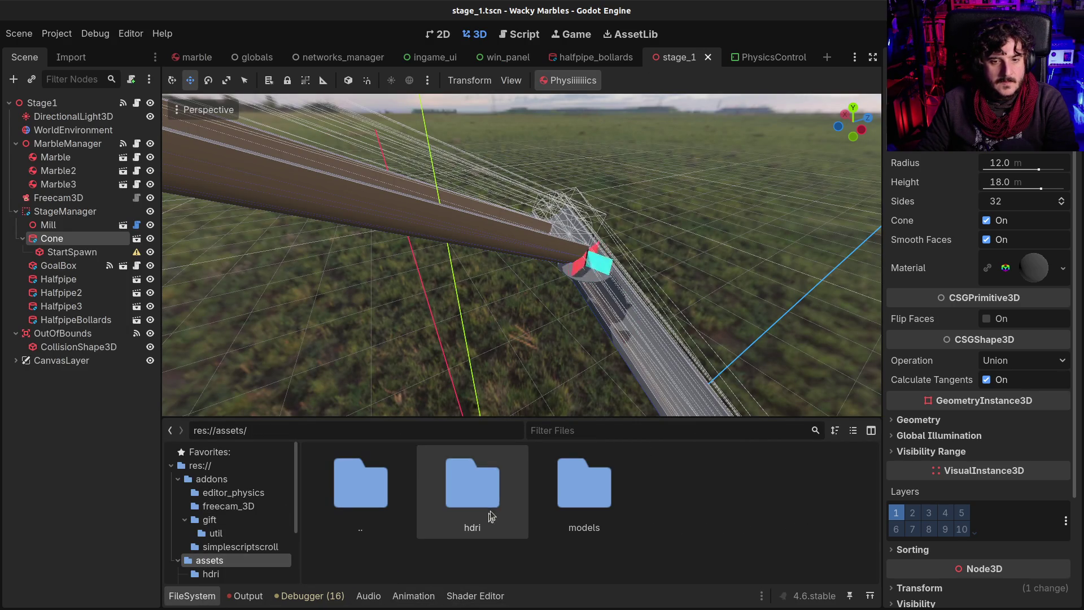
{"action": "double_click", "coordinate": [562, 494]}
{"action": "left_click", "coordinate": [469, 480]}
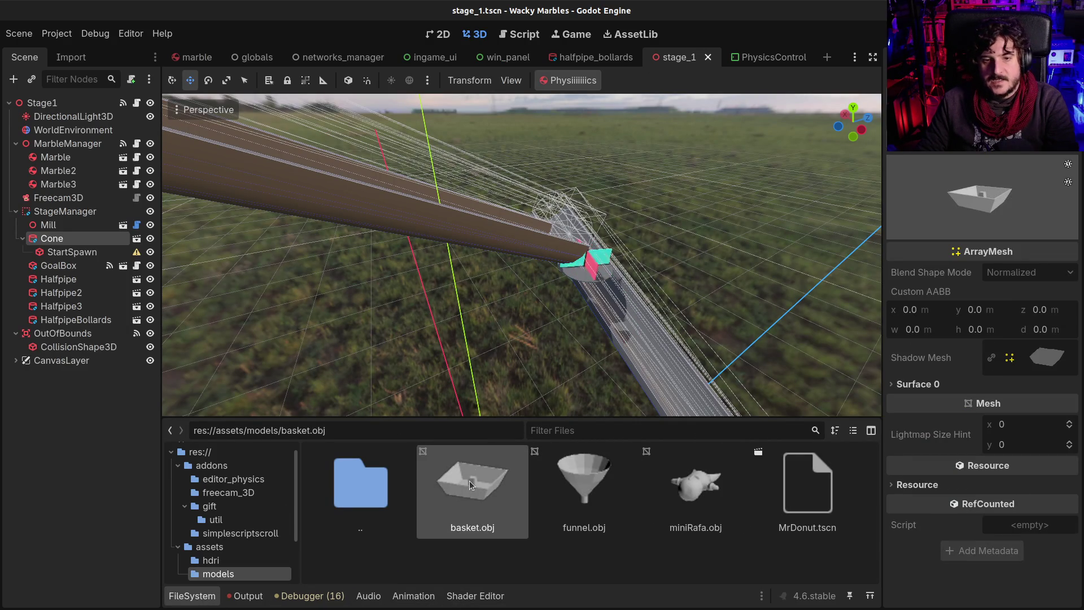
{"action": "left_click", "coordinate": [579, 473]}
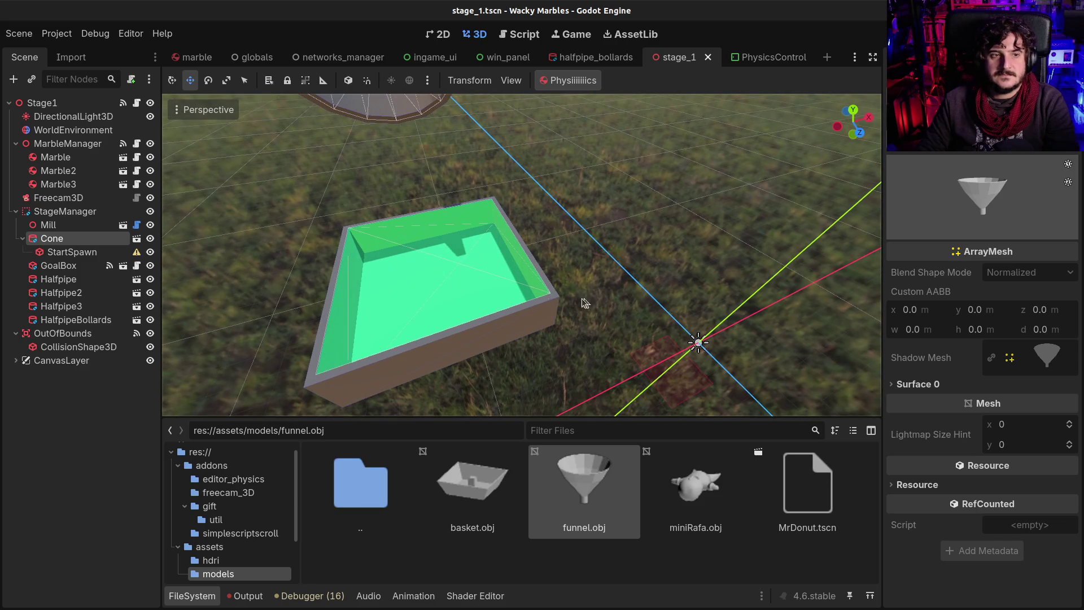
{"action": "left_click", "coordinate": [60, 270]}
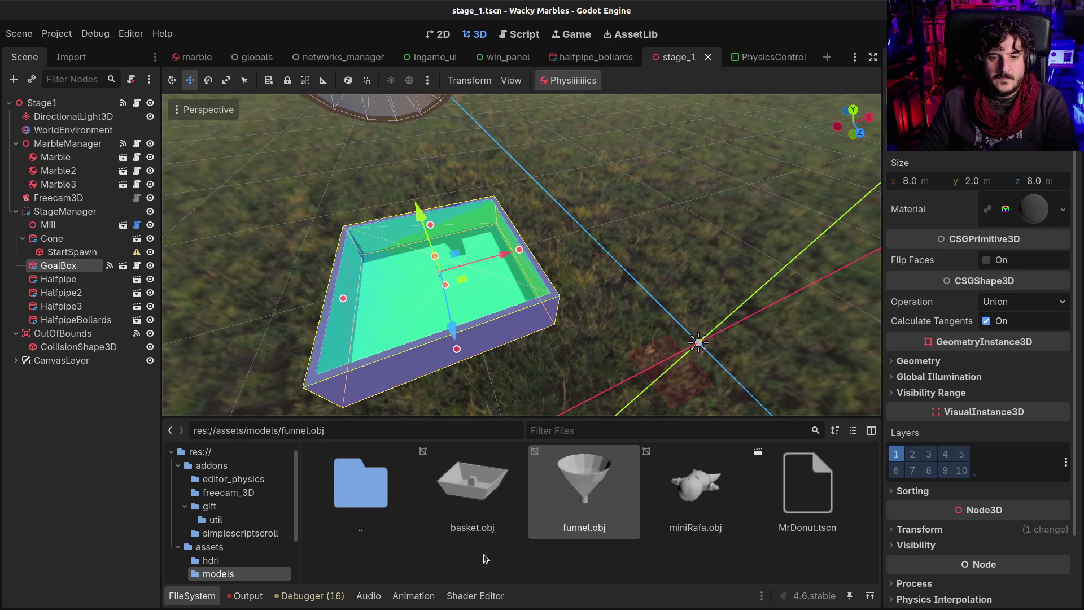
{"action": "left_click_drag", "start_coordinate": [483, 514], "coordinate": [439, 289]}
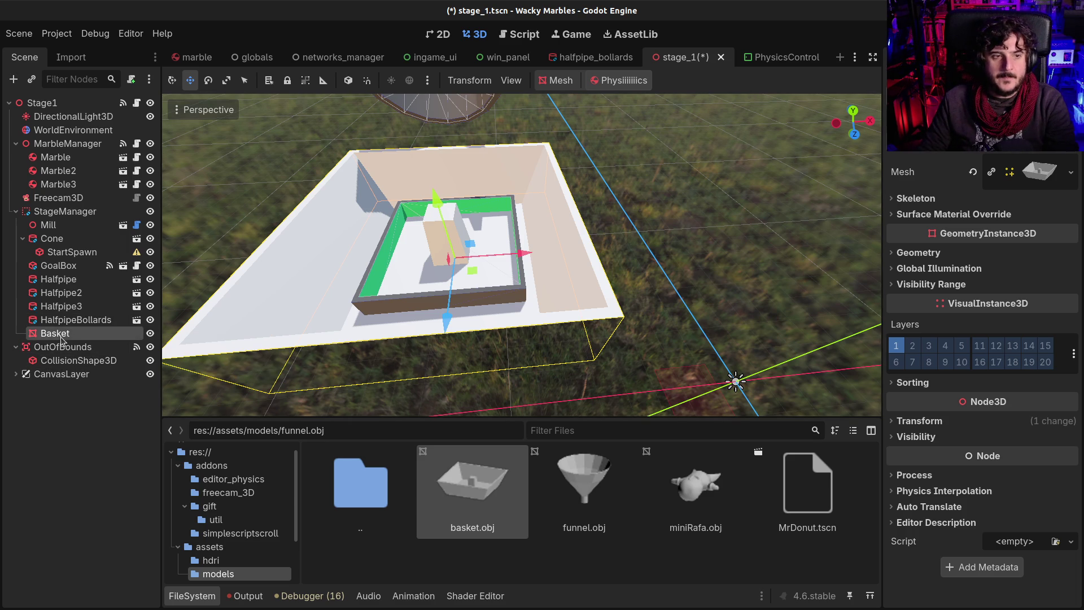
{"action": "key", "text": "Delete"}
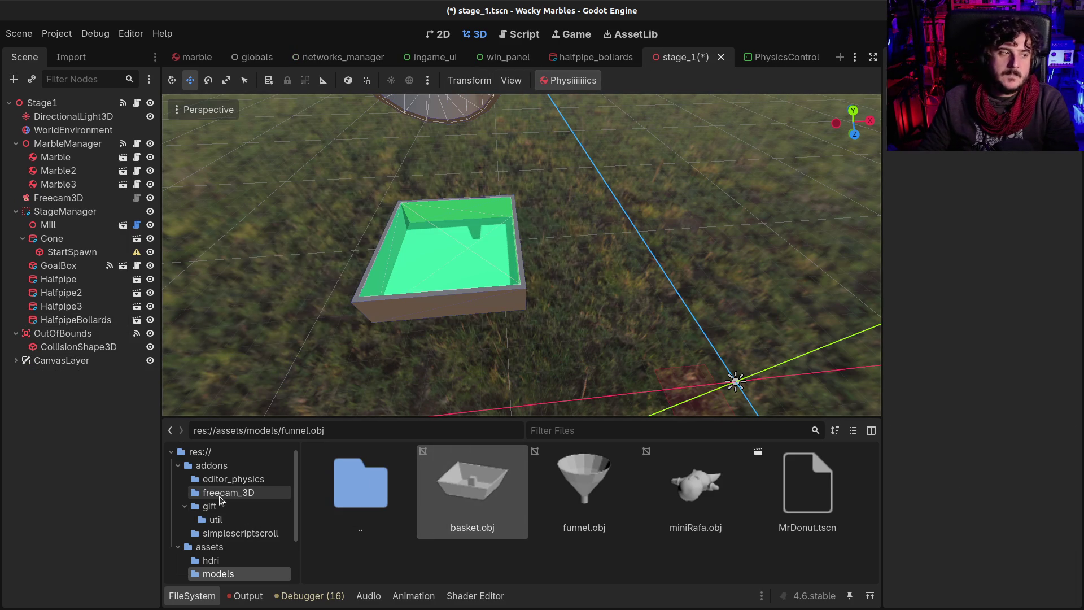
Delete the res://example folder from the project and confirm its removal.
{"action": "scroll", "coordinate": [249, 546], "scroll_direction": "down", "scroll_amount": 3}
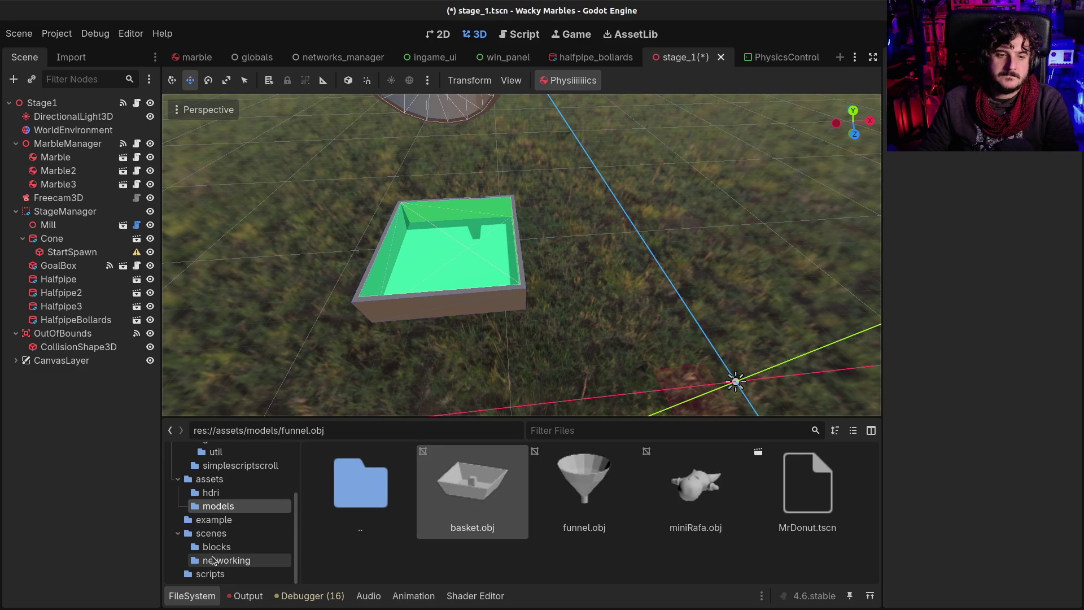
{"action": "left_click", "coordinate": [209, 522]}
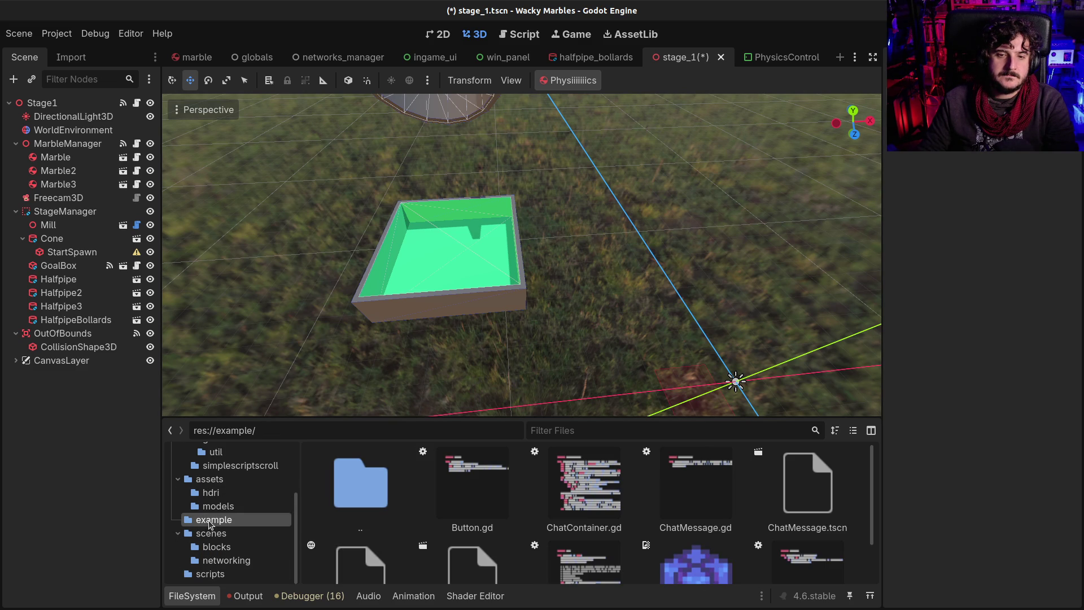
{"action": "right_click", "coordinate": [209, 528]}
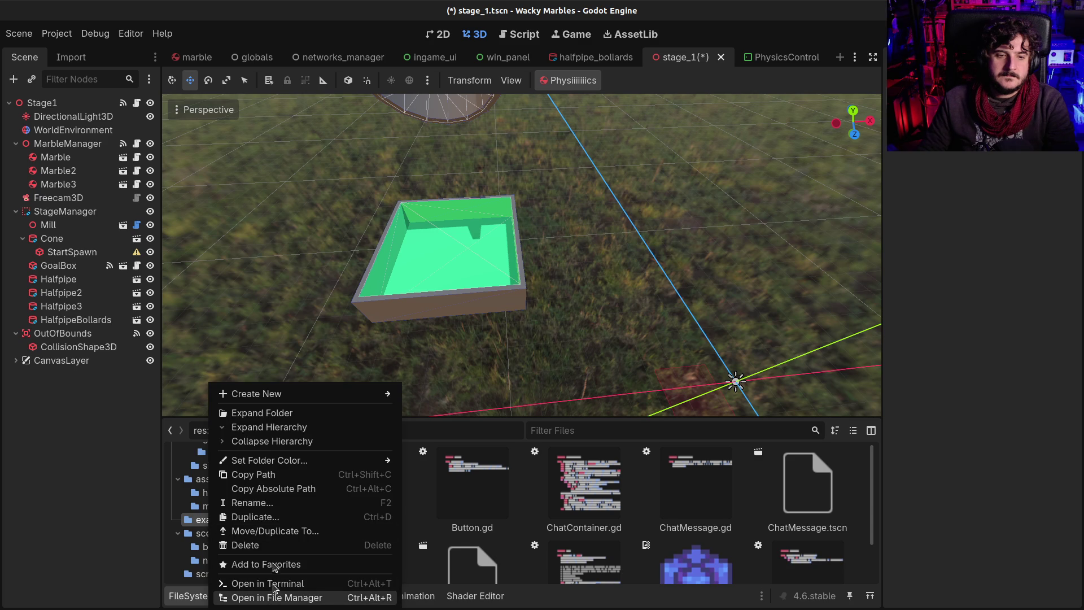
{"action": "left_click", "coordinate": [246, 545]}
{"action": "left_click", "coordinate": [636, 362]}
Open goal_box.tscn from the scenes/blocks folder.
{"action": "scroll", "coordinate": [262, 531], "scroll_direction": "up", "scroll_amount": 2}
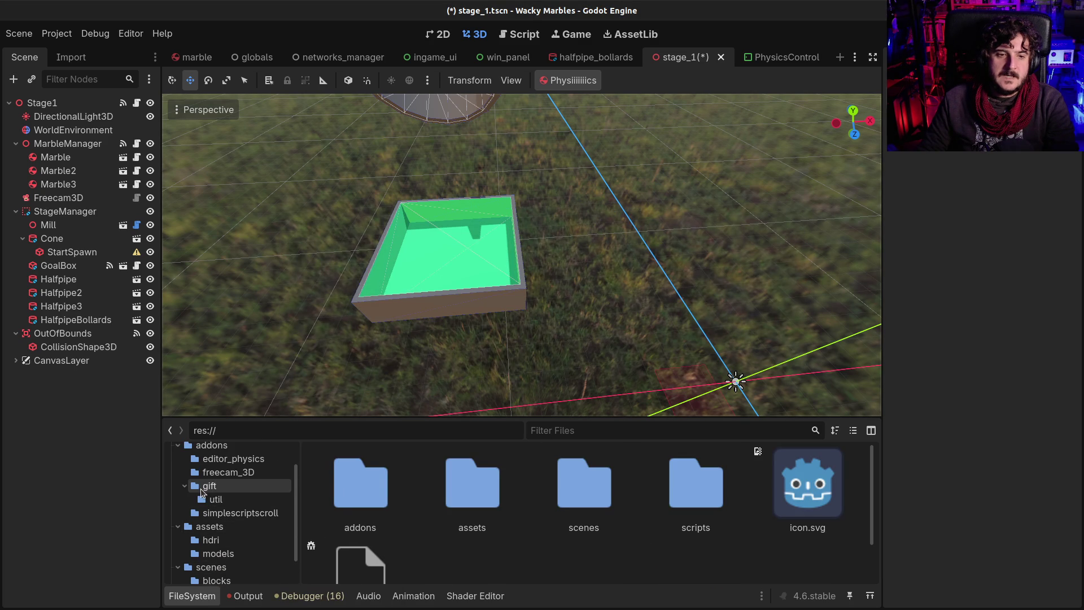
{"action": "left_click", "coordinate": [179, 447]}
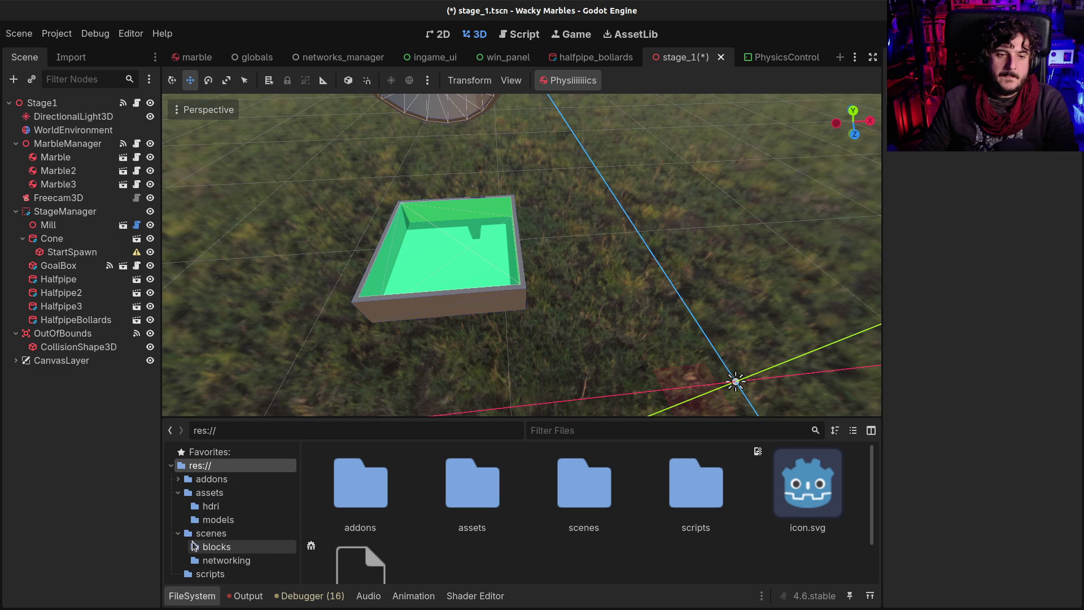
{"action": "left_click", "coordinate": [195, 549]}
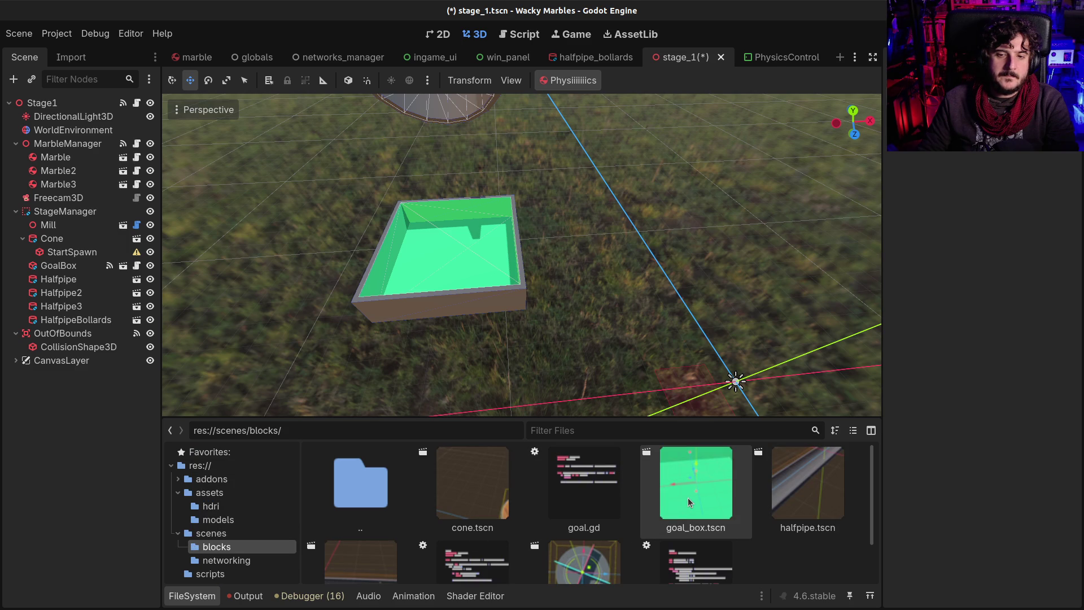
{"action": "double_click", "coordinate": [689, 502]}
{"action": "scroll", "coordinate": [514, 261], "scroll_direction": "down", "scroll_amount": 3}
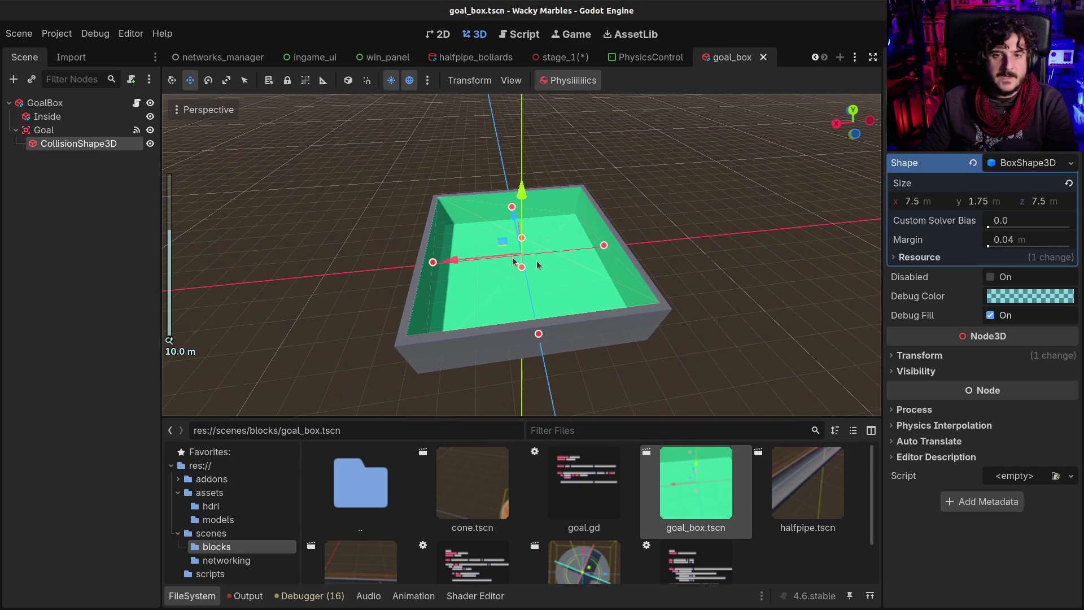
Paste the Basket mesh into goal_box, reset its position to the origin, and inspect it inside the box.
{"action": "key", "text": "ctrl+v"}
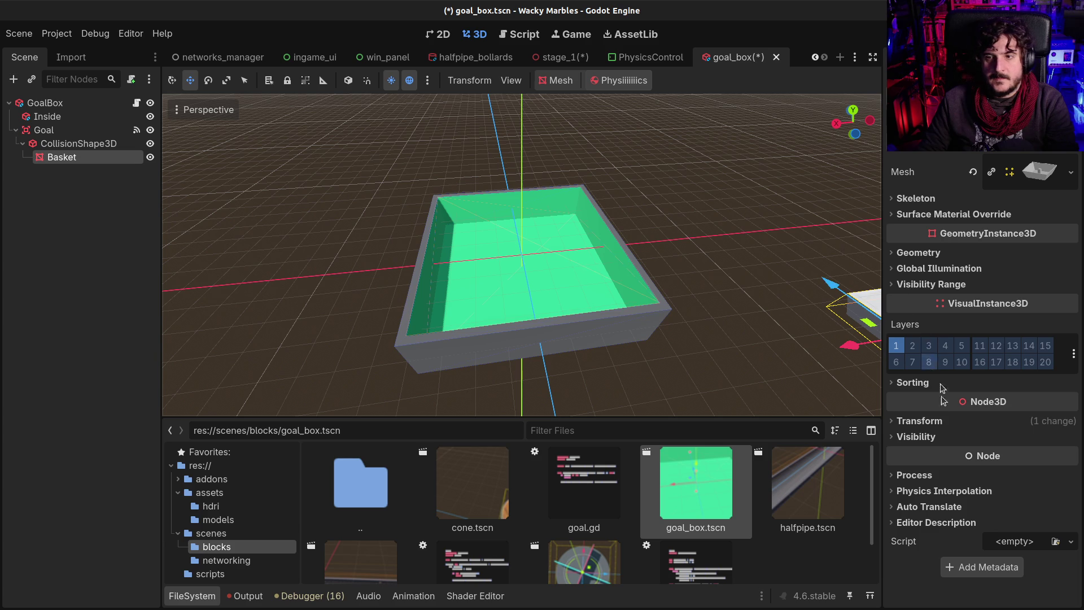
{"action": "left_click", "coordinate": [919, 421]}
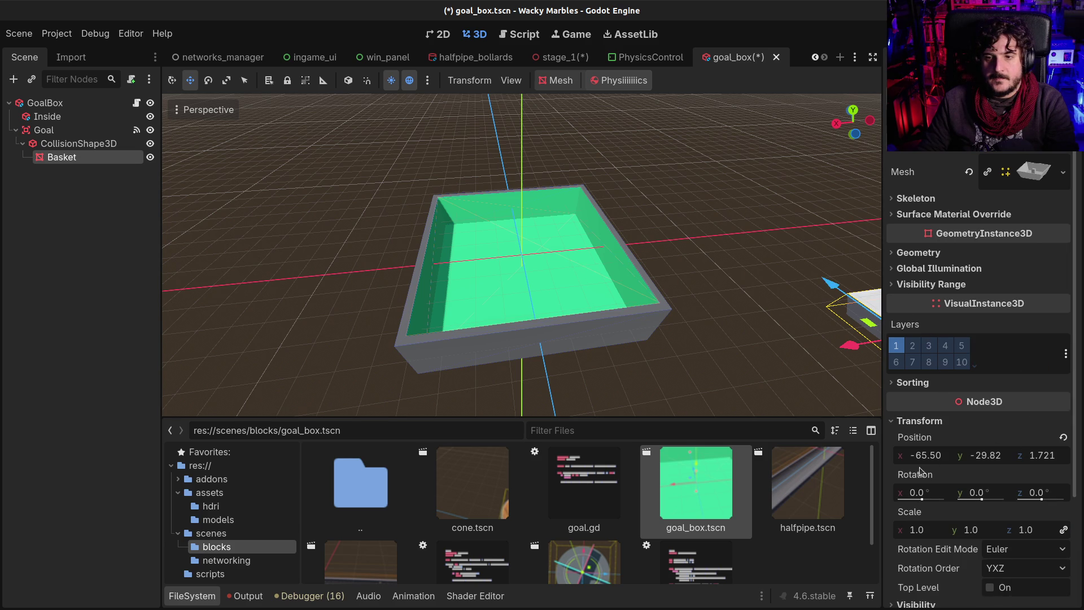
{"action": "left_click", "coordinate": [1063, 437]}
{"action": "scroll", "coordinate": [370, 277], "scroll_direction": "down", "scroll_amount": 3}
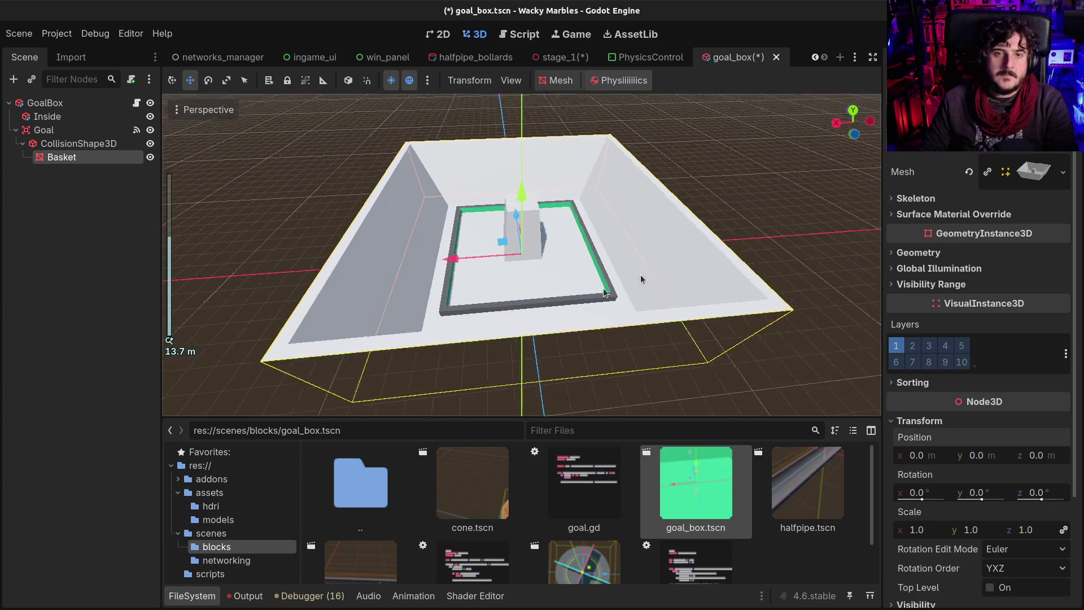
{"action": "scroll", "coordinate": [370, 277], "scroll_direction": "up", "scroll_amount": 2}
{"action": "left_click_drag", "start_coordinate": [370, 277], "coordinate": [279, 300]}
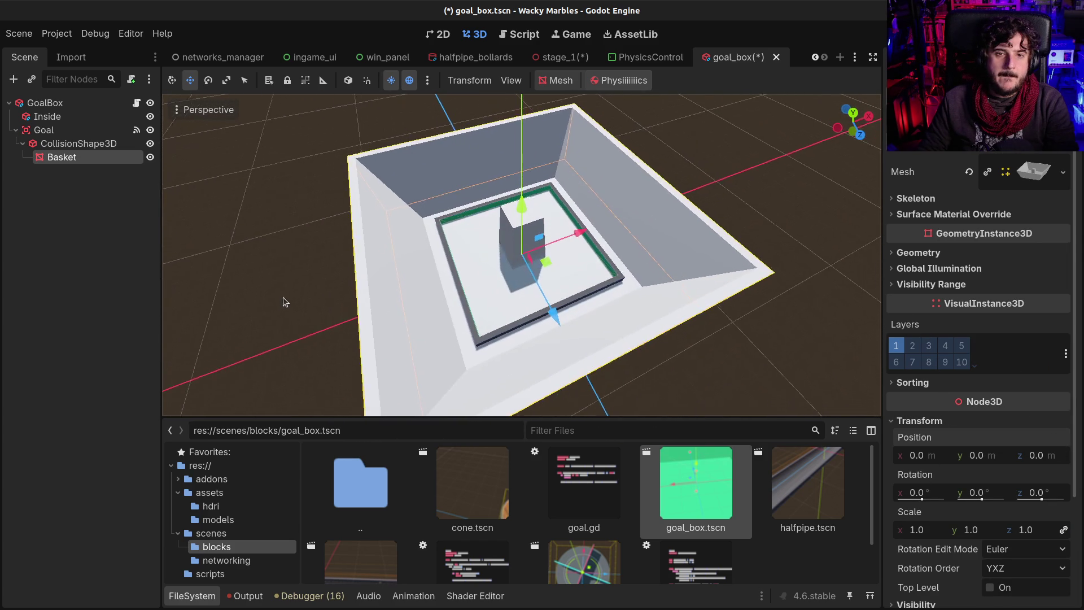
{"action": "left_click_drag", "start_coordinate": [582, 312], "coordinate": [713, 269]}
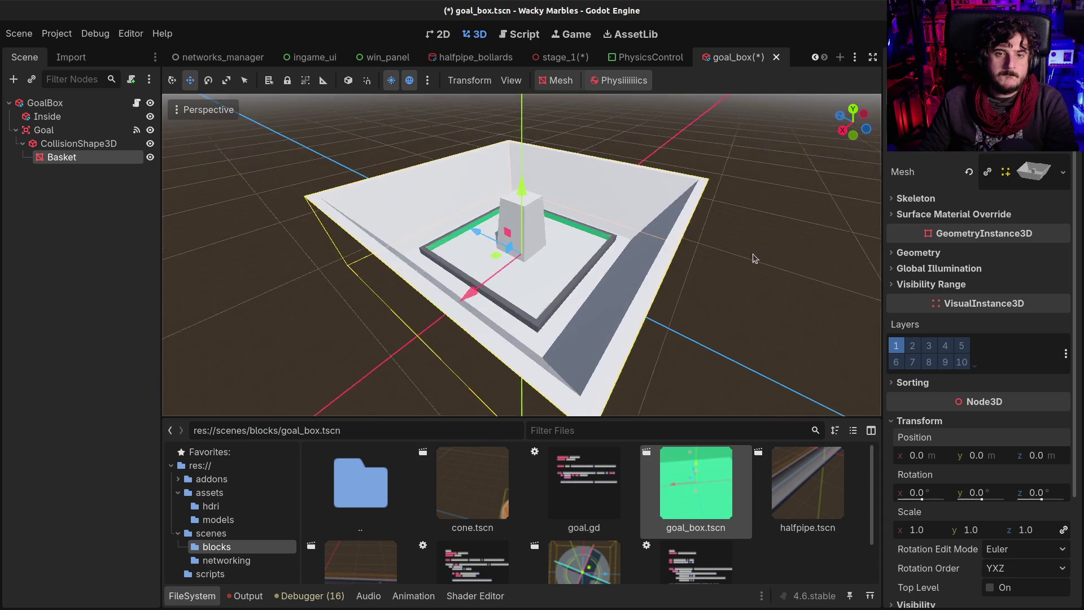
{"action": "left_click_drag", "start_coordinate": [709, 200], "coordinate": [740, 192]}
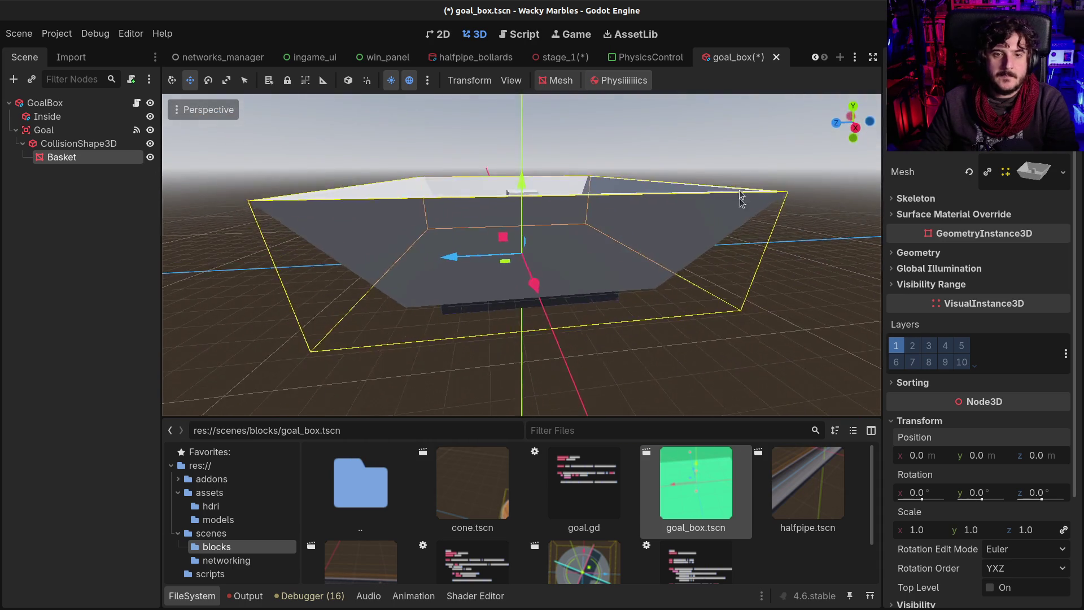
{"action": "left_click_drag", "start_coordinate": [692, 280], "coordinate": [571, 315]}
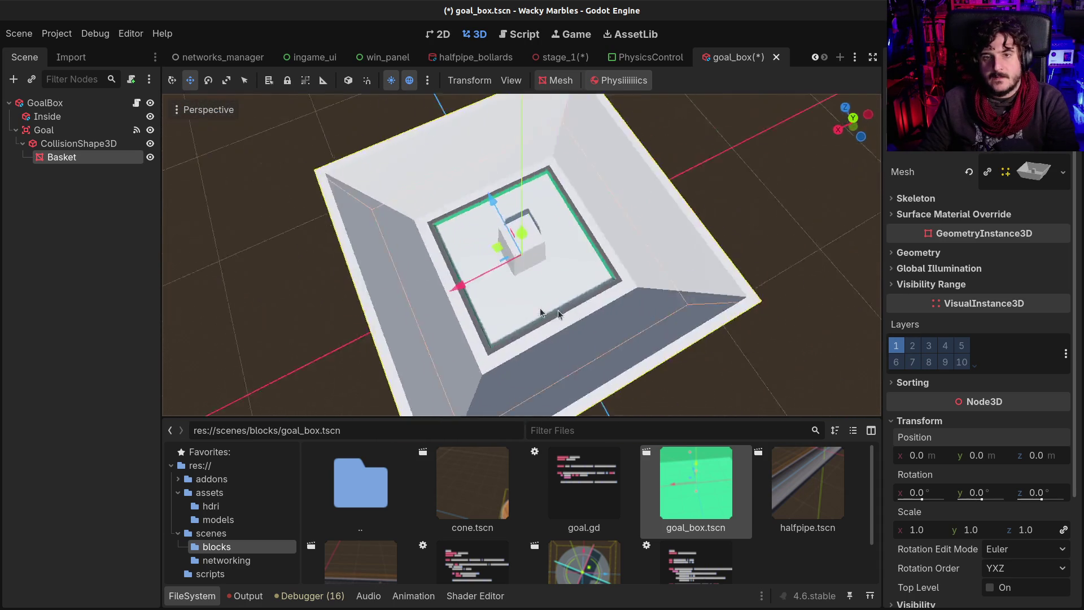
{"action": "mouse_move", "coordinate": [511, 252]}
{"action": "left_mouse_down"}
{"action": "mouse_move", "coordinate": [497, 248]}
{"action": "mouse_move", "coordinate": [514, 240]}
{"action": "mouse_move", "coordinate": [699, 252]}
{"action": "left_mouse_up"}
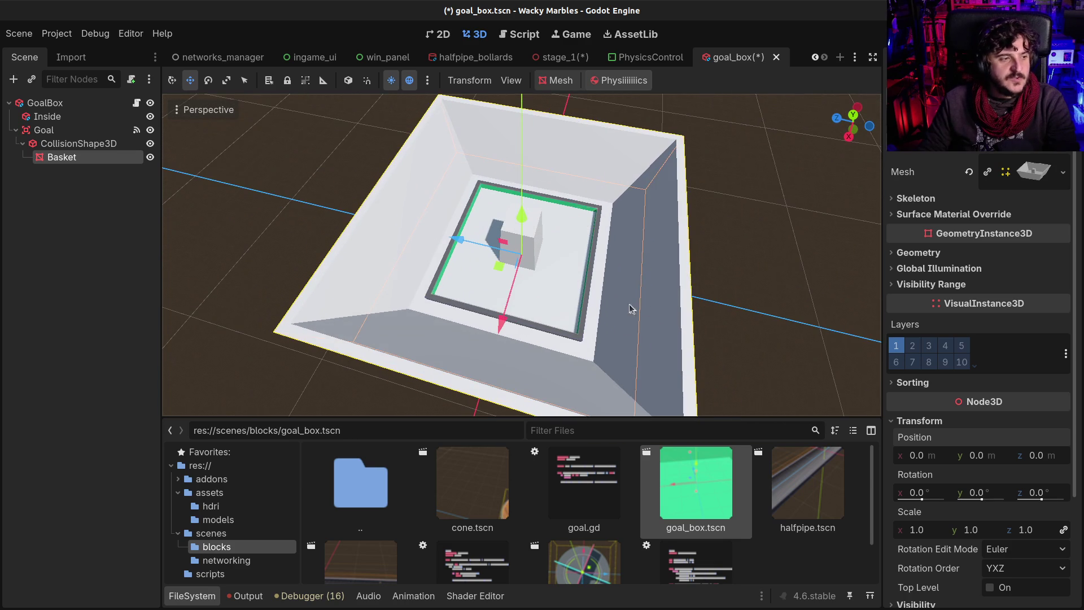
{"action": "mouse_move", "coordinate": [530, 315]}
{"action": "left_mouse_down"}
{"action": "mouse_move", "coordinate": [659, 282]}
{"action": "mouse_move", "coordinate": [315, 295]}
{"action": "mouse_move", "coordinate": [356, 234]}
{"action": "mouse_move", "coordinate": [446, 237]}
{"action": "mouse_move", "coordinate": [490, 269]}
{"action": "left_mouse_up"}
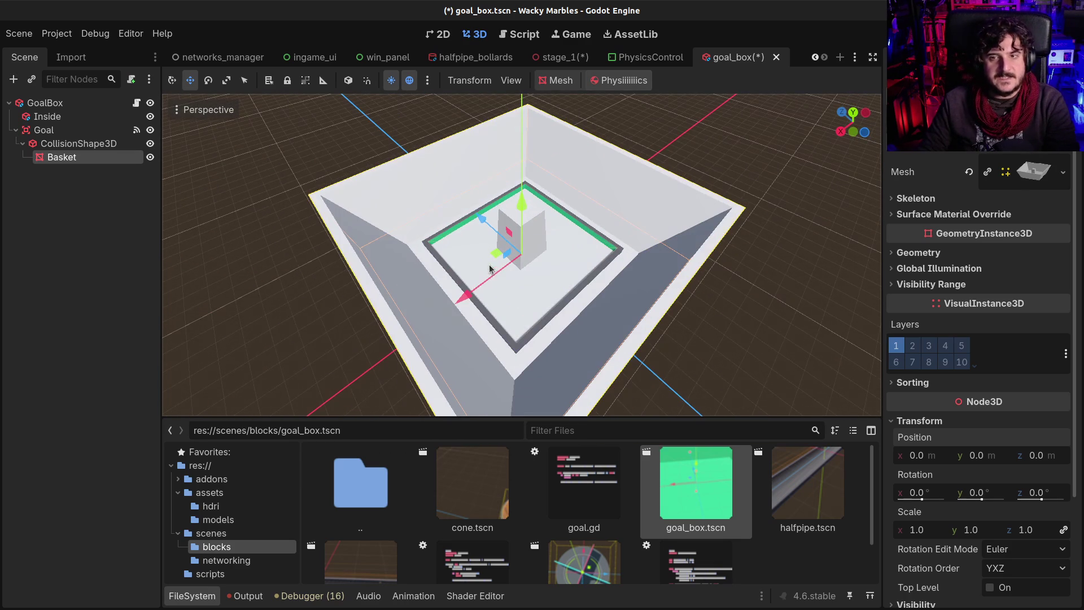
Give Basket a new StandardMaterial3D surface material override, then hide Basket in the viewport.
{"action": "left_click", "coordinate": [1011, 214]}
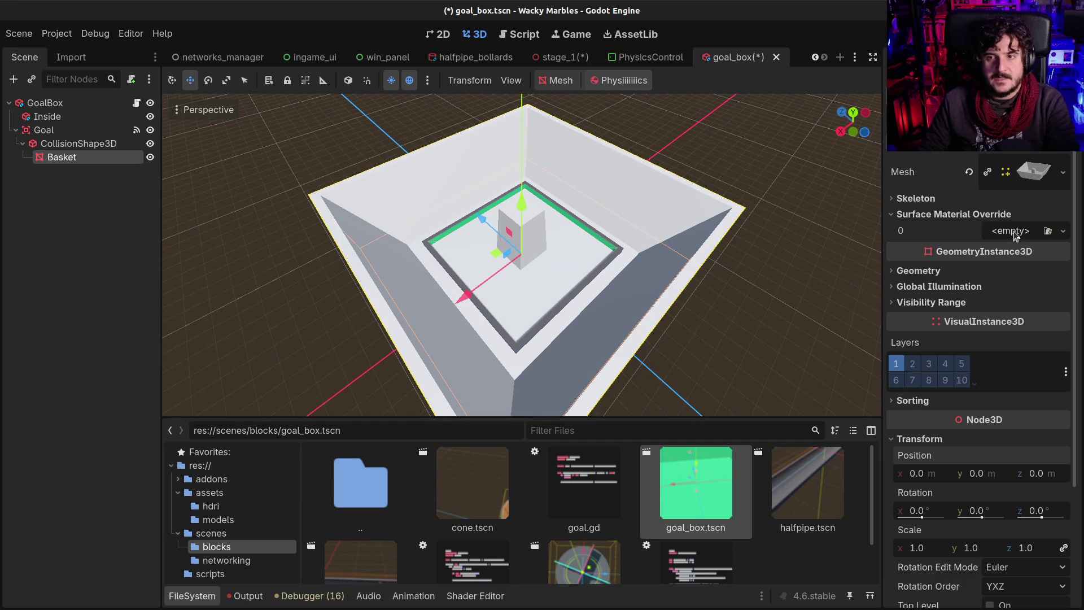
{"action": "left_click", "coordinate": [1015, 237]}
{"action": "left_click", "coordinate": [1002, 262]}
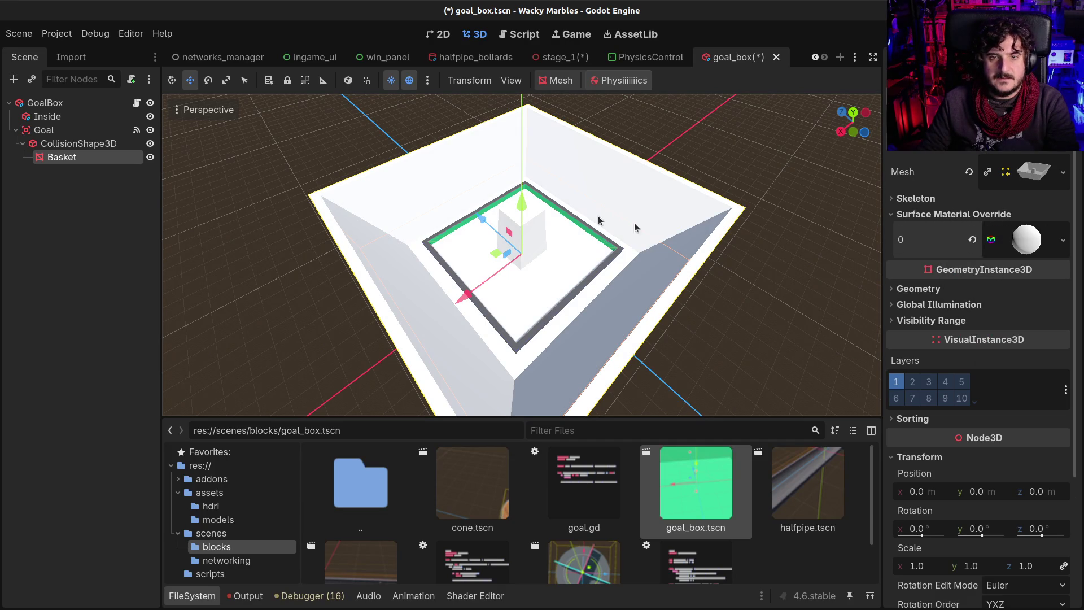
{"action": "left_click_drag", "start_coordinate": [710, 258], "coordinate": [359, 260]}
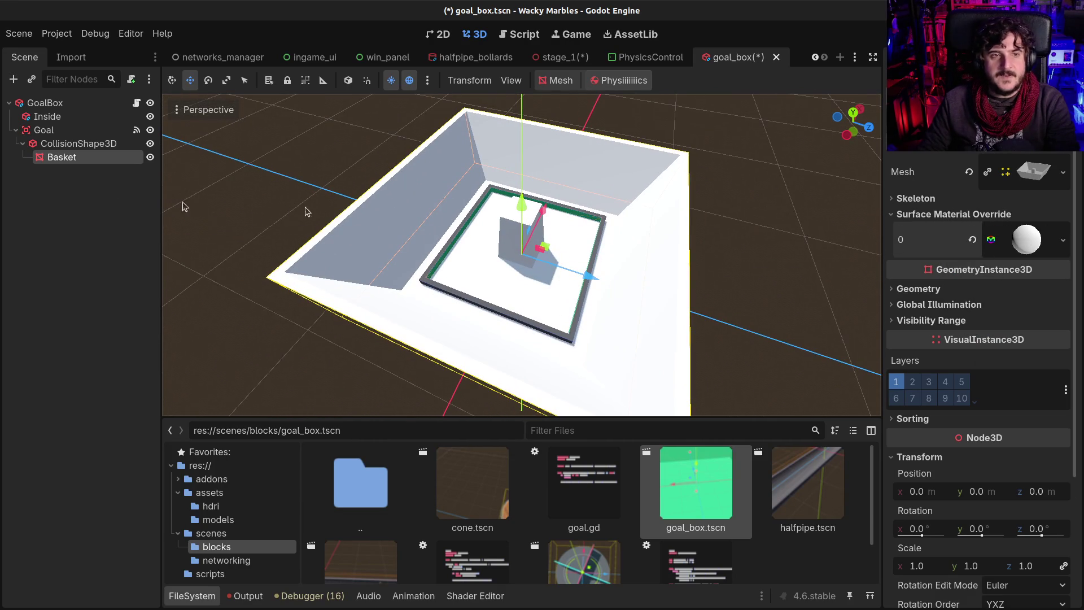
{"action": "left_click", "coordinate": [150, 157]}
{"action": "mouse_move", "coordinate": [657, 251]}
{"action": "left_mouse_down"}
{"action": "mouse_move", "coordinate": [649, 220]}
{"action": "mouse_move", "coordinate": [642, 252]}
{"action": "mouse_move", "coordinate": [565, 316]}
{"action": "mouse_move", "coordinate": [403, 325]}
{"action": "left_mouse_up"}
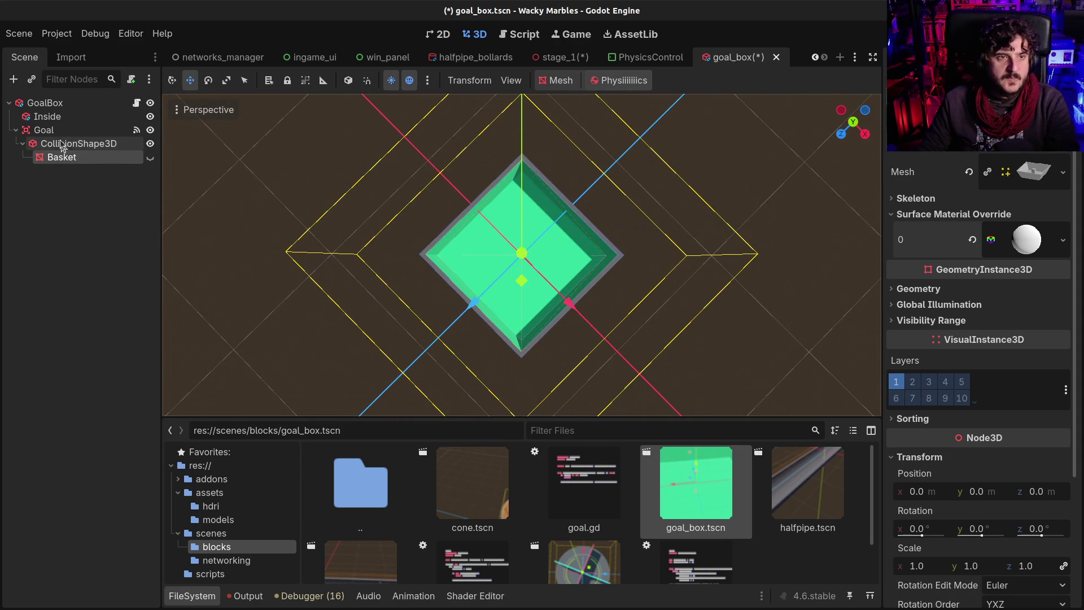
Enable emission on the Inside box with green colour 008b4f and save goal_box.
{"action": "left_click", "coordinate": [47, 116]}
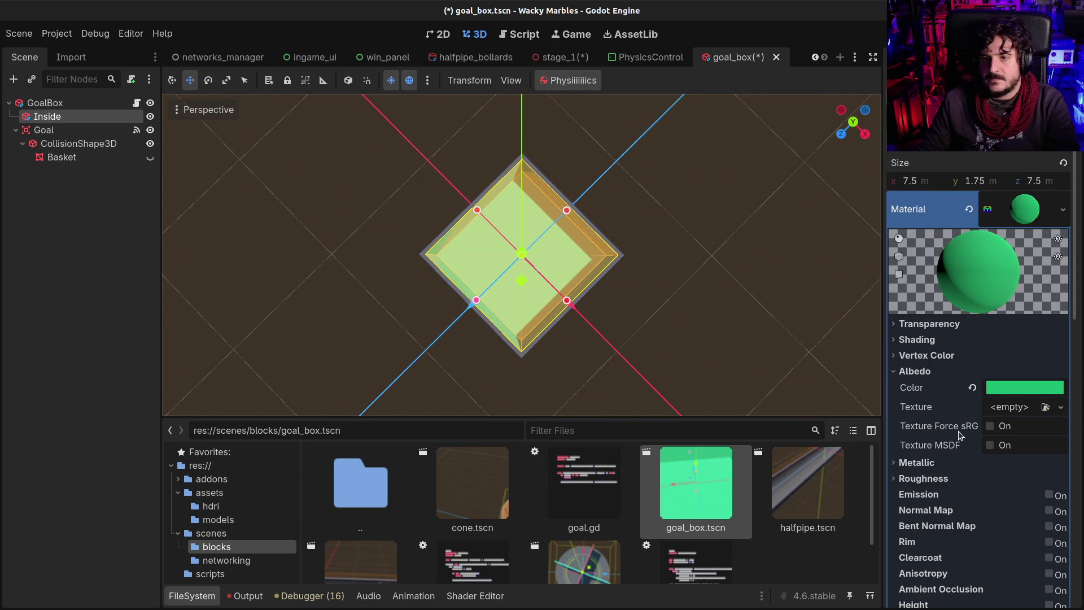
{"action": "scroll", "coordinate": [936, 485], "scroll_direction": "down", "scroll_amount": 3}
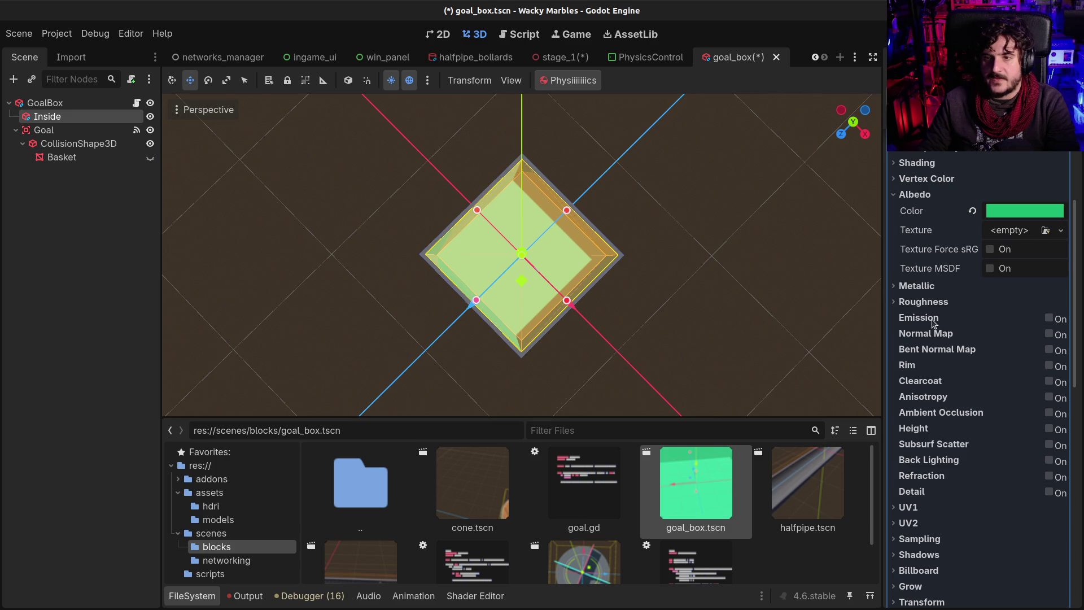
{"action": "left_click", "coordinate": [1049, 319]}
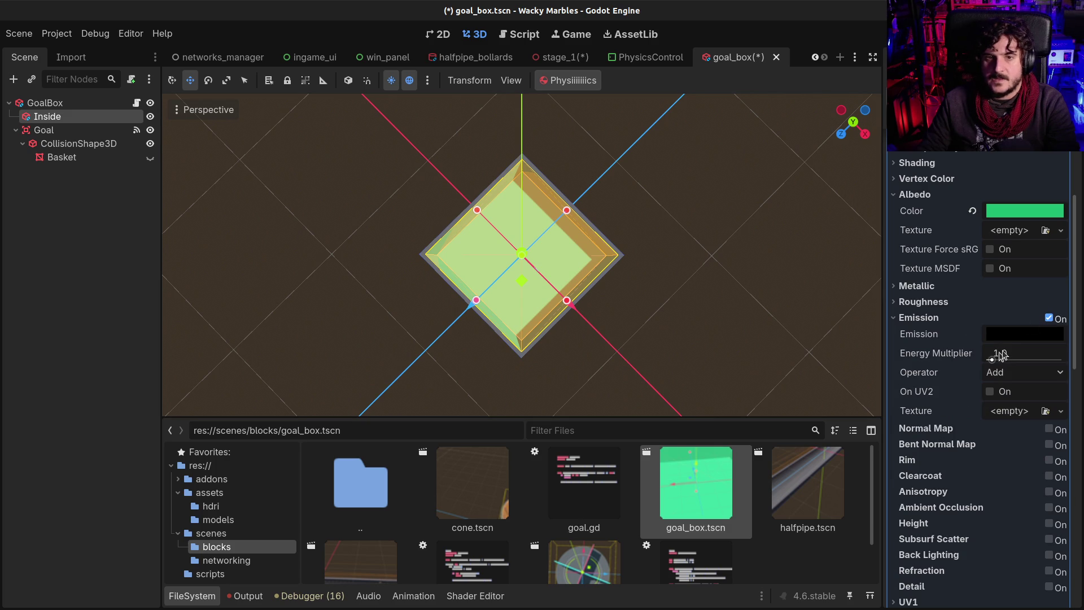
{"action": "left_click", "coordinate": [1011, 334]}
{"action": "left_click", "coordinate": [923, 163]}
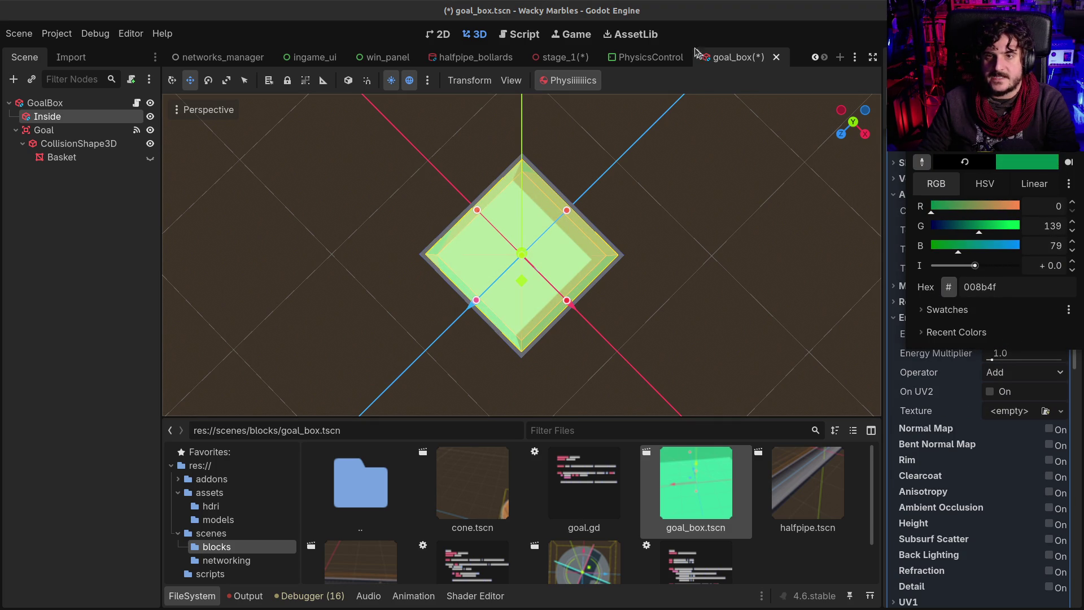
{"action": "left_click", "coordinate": [235, 283]}
{"action": "mouse_move", "coordinate": [535, 289]}
{"action": "left_mouse_down"}
{"action": "mouse_move", "coordinate": [685, 167]}
{"action": "mouse_move", "coordinate": [650, 228]}
{"action": "left_mouse_up"}
{"action": "key", "text": "ctrl+s"}
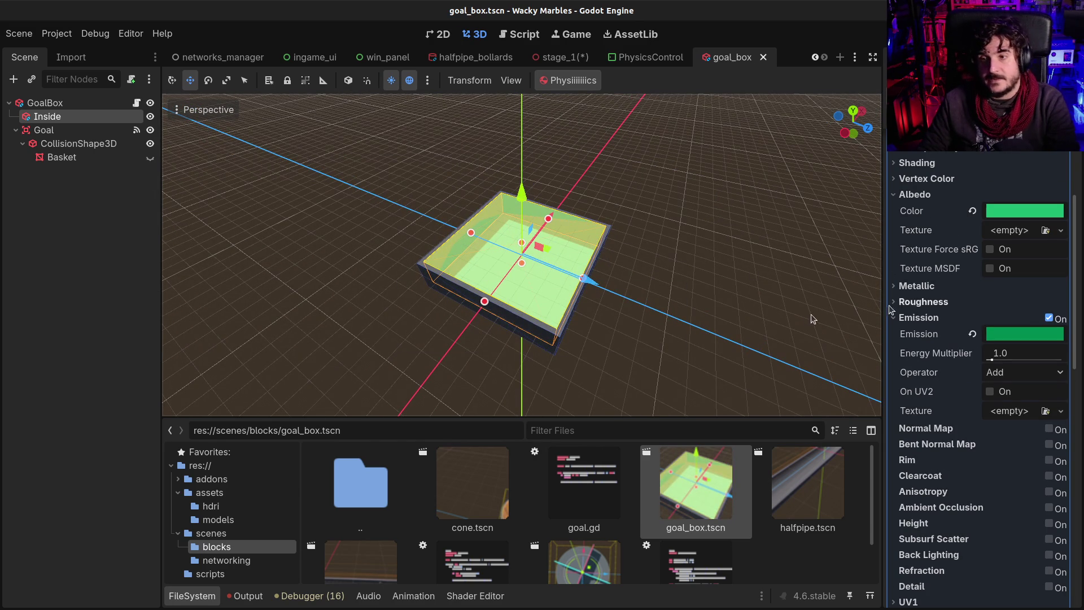
Select the Basket node, then switch to the stage_1 scene.
{"action": "scroll", "coordinate": [978, 350], "scroll_direction": "up", "scroll_amount": 5}
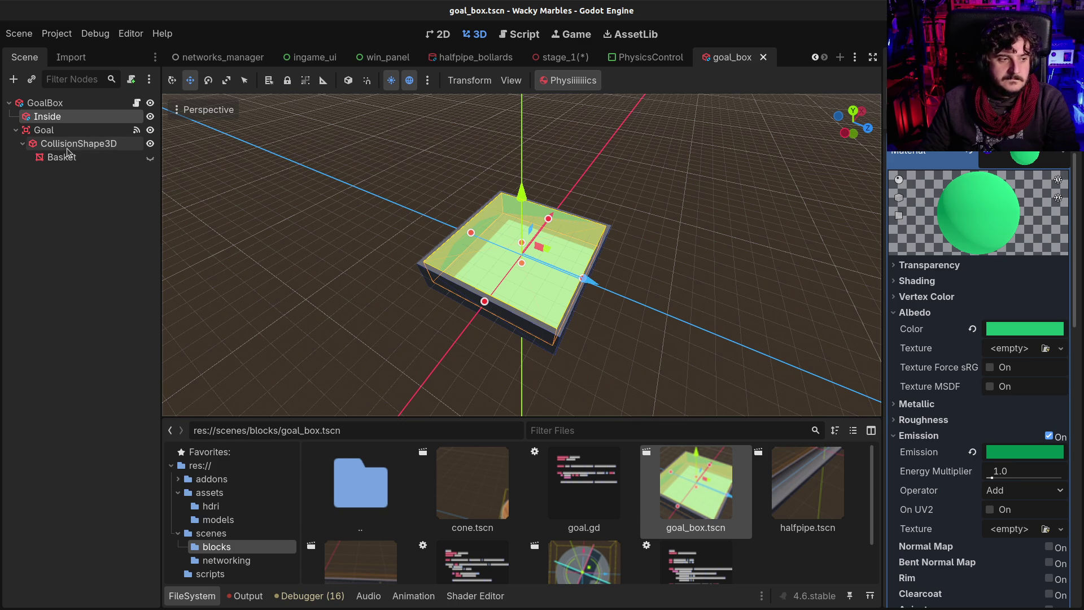
{"action": "left_click", "coordinate": [62, 157]}
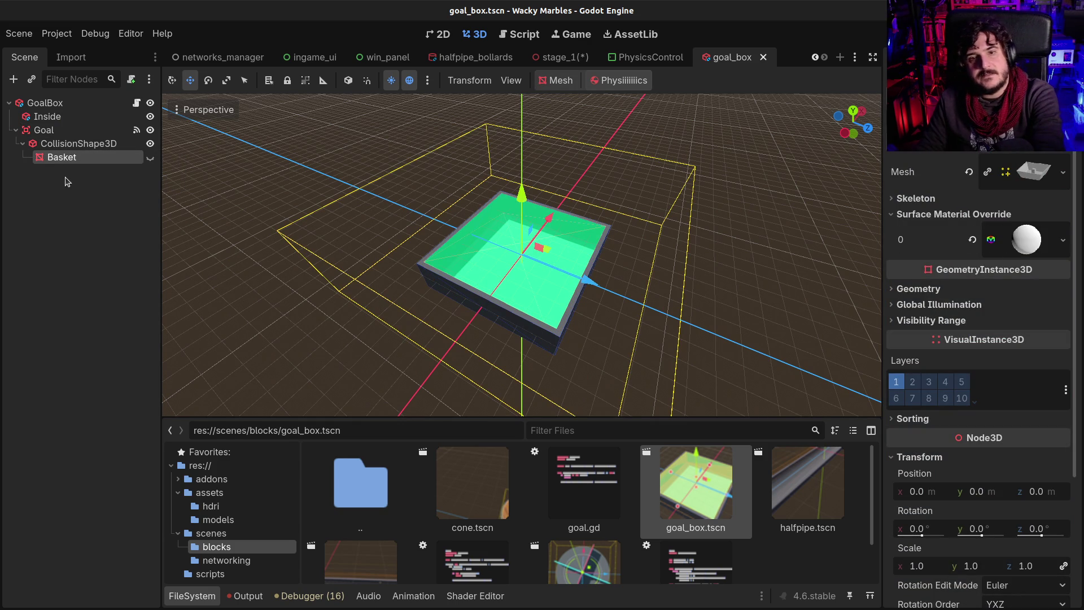
{"action": "left_click", "coordinate": [563, 62]}
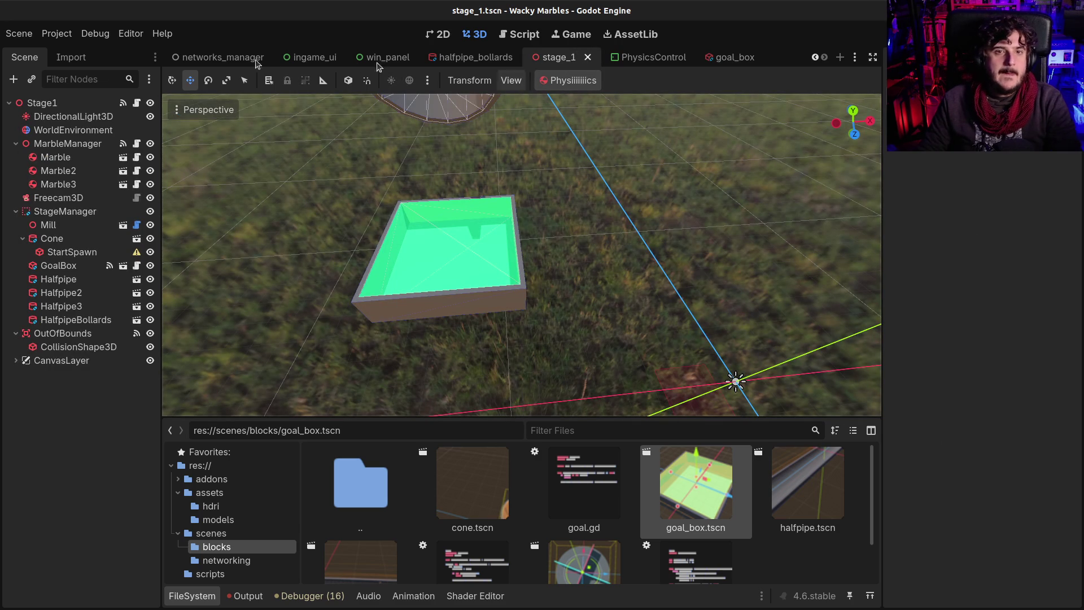
Disable the Editor Physics Toggle plugin in Project Settings and save stage_1.
{"action": "left_click", "coordinate": [56, 35]}
{"action": "left_click", "coordinate": [79, 49]}
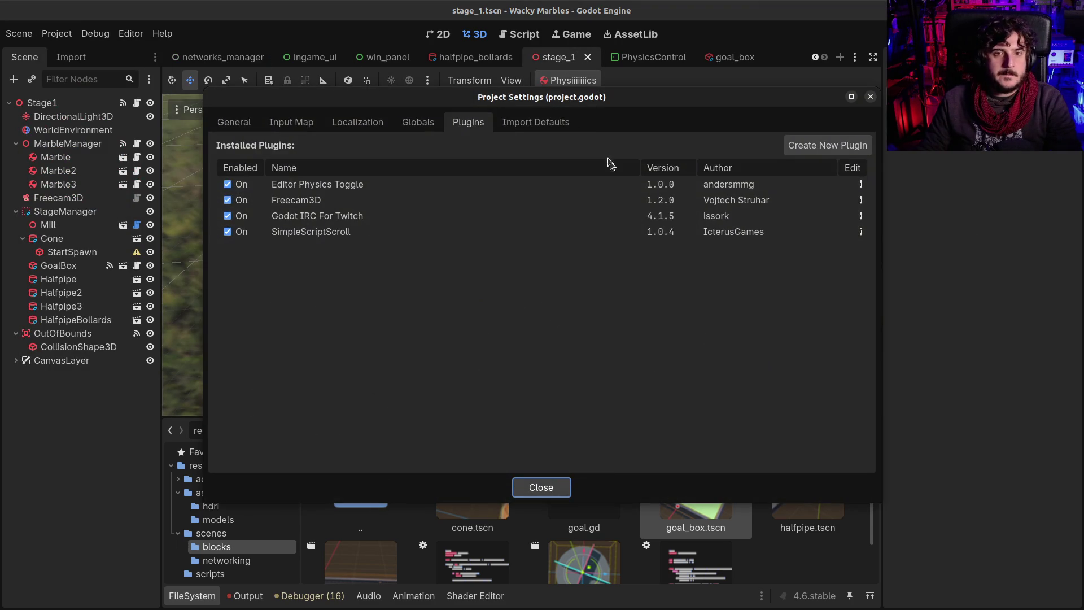
{"action": "left_click", "coordinate": [227, 184]}
{"action": "left_click", "coordinate": [567, 492]}
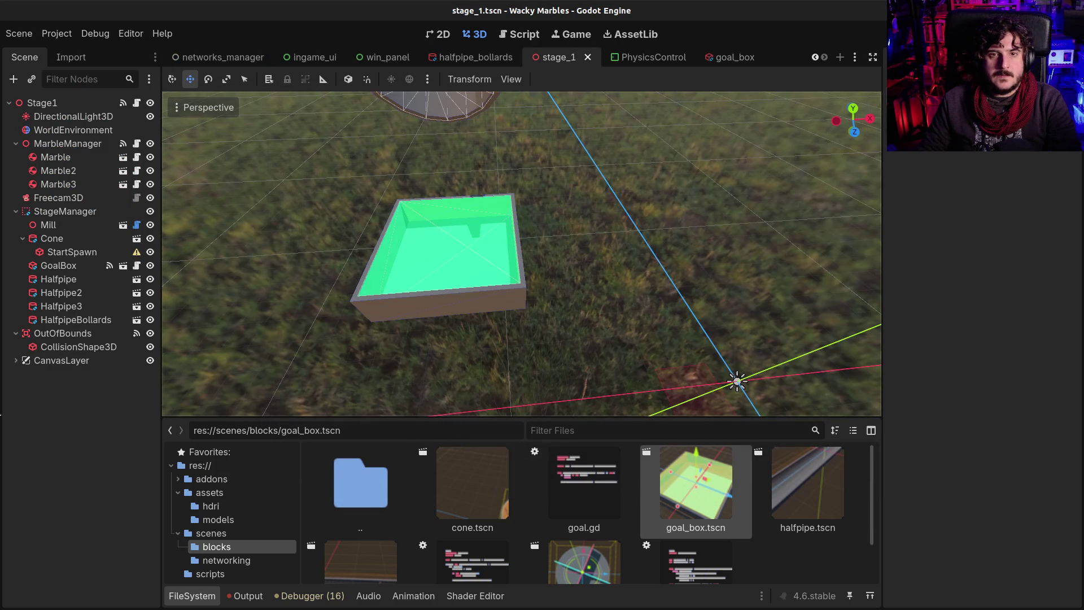
{"action": "key", "text": "ctrl+s"}
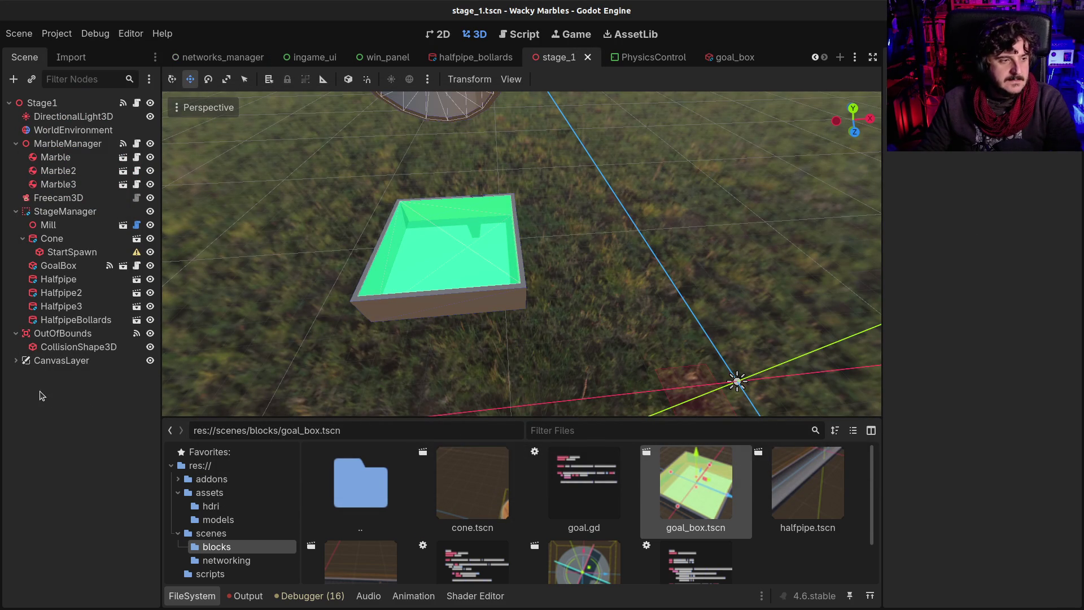
Fly around the stage to view the halfpipes and goal box, then start a new empty scene.
{"action": "mouse_move", "coordinate": [422, 264]}
{"action": "left_mouse_down"}
{"action": "mouse_move", "coordinate": [410, 198]}
{"action": "mouse_move", "coordinate": [449, 284]}
{"action": "mouse_move", "coordinate": [438, 267]}
{"action": "left_mouse_up"}
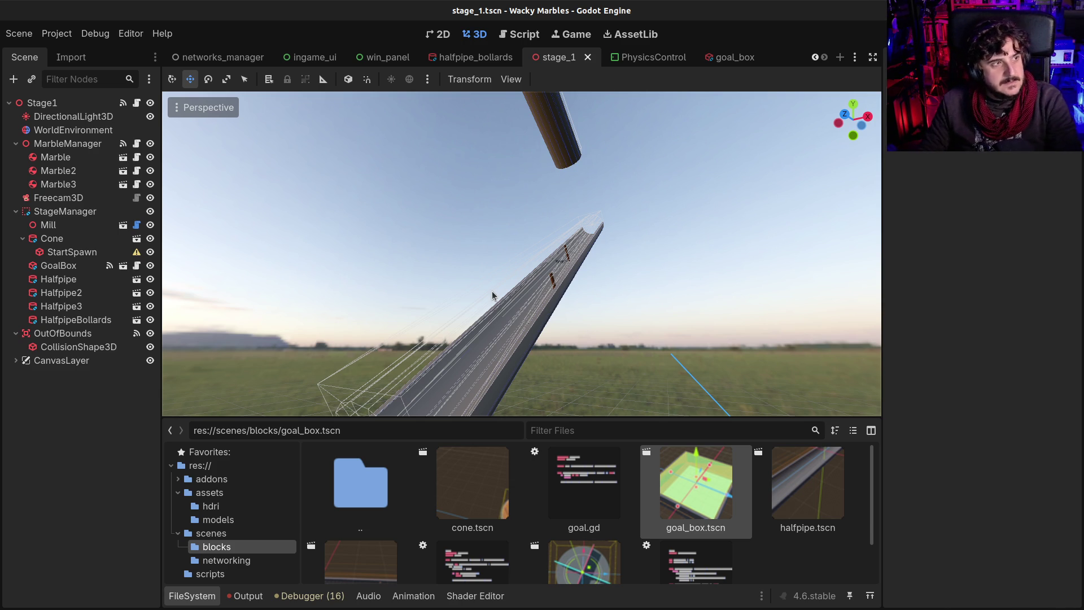
{"action": "scroll", "coordinate": [585, 291], "scroll_direction": "down", "scroll_amount": 5}
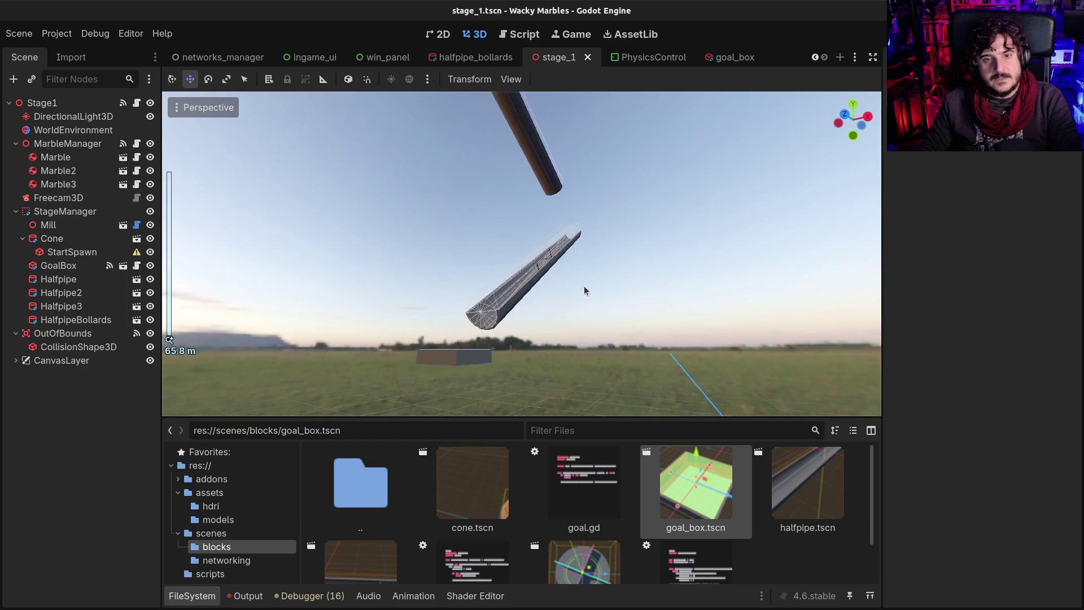
{"action": "mouse_move", "coordinate": [584, 290]}
{"action": "left_mouse_down"}
{"action": "mouse_move", "coordinate": [477, 377]}
{"action": "mouse_move", "coordinate": [432, 218]}
{"action": "left_mouse_up"}
{"action": "left_click", "coordinate": [192, 596]}
{"action": "scroll", "coordinate": [500, 393], "scroll_direction": "up", "scroll_amount": 1}
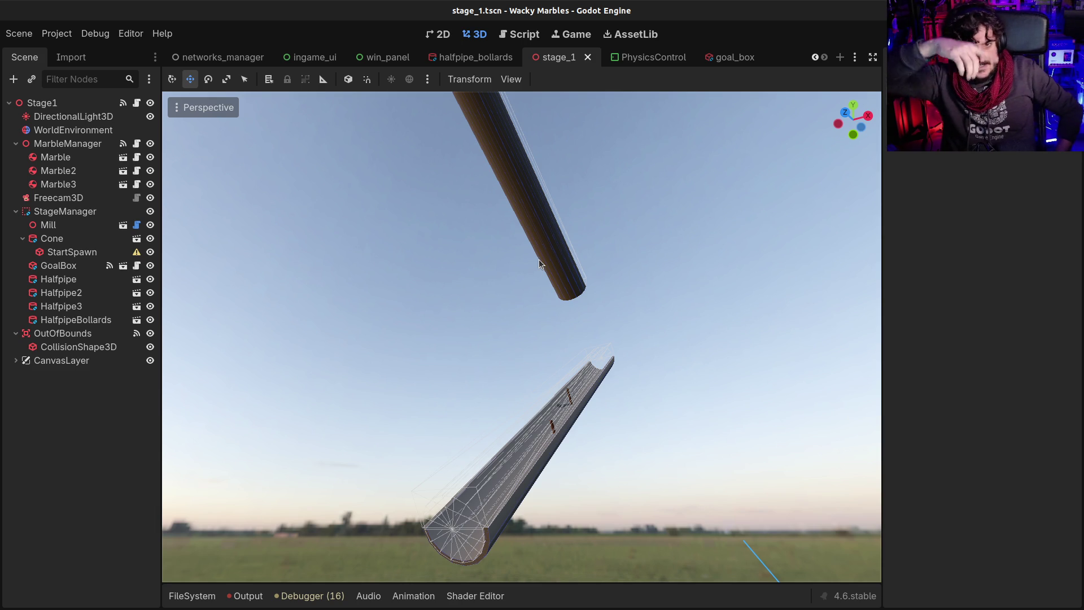
{"action": "left_click_drag", "start_coordinate": [542, 511], "coordinate": [542, 511]}
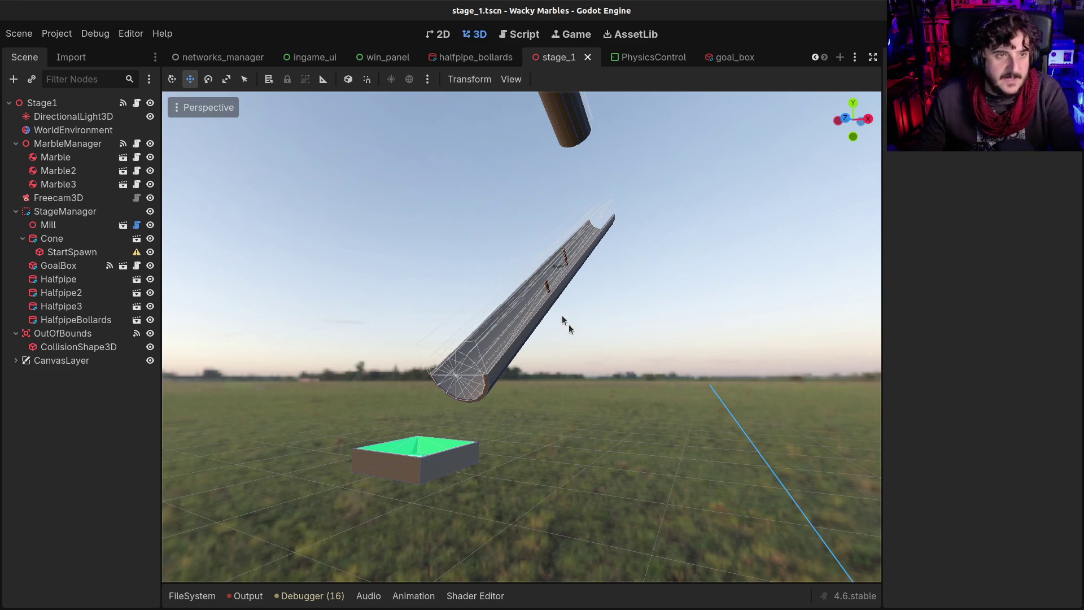
{"action": "left_click", "coordinate": [840, 58]}
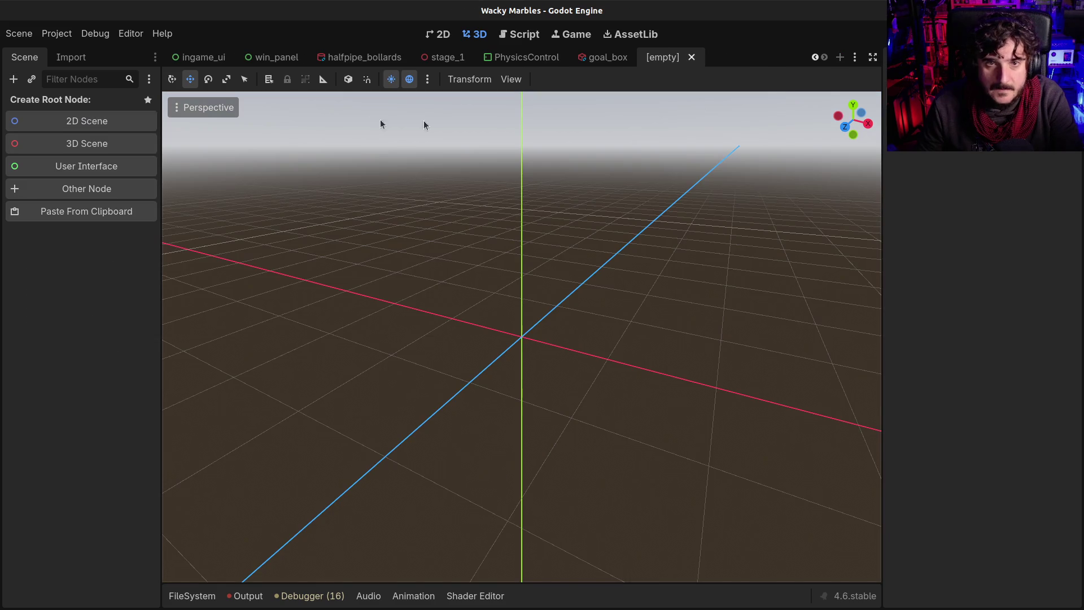
Create a Node3D root for the new scene and rename it Treadmill.
{"action": "left_click", "coordinate": [66, 146]}
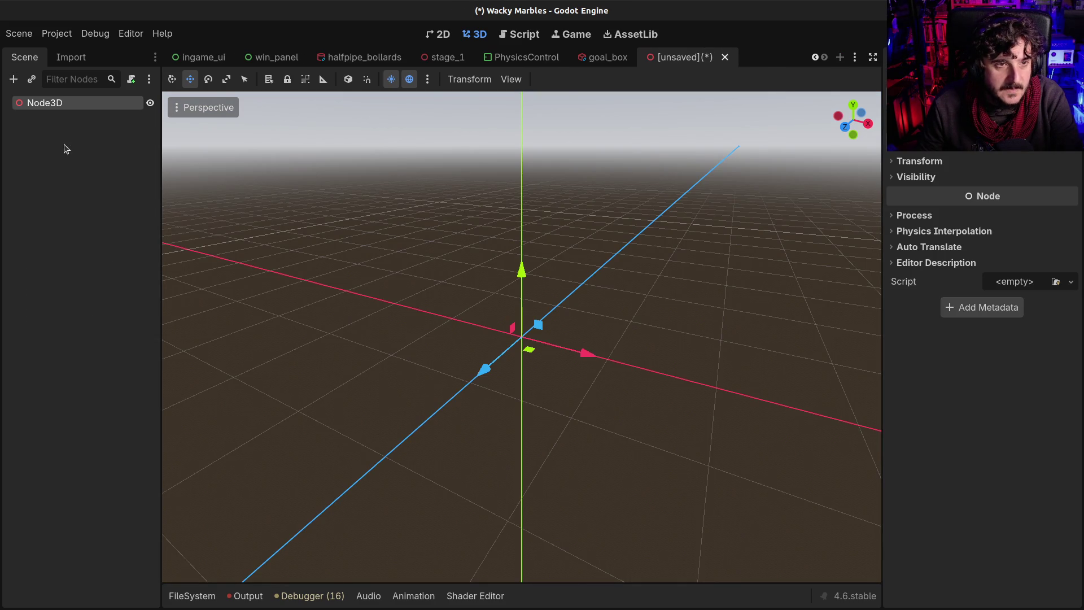
{"action": "double_click", "coordinate": [52, 101]}
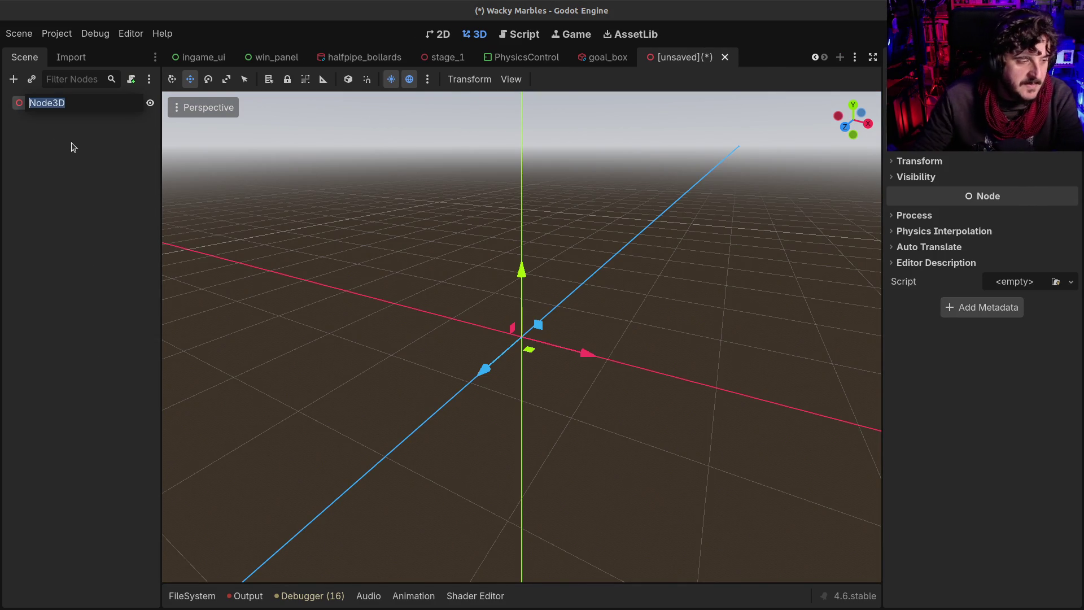
{"action": "key", "text": "Escape"}
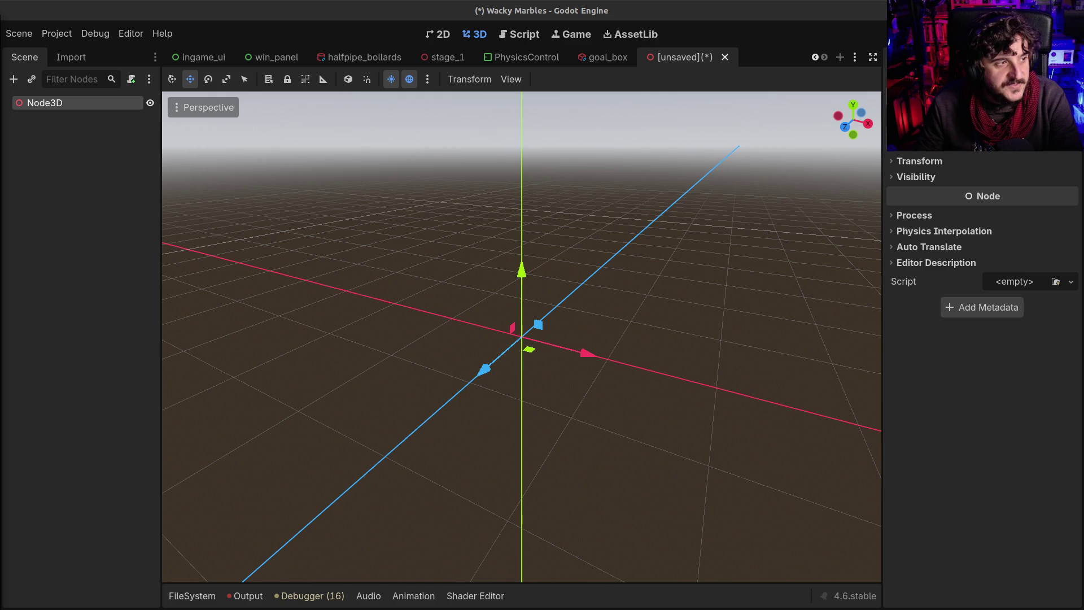
{"action": "double_click", "coordinate": [64, 103]}
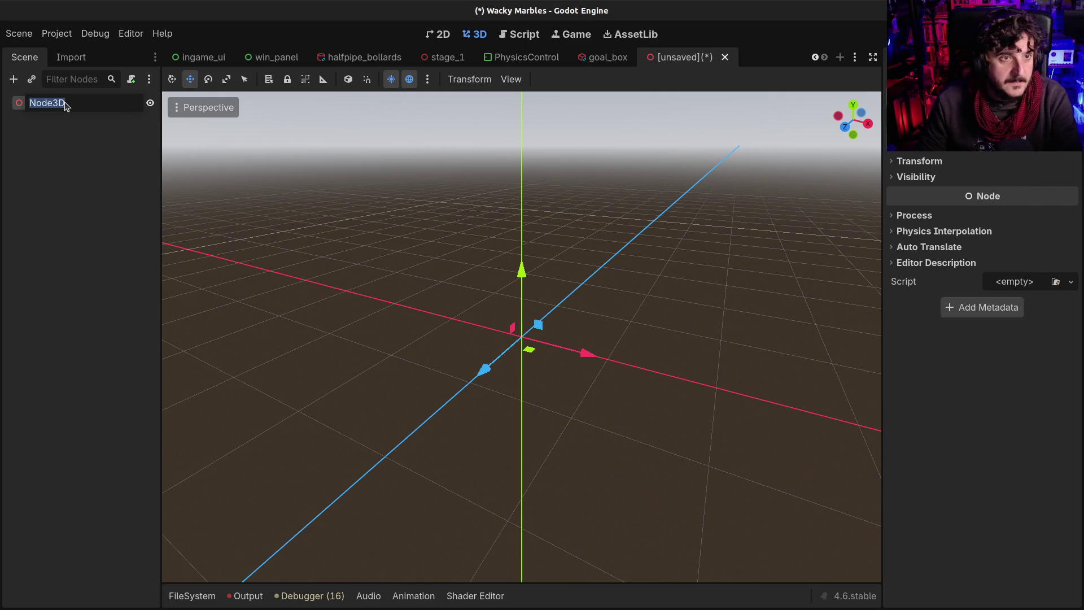
{"action": "type", "text": "Treadmi"}
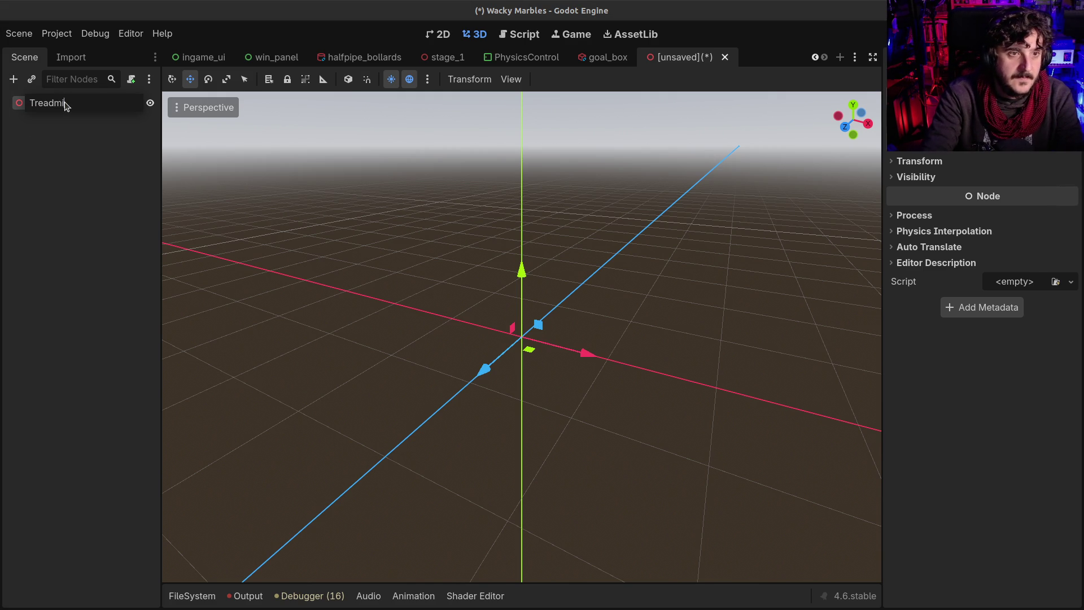
{"action": "key", "text": "Return"}
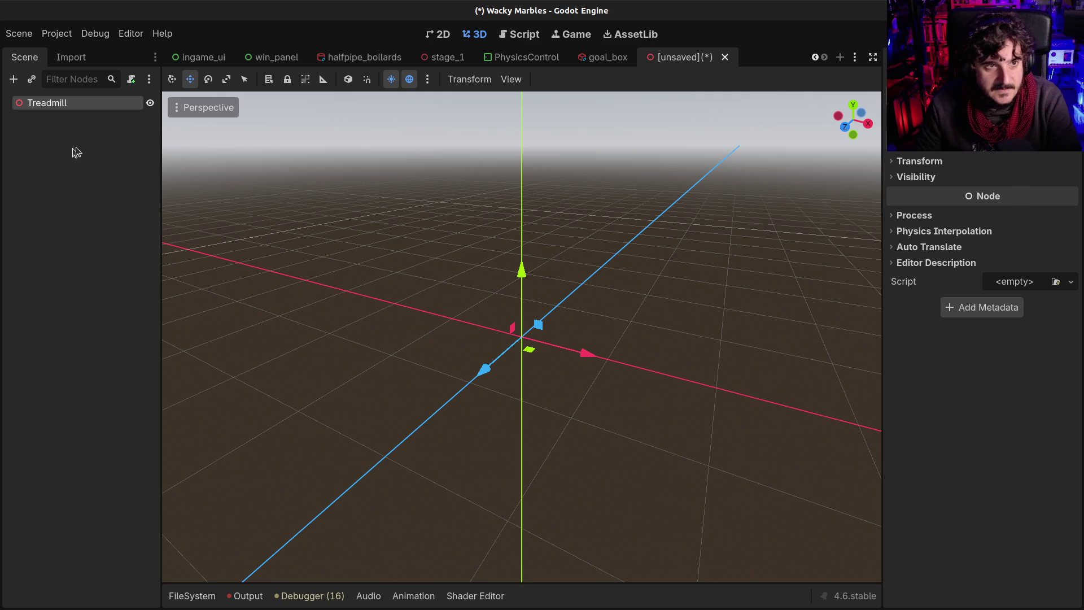
Save the scene as treadmill.tscn in the scenes/blocks folder.
{"action": "key", "text": "ctrl+s"}
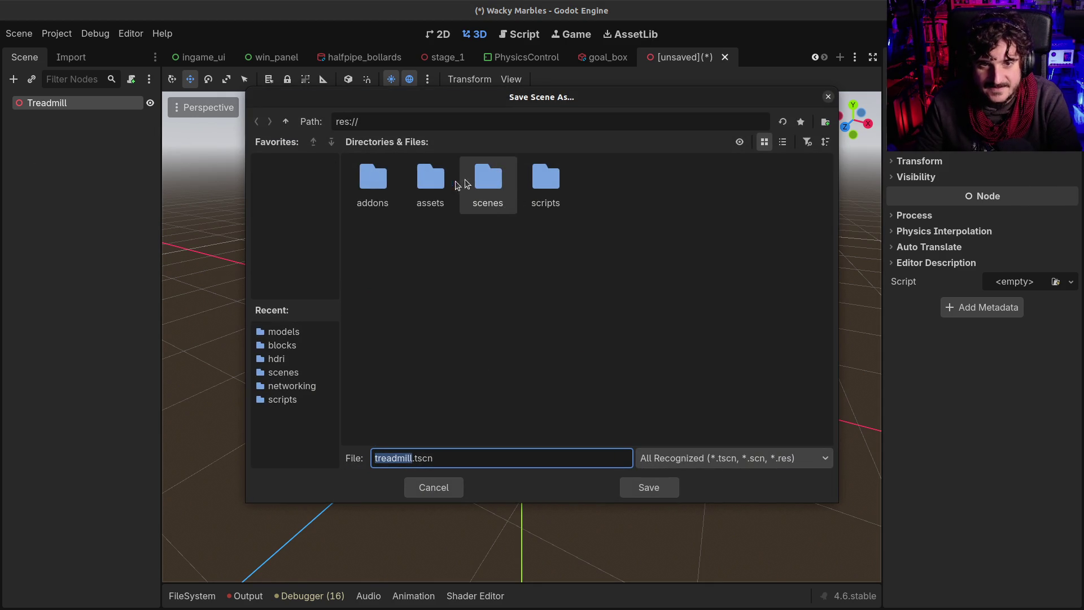
{"action": "double_click", "coordinate": [430, 176]}
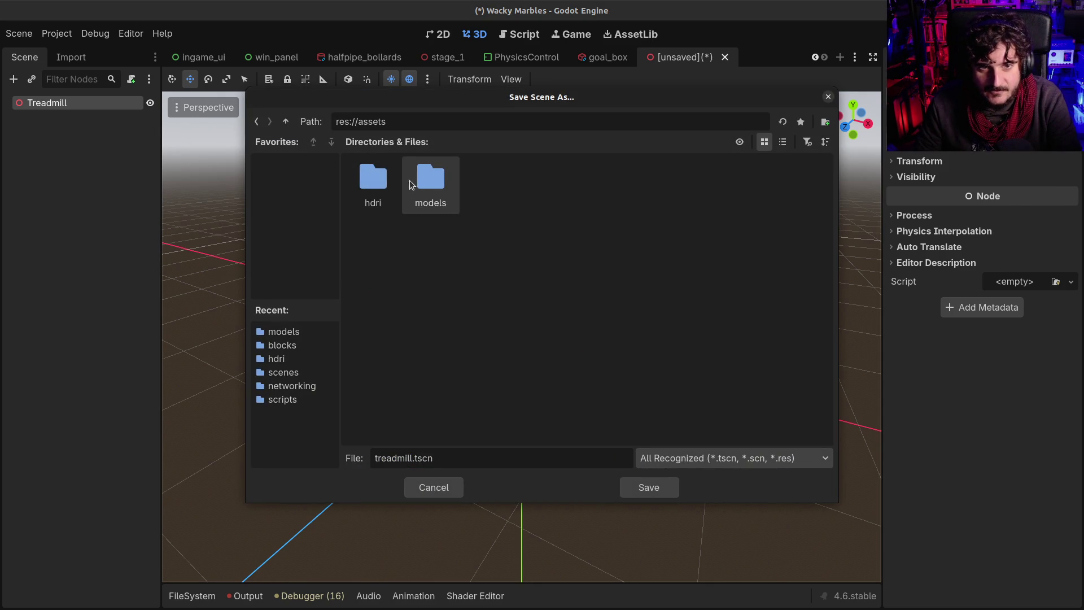
{"action": "left_click", "coordinate": [285, 121]}
{"action": "double_click", "coordinate": [487, 178]}
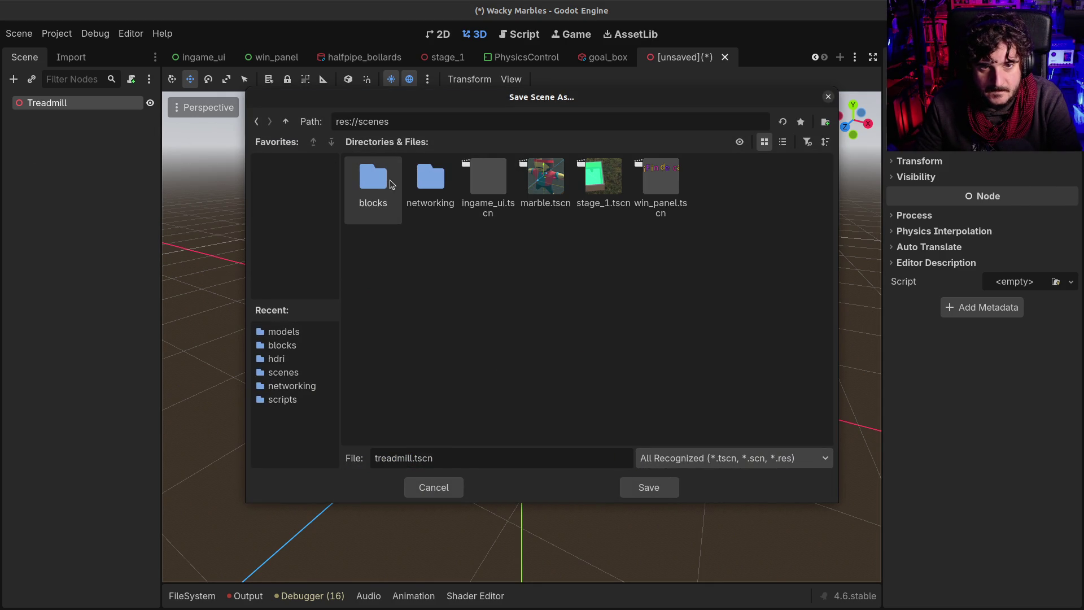
{"action": "double_click", "coordinate": [374, 178]}
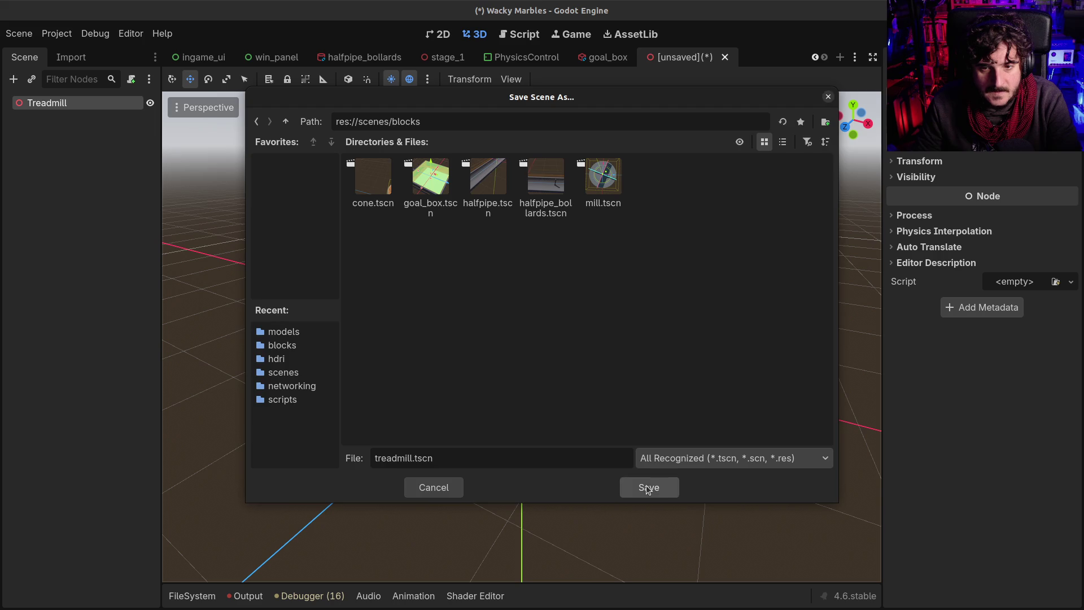
{"action": "left_click", "coordinate": [649, 487]}
{"action": "key", "text": "ctrl+a"}
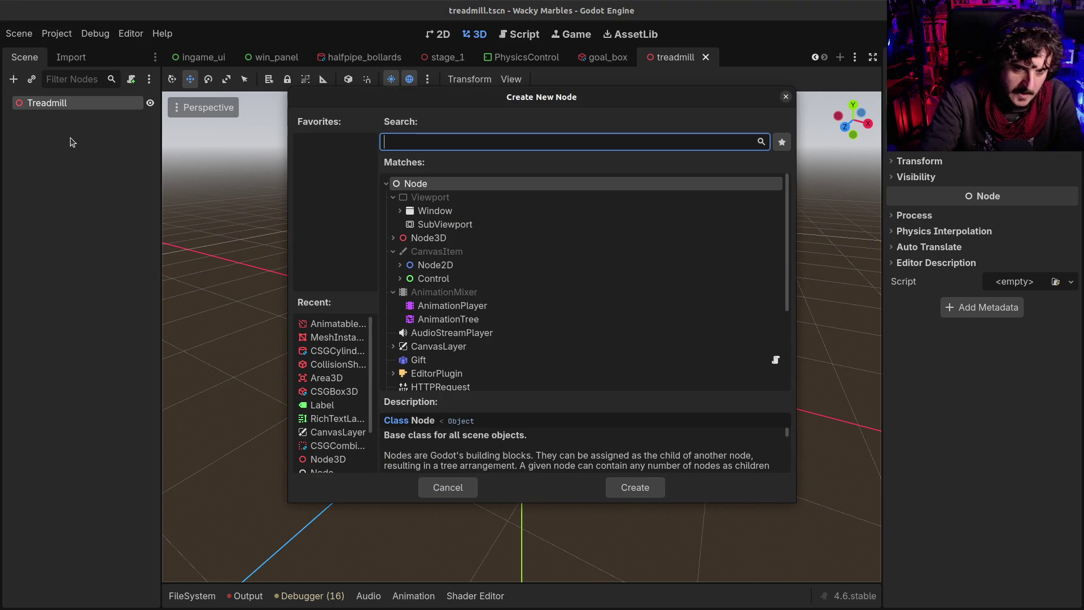
Add a MeshInstance3D child under Treadmill and name it Mill.
{"action": "type", "text": "mes"}
{"action": "key", "text": "Return"}
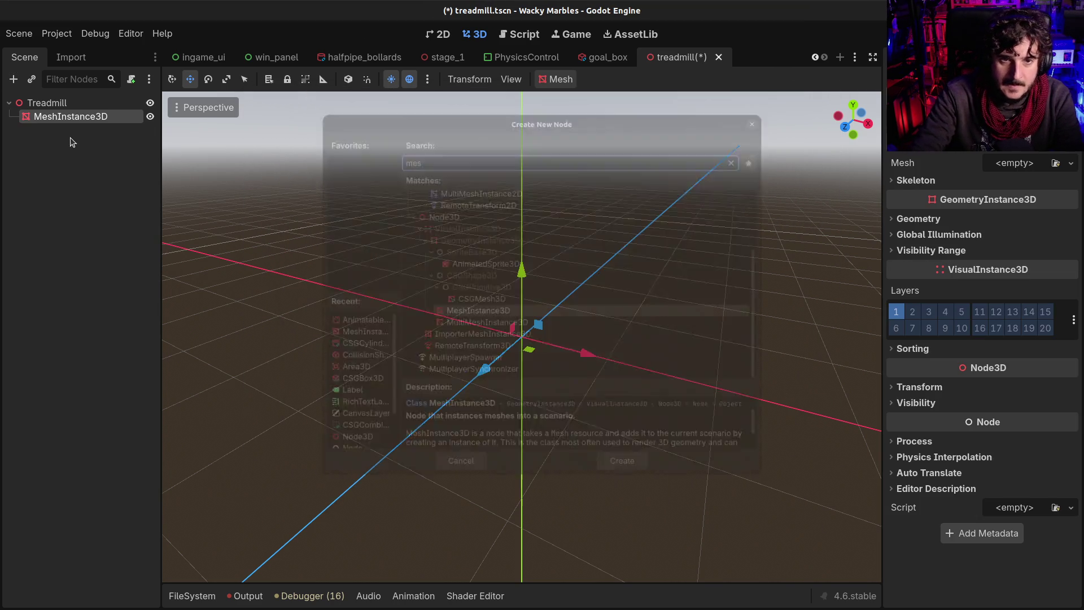
{"action": "key", "text": "F2"}
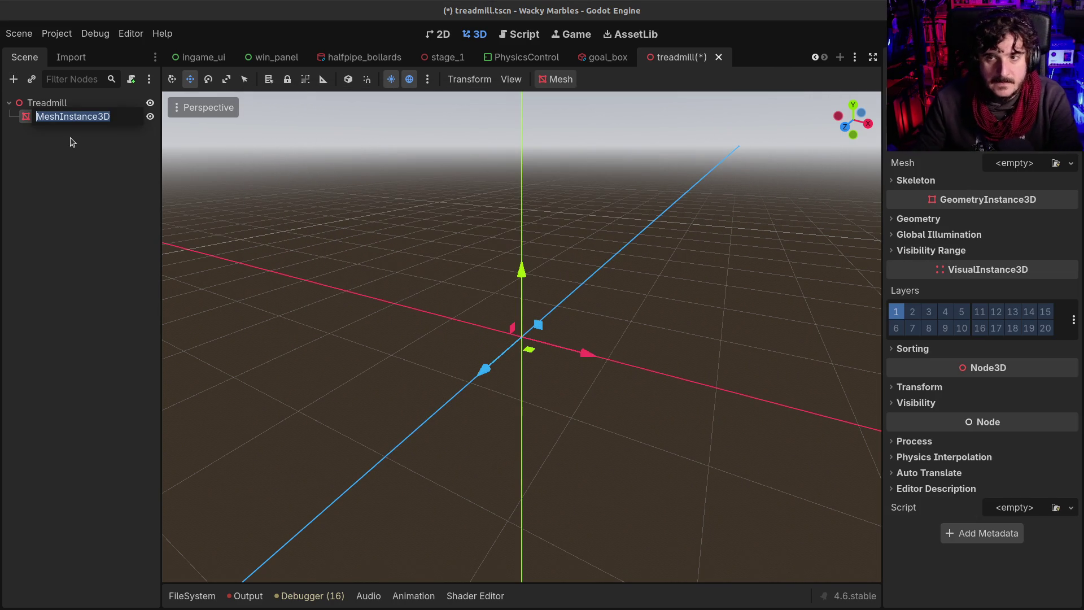
{"action": "type", "text": "Mill"}
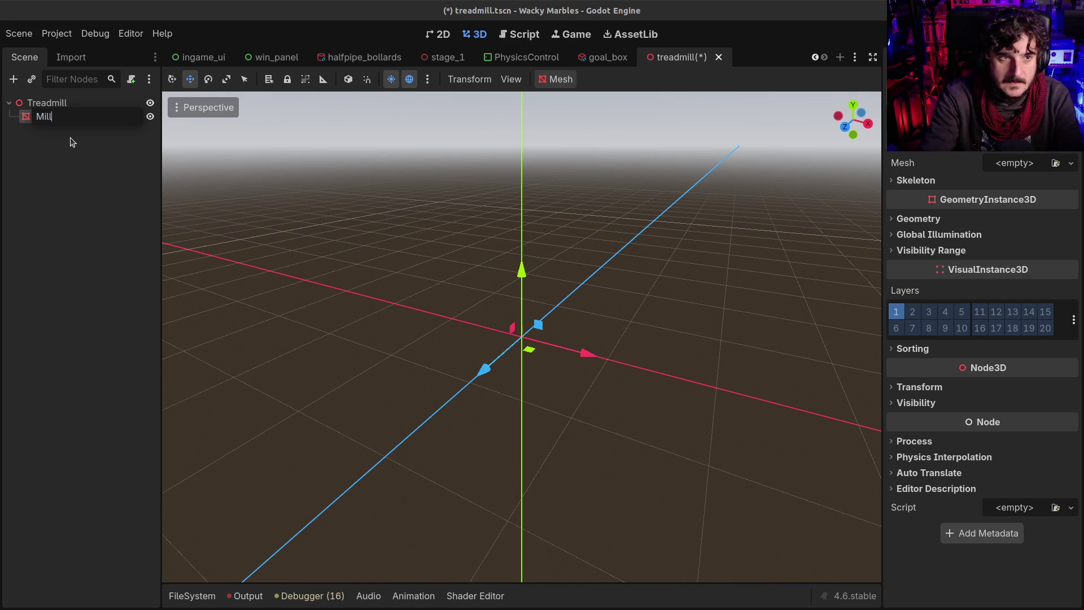
{"action": "key", "text": "Return"}
Give Mill a BoxMesh sized 1 × 0.1 × 4 m.
{"action": "left_click", "coordinate": [1009, 164]}
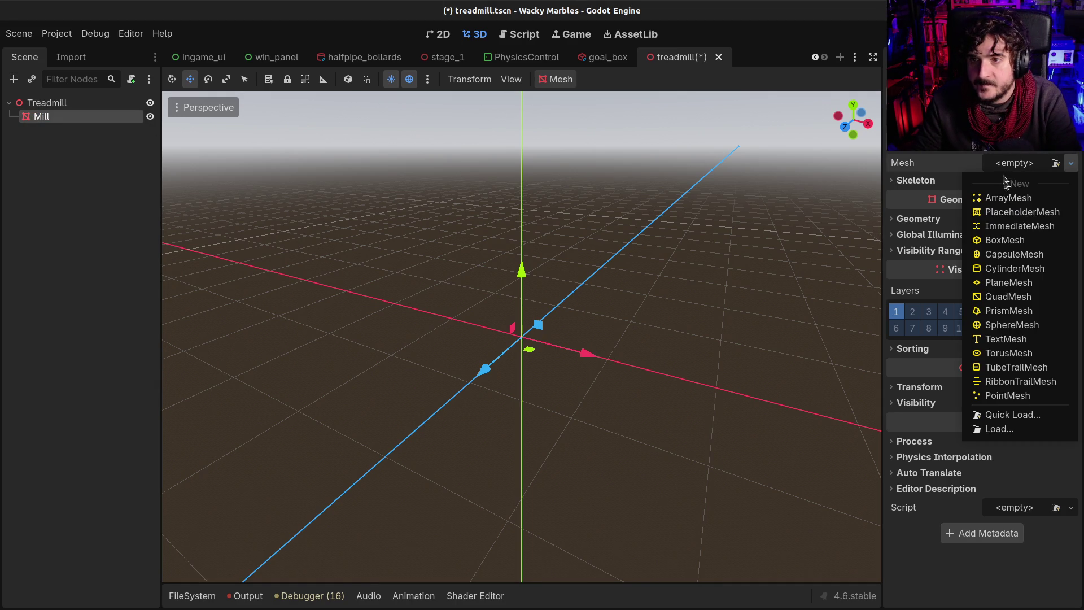
{"action": "left_click", "coordinate": [1007, 240]}
{"action": "left_click", "coordinate": [1025, 172]}
{"action": "left_click", "coordinate": [979, 307]}
{"action": "type", "text": ".1"}
{"action": "key", "text": "Return"}
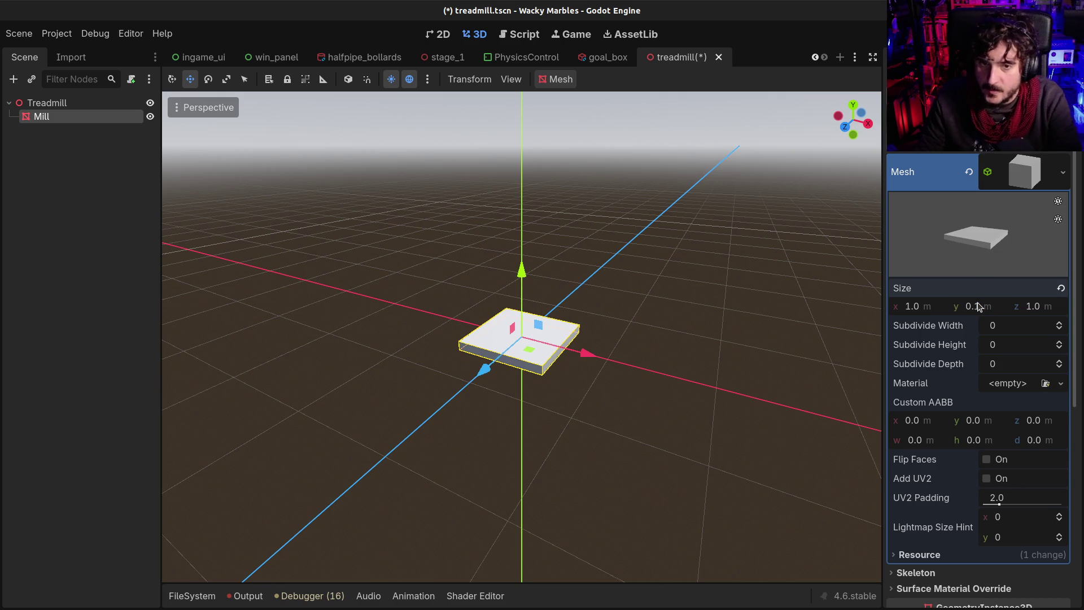
{"action": "left_click", "coordinate": [930, 308]}
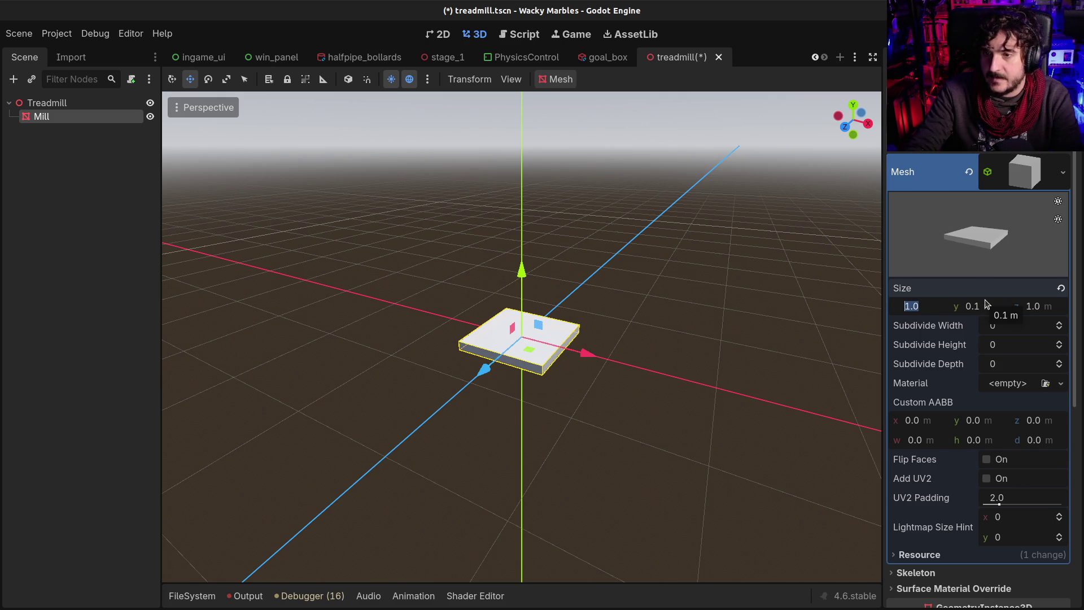
{"action": "left_click", "coordinate": [1056, 306]}
{"action": "type", "text": "4"}
{"action": "key", "text": "Return"}
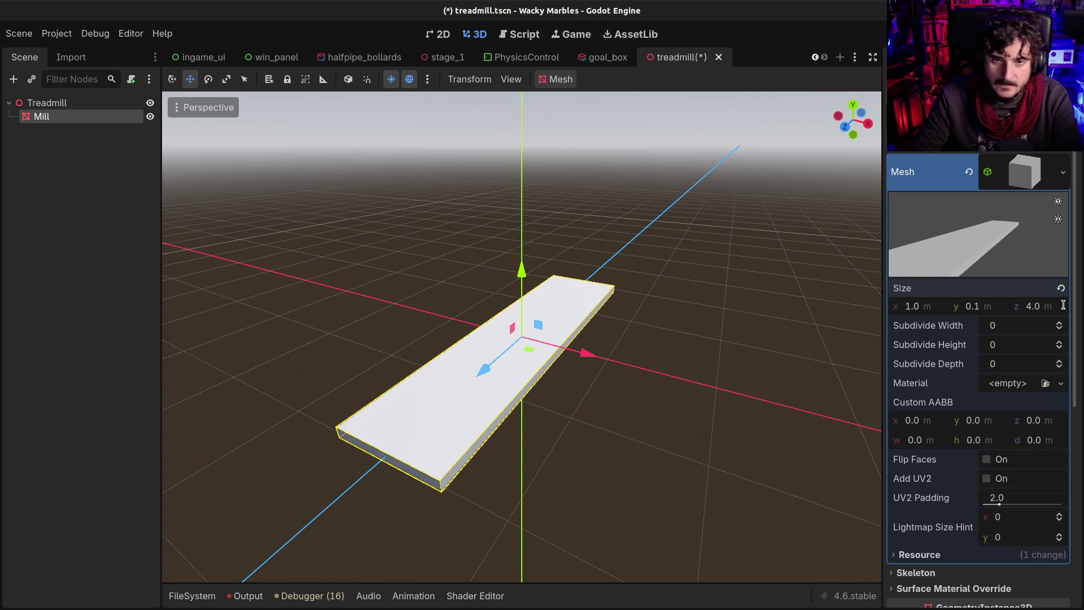
{"action": "mouse_move", "coordinate": [508, 413]}
{"action": "left_mouse_down"}
{"action": "mouse_move", "coordinate": [301, 408]}
{"action": "mouse_move", "coordinate": [249, 356]}
{"action": "mouse_move", "coordinate": [505, 322]}
{"action": "left_mouse_up"}
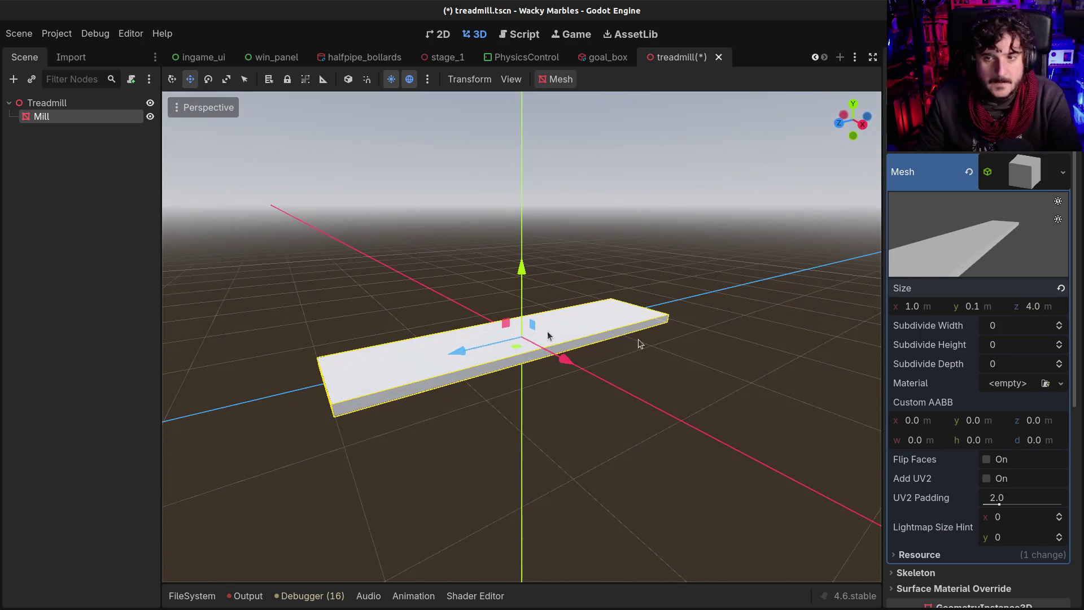
Add a new StandardMaterial3D as Mill's surface material override.
{"action": "left_click", "coordinate": [1021, 384]}
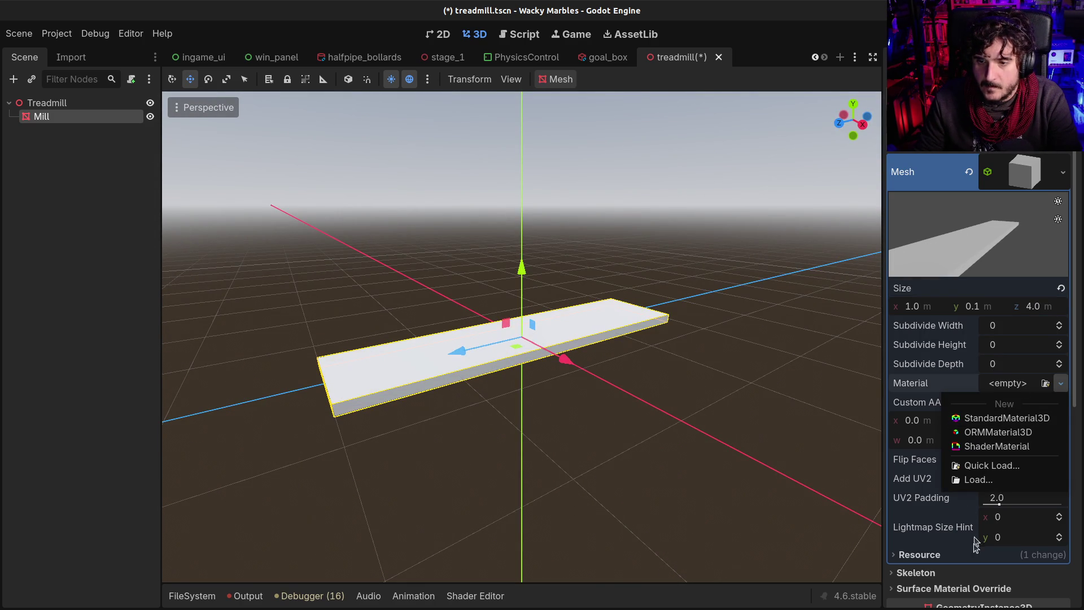
{"action": "left_click", "coordinate": [979, 590]}
{"action": "left_click", "coordinate": [979, 591]}
{"action": "scroll", "coordinate": [978, 592], "scroll_direction": "down", "scroll_amount": 3}
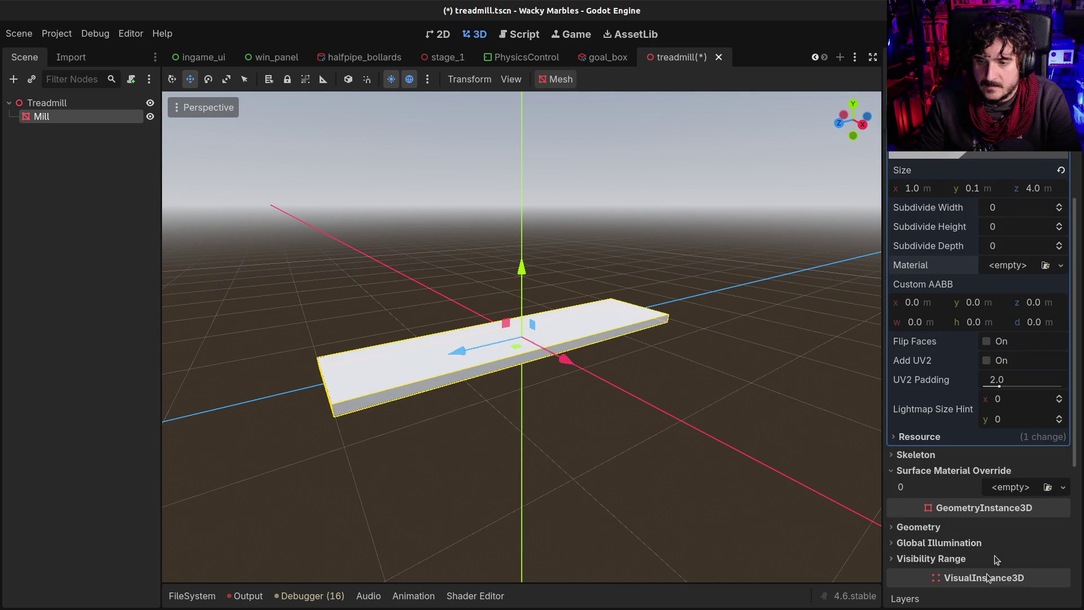
{"action": "left_click", "coordinate": [1012, 488]}
{"action": "left_click", "coordinate": [989, 523]}
{"action": "left_click", "coordinate": [1020, 498]}
{"action": "scroll", "coordinate": [972, 469], "scroll_direction": "down", "scroll_amount": 6}
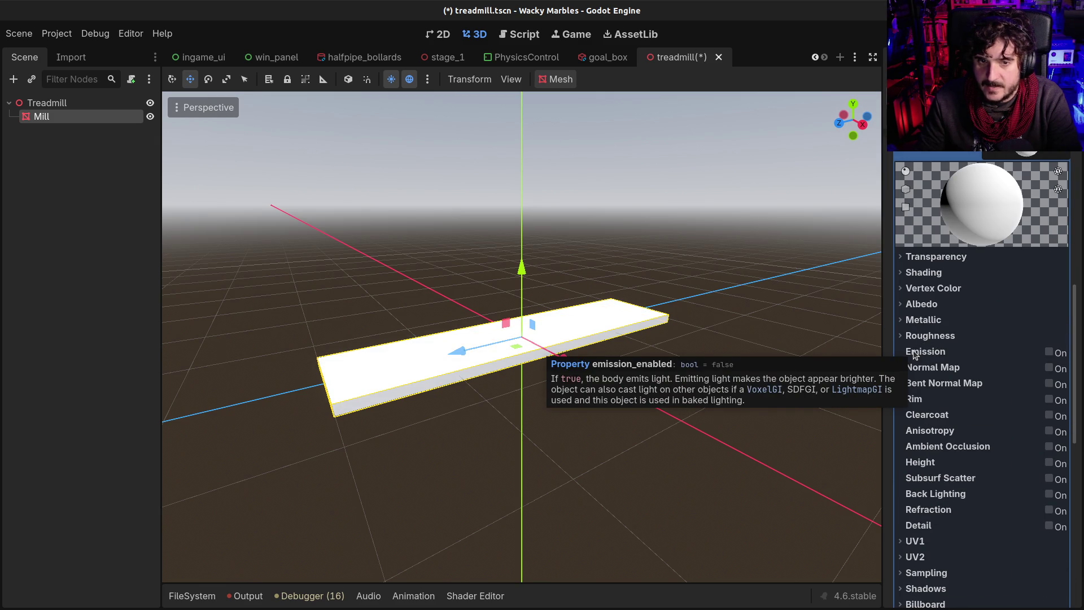
Use icon.svg as the material's Albedo texture and save the treadmill scene.
{"action": "left_click", "coordinate": [922, 304]}
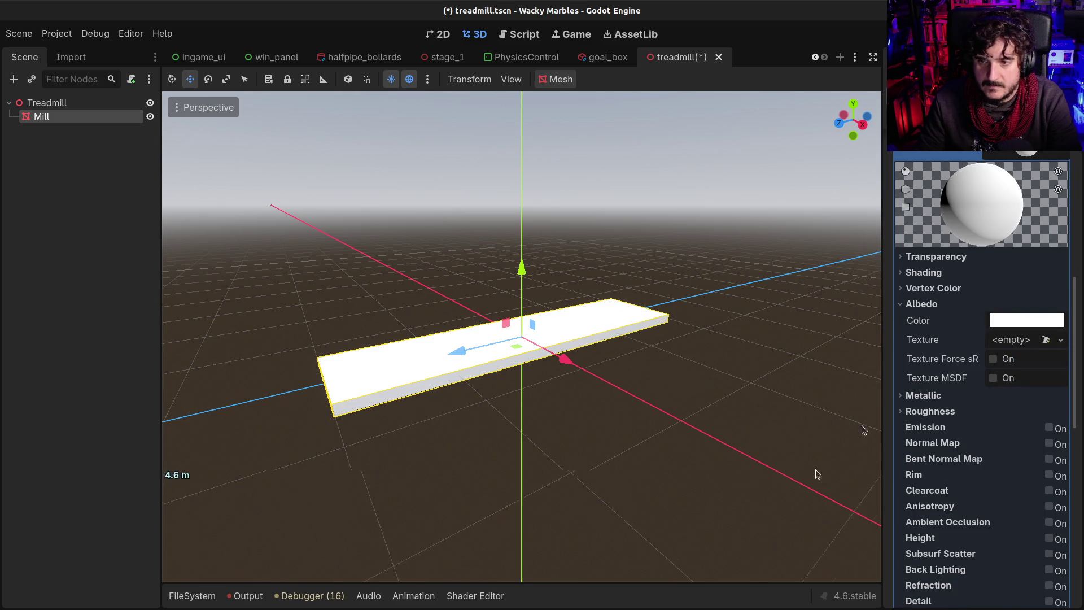
{"action": "scroll", "coordinate": [497, 429], "scroll_direction": "down", "scroll_amount": 3}
{"action": "left_click", "coordinate": [192, 595]}
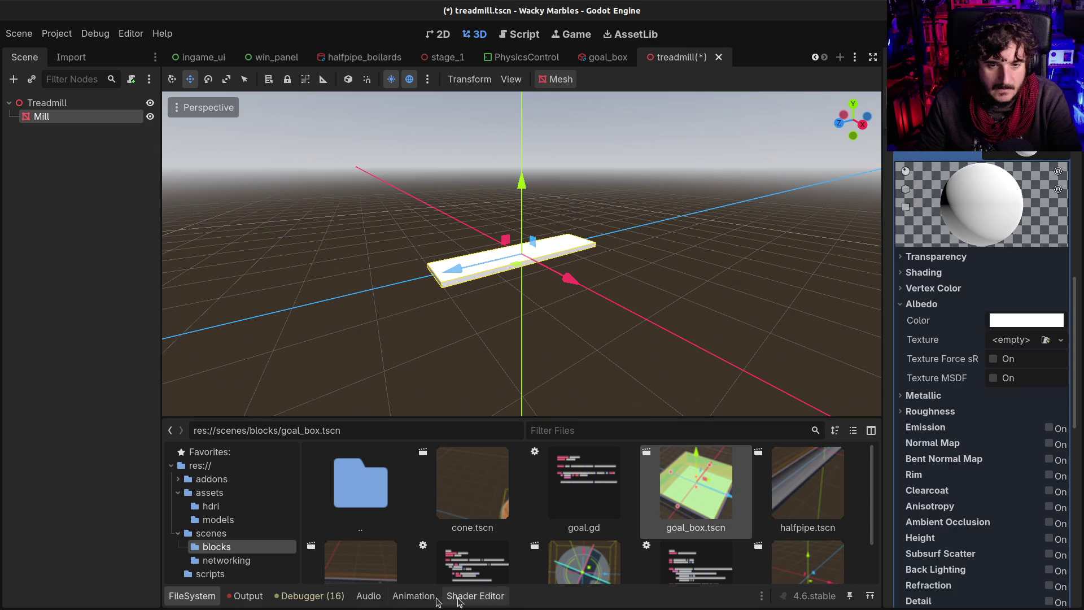
{"action": "left_click", "coordinate": [206, 466]}
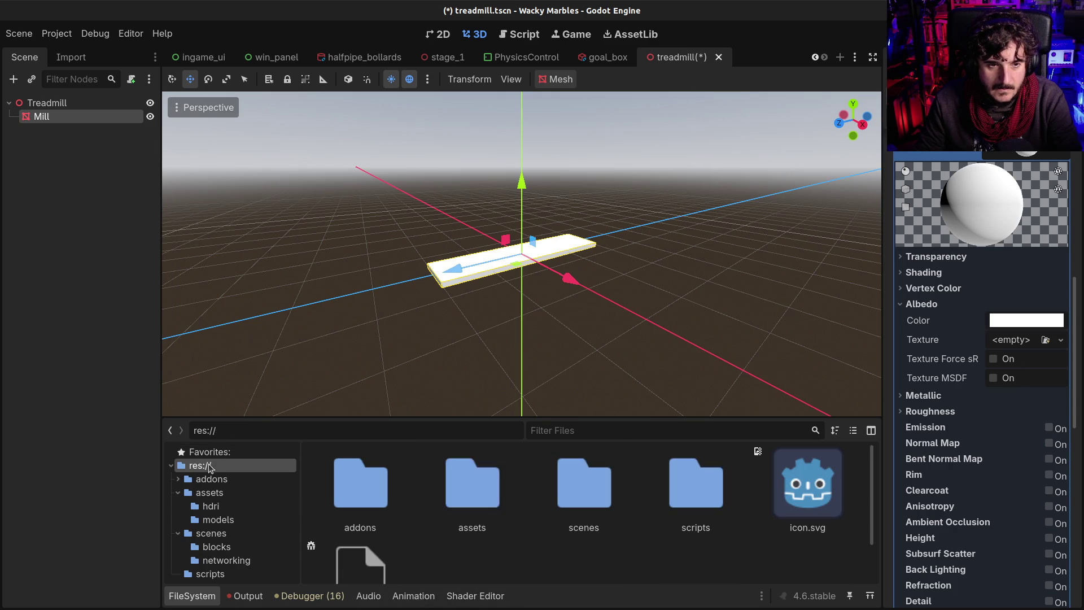
{"action": "mouse_move", "coordinate": [813, 486]}
{"action": "left_mouse_down"}
{"action": "mouse_move", "coordinate": [846, 486]}
{"action": "mouse_move", "coordinate": [1025, 340]}
{"action": "left_mouse_up"}
{"action": "scroll", "coordinate": [547, 293], "scroll_direction": "up", "scroll_amount": 3}
{"action": "mouse_move", "coordinate": [547, 294]}
{"action": "left_mouse_down"}
{"action": "mouse_move", "coordinate": [581, 315]}
{"action": "mouse_move", "coordinate": [525, 282]}
{"action": "left_mouse_up"}
{"action": "key", "text": "ctrl+s"}
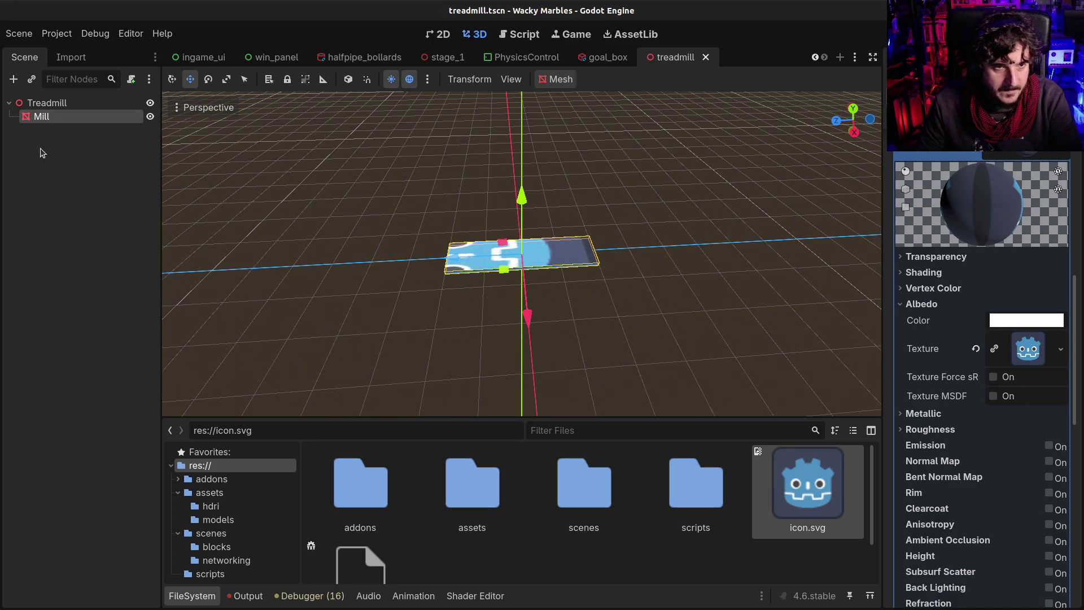
Add a StaticBody3D as a child of the Mill mesh.
{"action": "key", "text": "ctrl+a"}
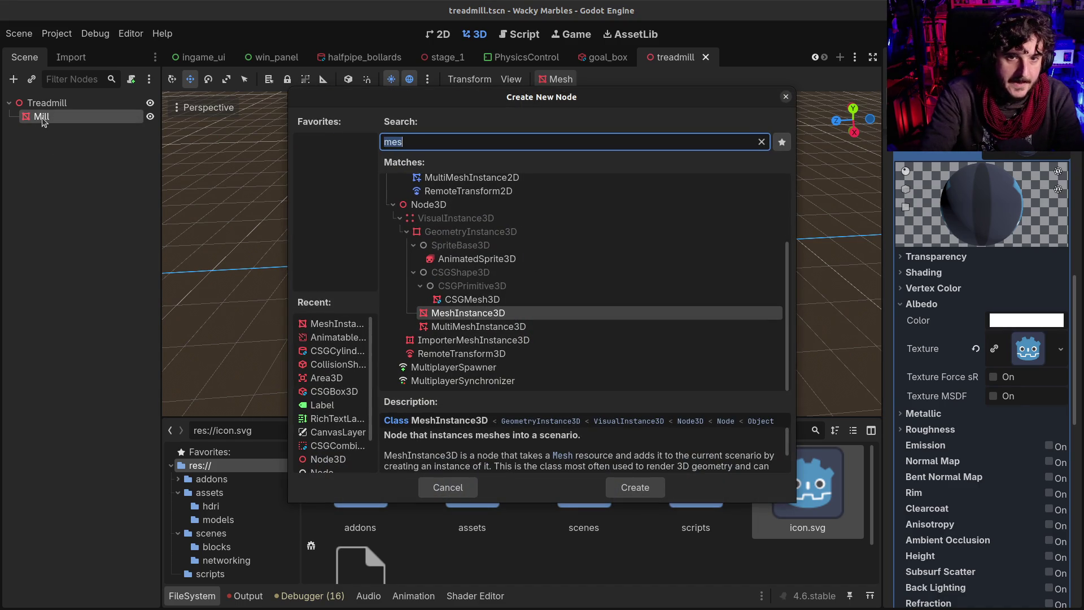
{"action": "type", "text": "mes"}
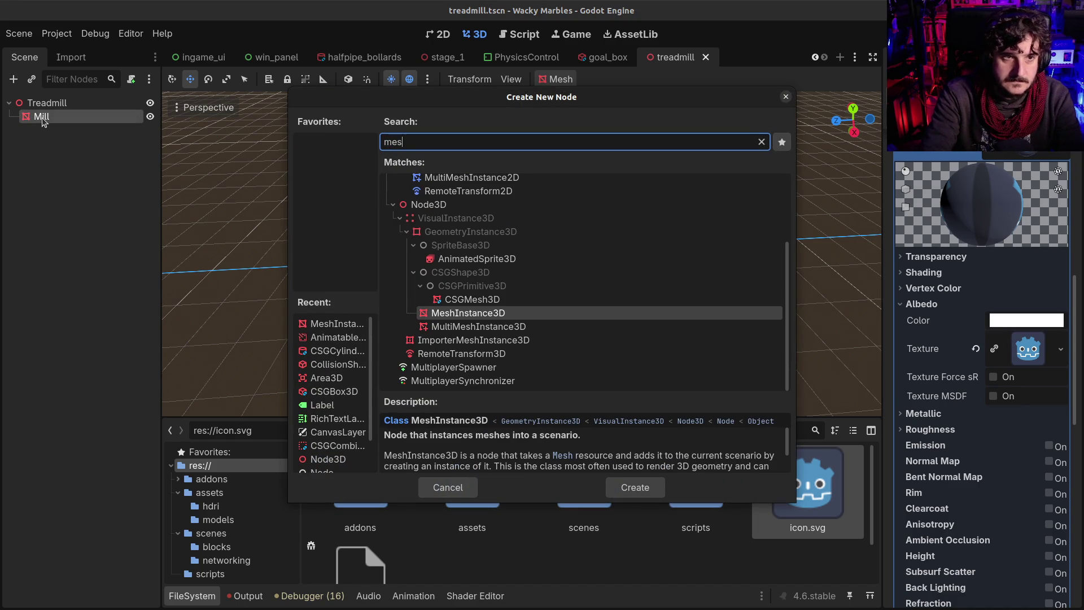
{"action": "key", "text": "BackSpace"}
{"action": "key", "text": "BackSpace"}
{"action": "key", "text": "BackSpace"}
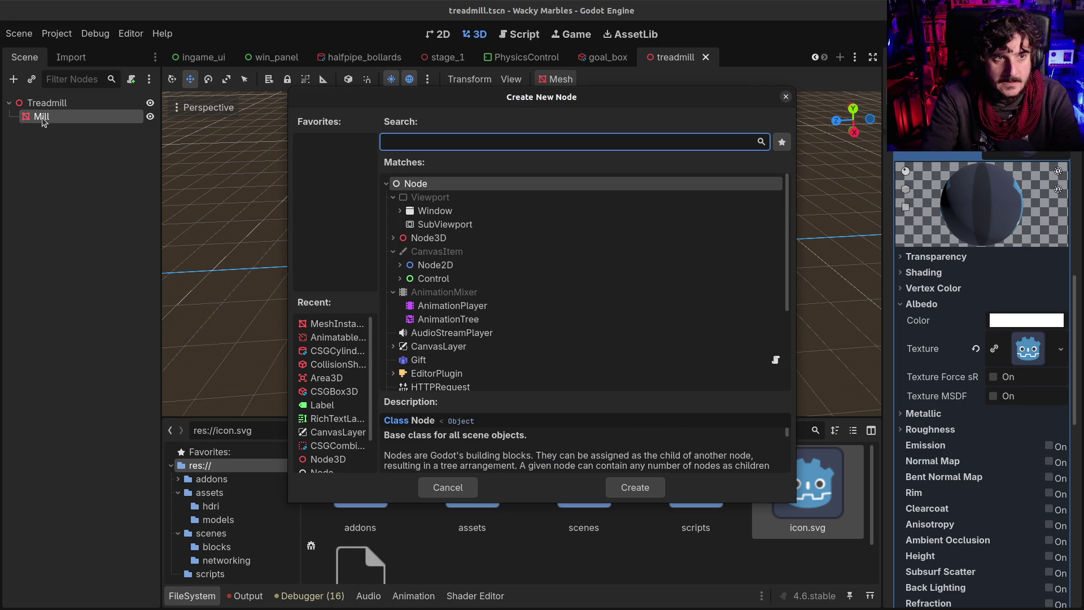
{"action": "type", "text": "stati"}
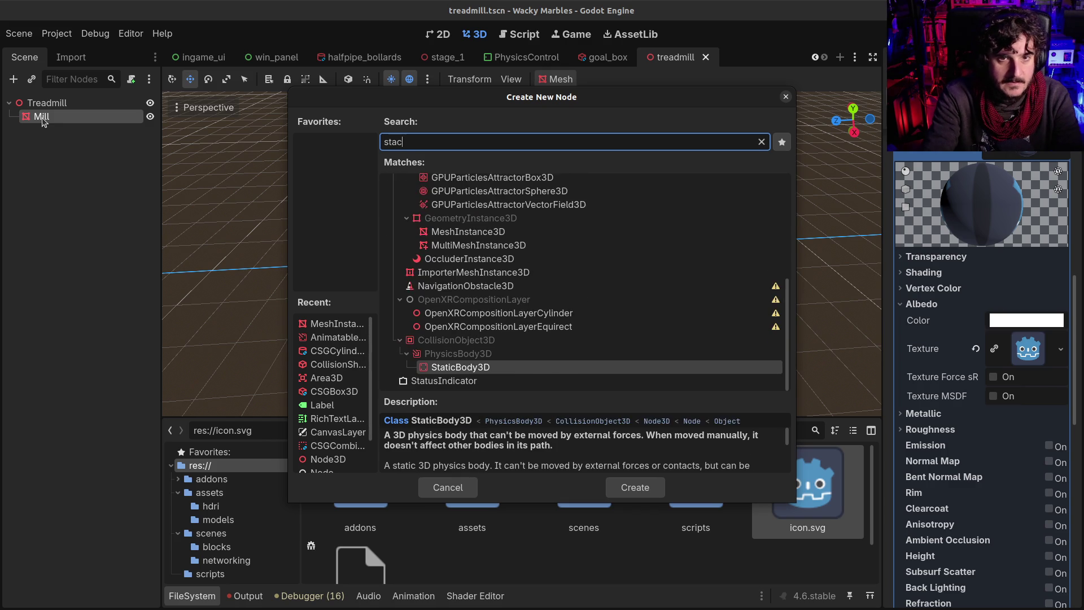
{"action": "type", "text": "c"}
{"action": "key", "text": "Return"}
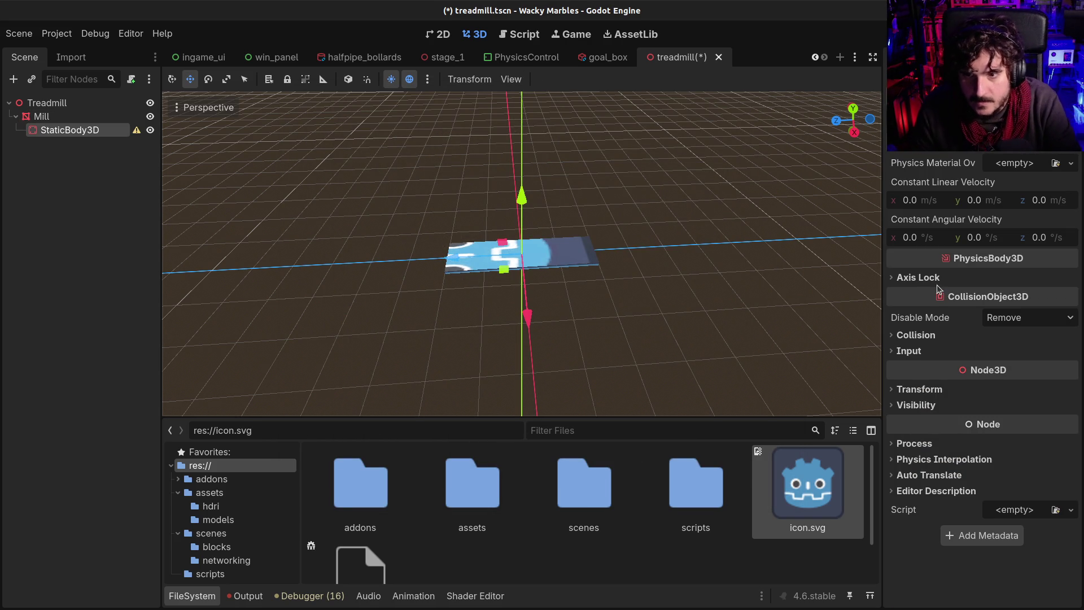
{"action": "left_click", "coordinate": [1011, 164]}
Give the StaticBody3D a new PhysicsMaterial and a z constant linear velocity of 10, then save.
{"action": "left_click", "coordinate": [1011, 198]}
{"action": "left_click", "coordinate": [1010, 162]}
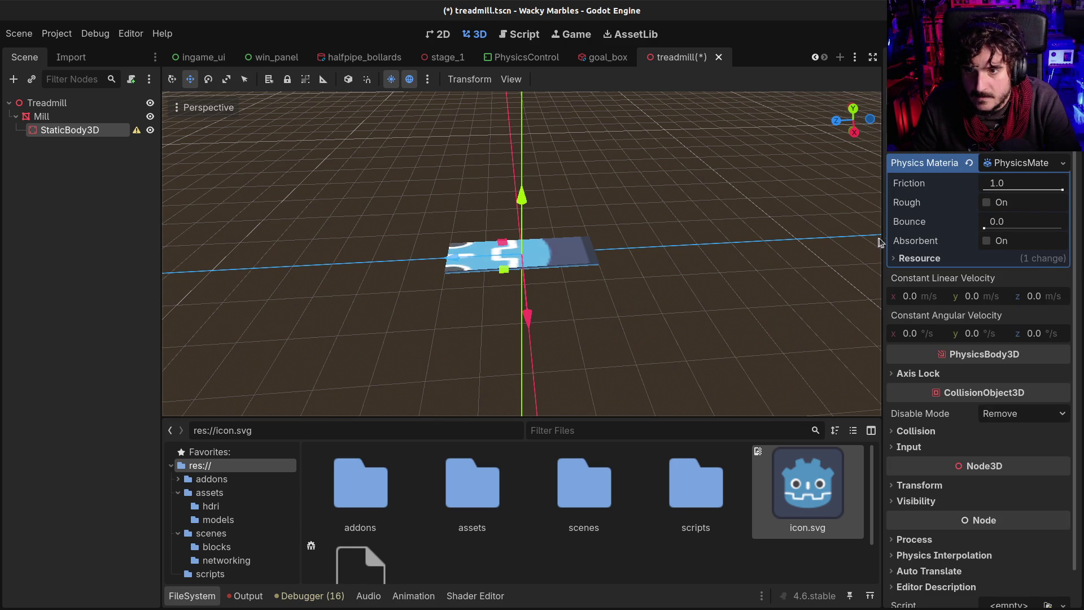
{"action": "left_click_drag", "start_coordinate": [884, 238], "coordinate": [871, 238]}
{"action": "left_click", "coordinate": [992, 187]}
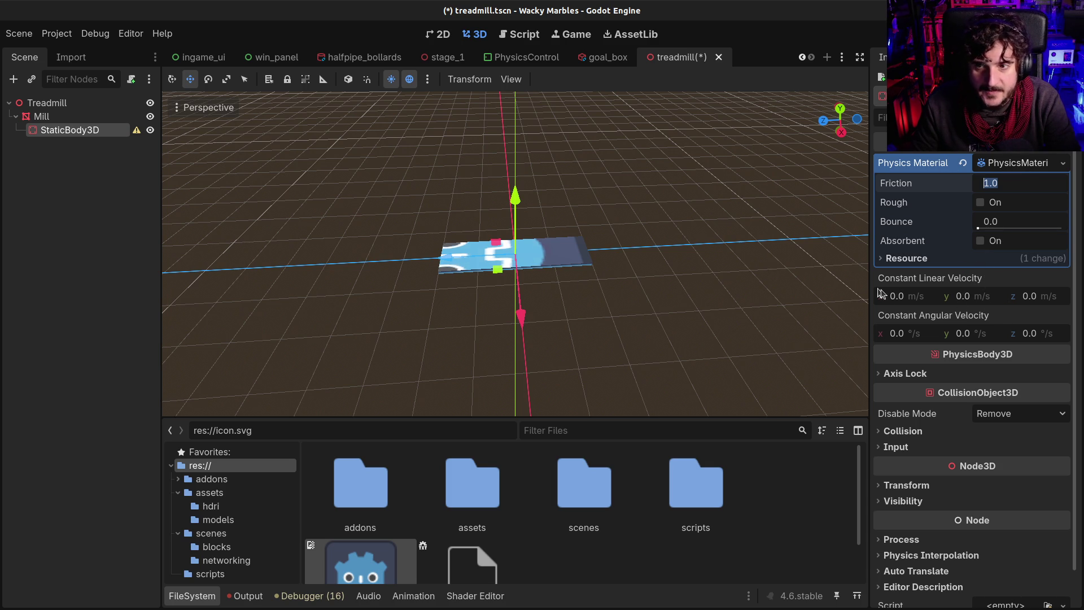
{"action": "left_click", "coordinate": [1029, 297]}
{"action": "type", "text": "10"}
{"action": "key", "text": "Return"}
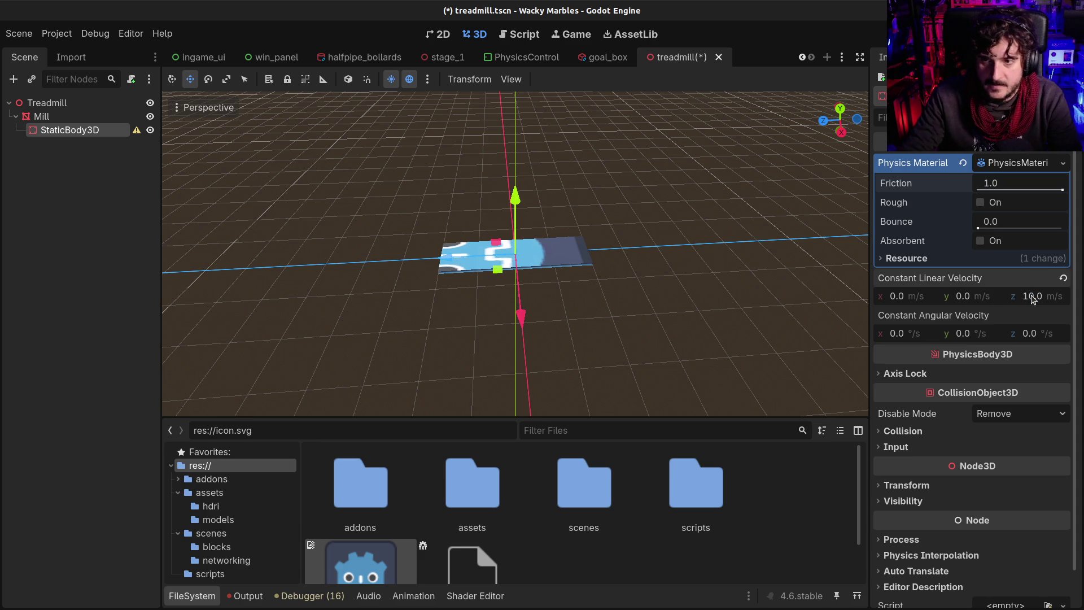
{"action": "key", "text": "ctrl+s"}
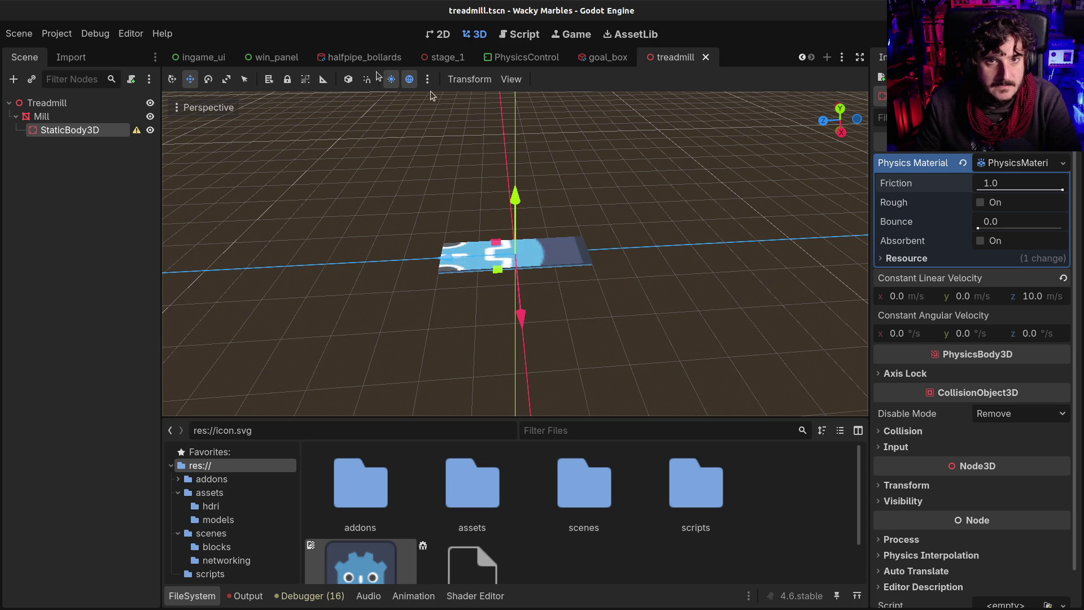
Re-enable the Editor Physics Toggle plugin and switch back to stage_1.
{"action": "left_click", "coordinate": [56, 34]}
{"action": "left_click", "coordinate": [68, 53]}
{"action": "left_click", "coordinate": [227, 184]}
{"action": "left_click", "coordinate": [559, 487]}
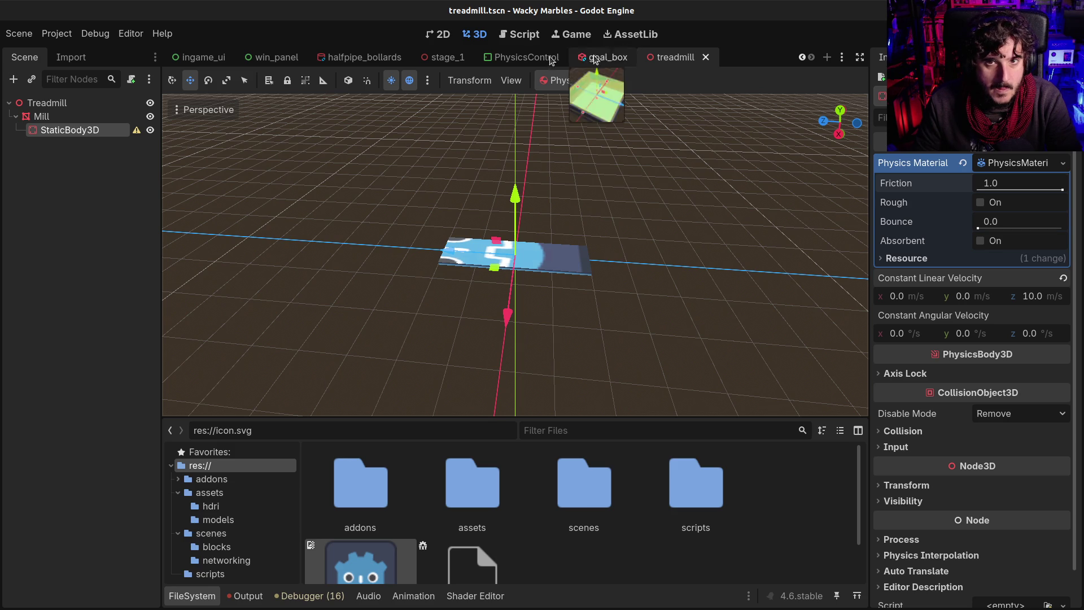
{"action": "left_click", "coordinate": [452, 59]}
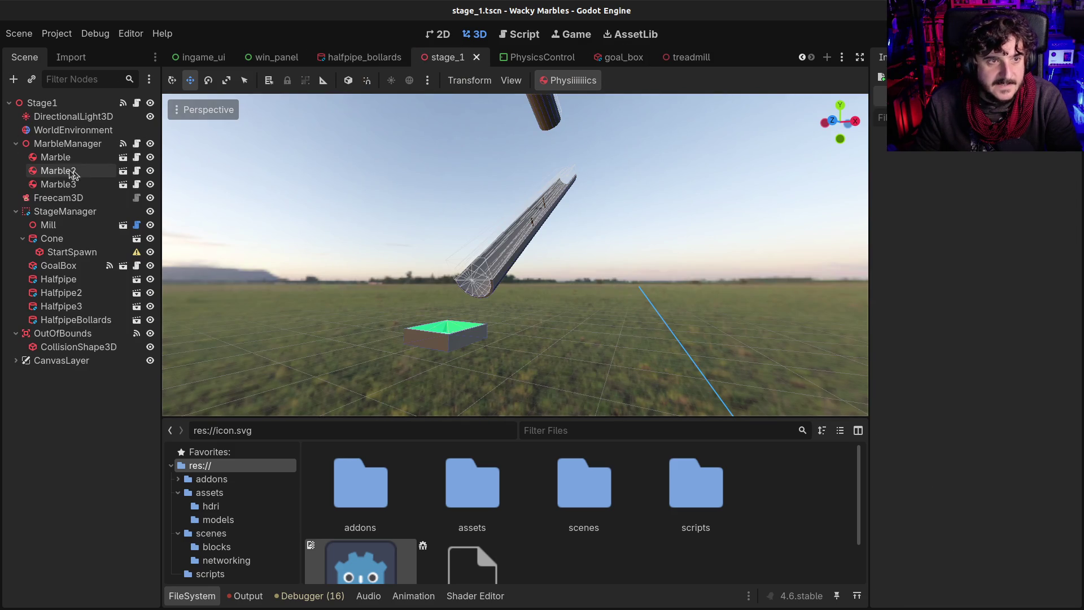
Delete Marble, Marble2 and Marble3 from stage_1 and save it.
{"action": "left_click", "coordinate": [55, 158]}
{"action": "left_click", "coordinate": [60, 185], "text": "shift"}
{"action": "key", "text": "Delete"}
{"action": "key", "text": "Return"}
{"action": "key", "text": "ctrl+s"}
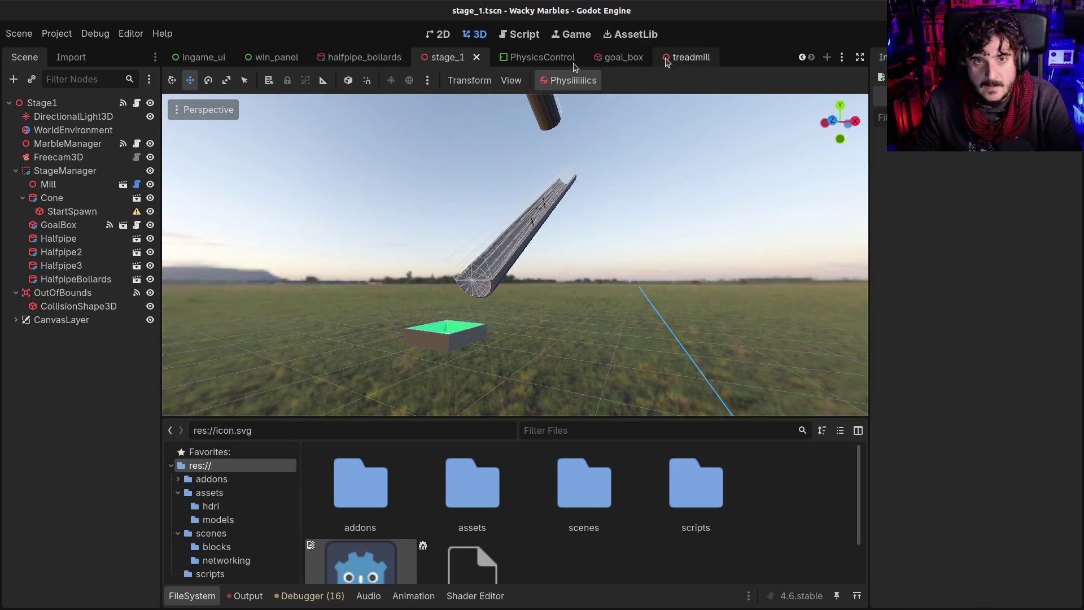
Close stage_1, halfpipe_bollards, ingame_ui, win_panel, networks_manager, PhysicsControl, globals, marble and goal_box tabs.
{"action": "left_click", "coordinate": [476, 59]}
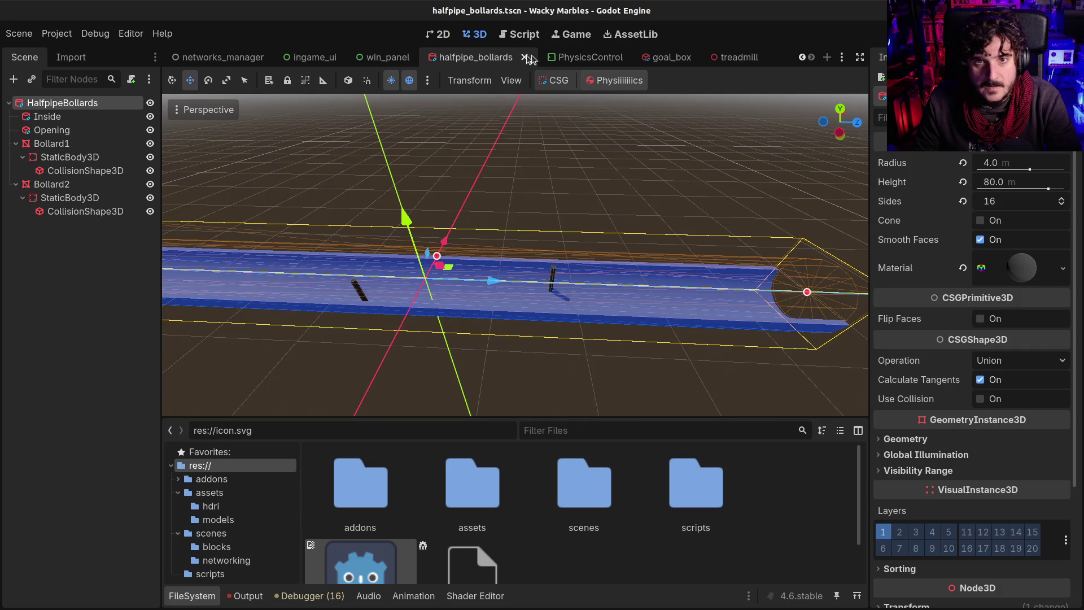
{"action": "left_click", "coordinate": [527, 59]}
{"action": "left_click", "coordinate": [477, 58]}
{"action": "left_click", "coordinate": [469, 58]}
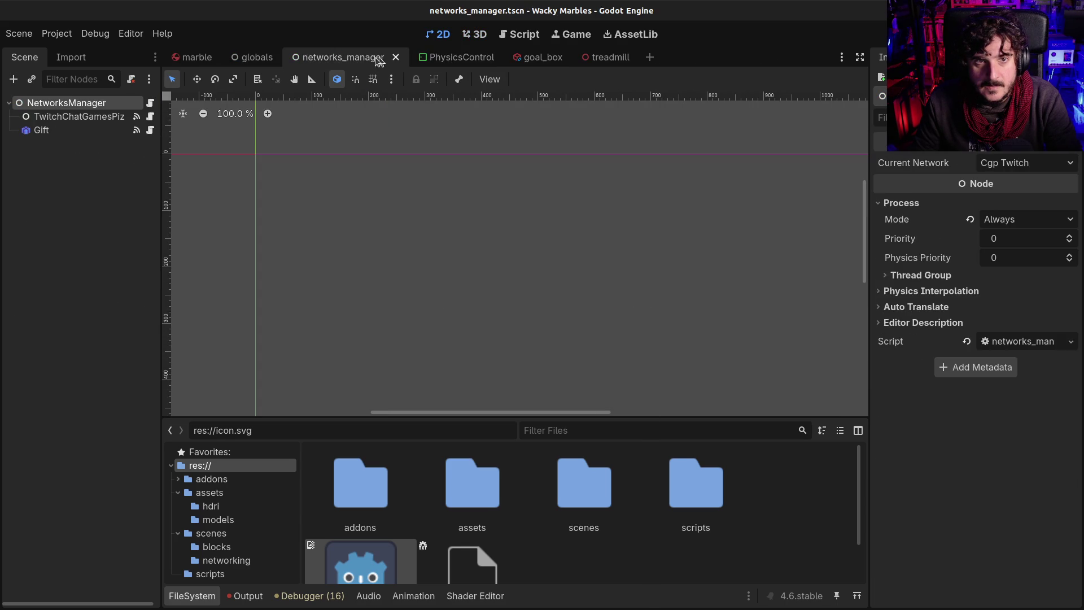
{"action": "middle_click", "coordinate": [382, 60]}
{"action": "middle_click", "coordinate": [357, 60]}
{"action": "middle_click", "coordinate": [266, 60]}
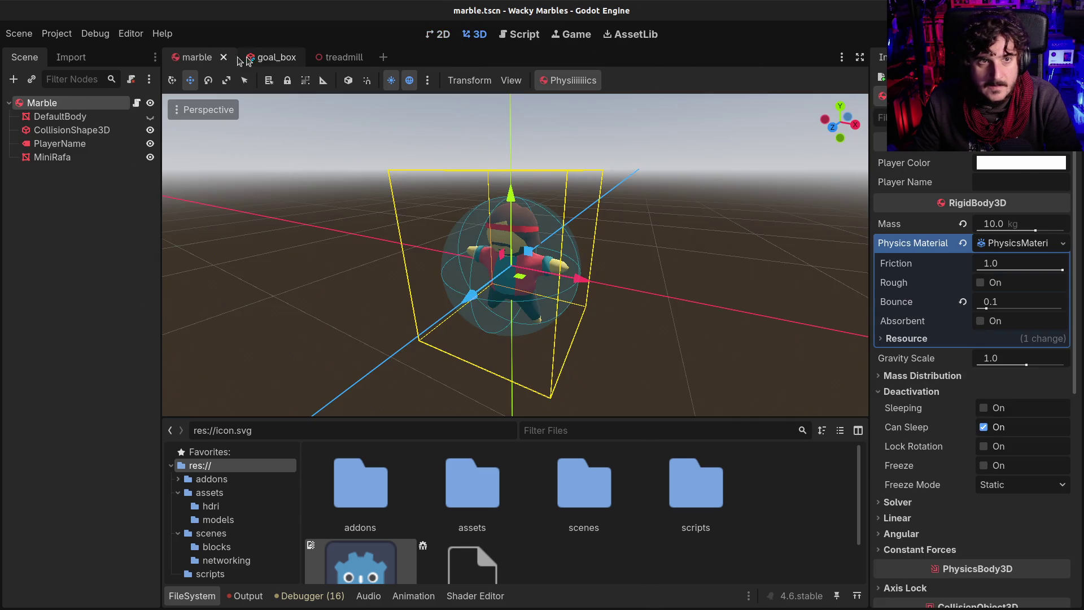
{"action": "middle_click", "coordinate": [206, 62]}
{"action": "middle_click", "coordinate": [205, 62]}
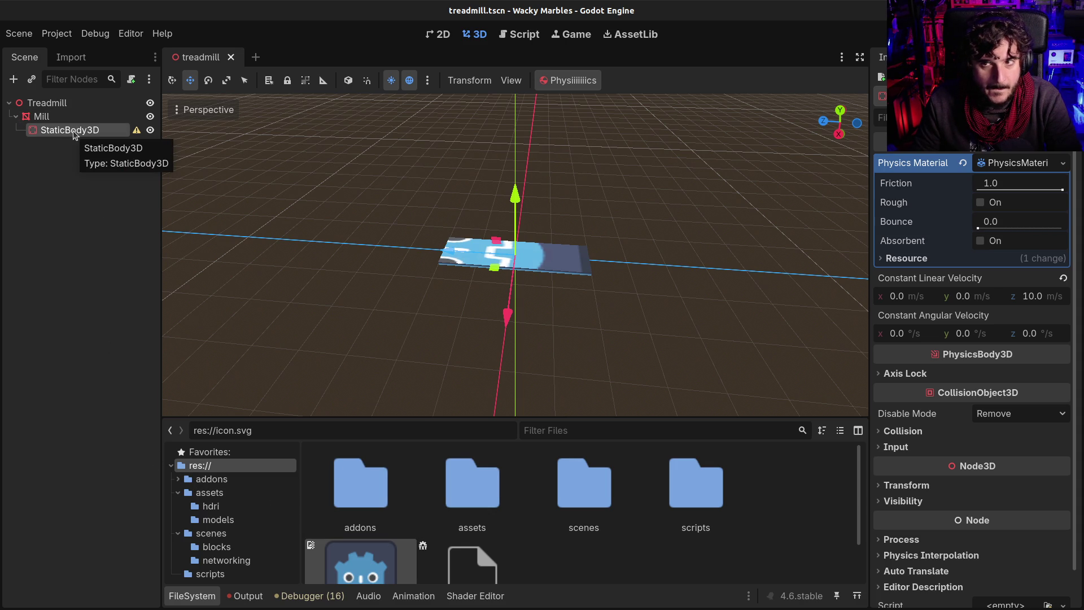
Delete the StaticBody3D that has no collision shape.
{"action": "left_click", "coordinate": [137, 130]}
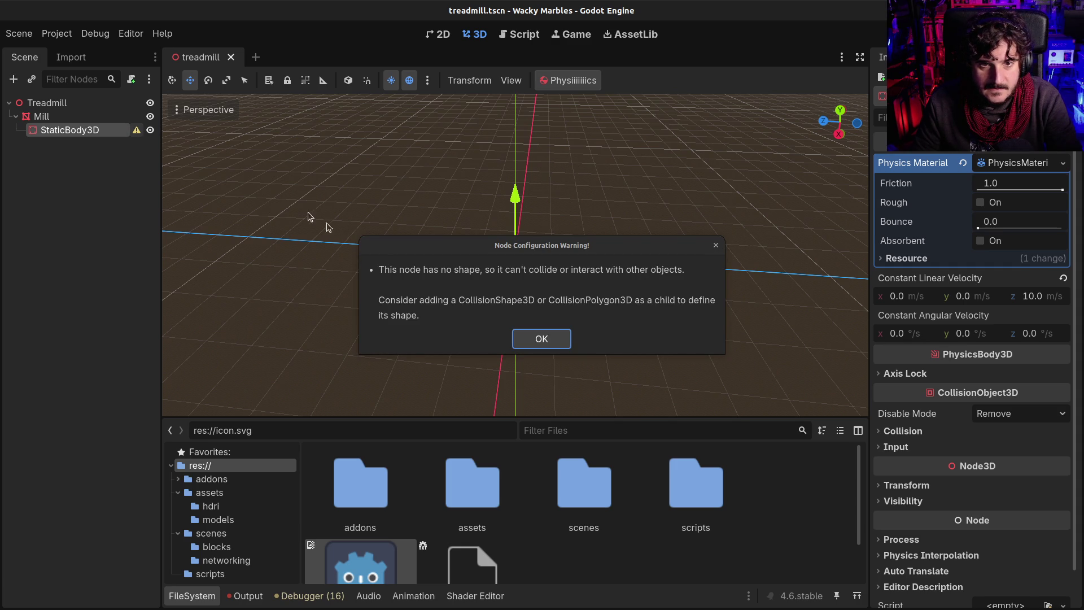
{"action": "left_click", "coordinate": [541, 339]}
{"action": "left_click", "coordinate": [67, 129]}
{"action": "key", "text": "Delete"}
{"action": "key", "text": "Return"}
Generate a Static Body Child with a Bounding Box collision shape from the Mill mesh.
{"action": "left_click", "coordinate": [42, 116]}
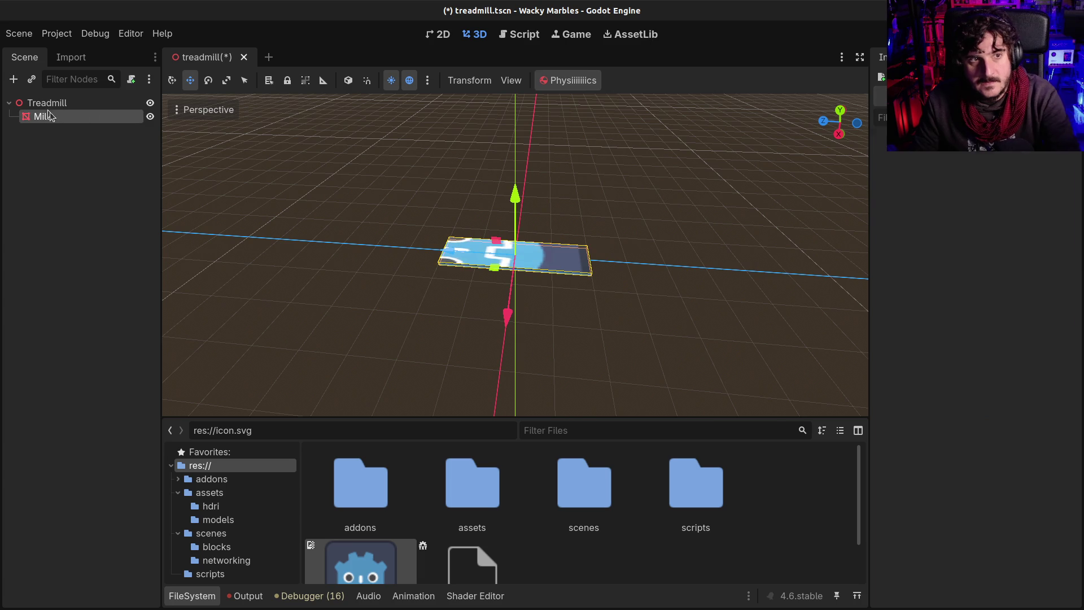
{"action": "left_click", "coordinate": [560, 80]}
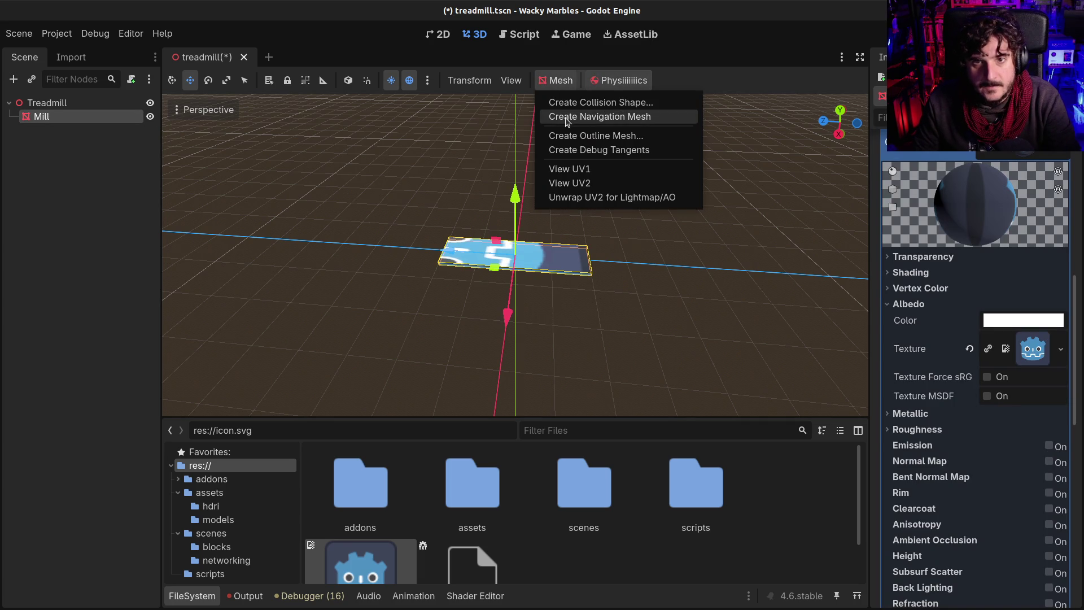
{"action": "left_click", "coordinate": [585, 101]}
{"action": "left_click", "coordinate": [547, 271]}
{"action": "left_click", "coordinate": [543, 295]}
{"action": "left_click", "coordinate": [536, 308]}
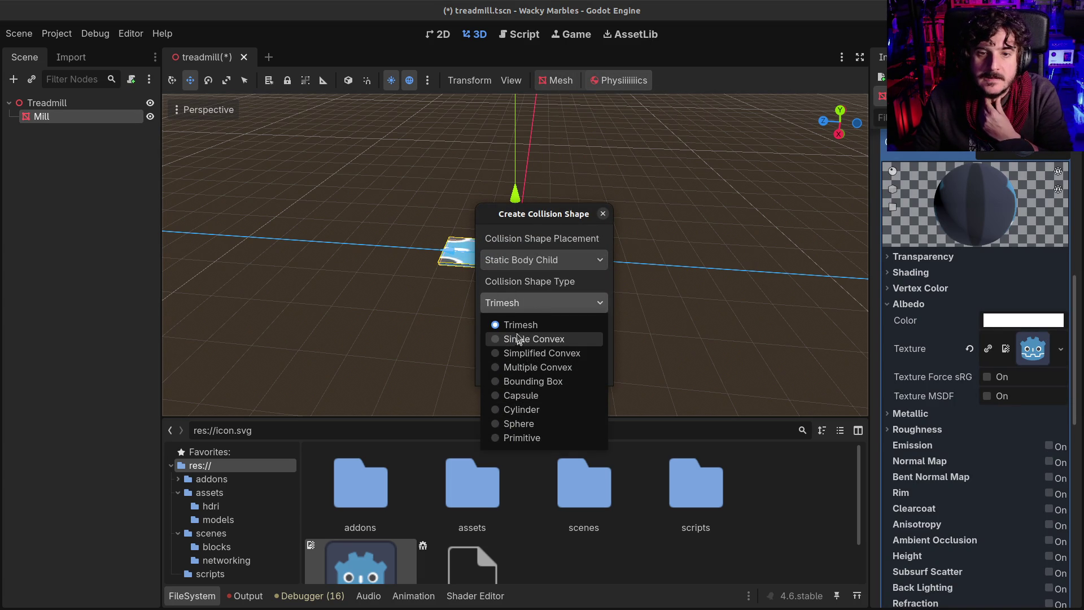
{"action": "left_click", "coordinate": [526, 381]}
{"action": "left_click", "coordinate": [558, 372]}
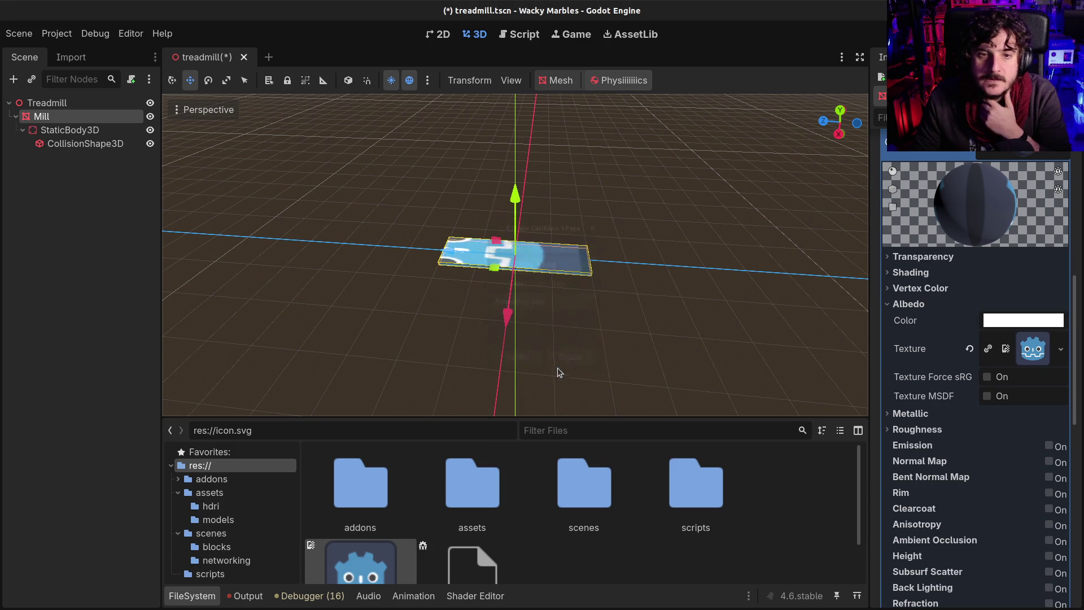
{"action": "left_click", "coordinate": [58, 134]}
{"action": "left_click", "coordinate": [61, 144]}
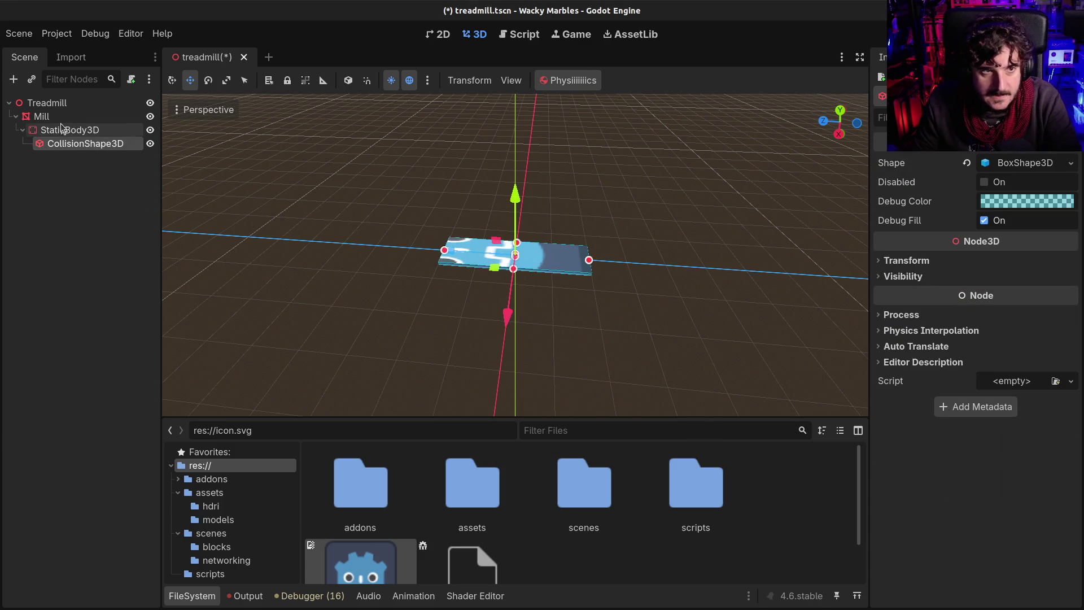
{"action": "left_click", "coordinate": [63, 130]}
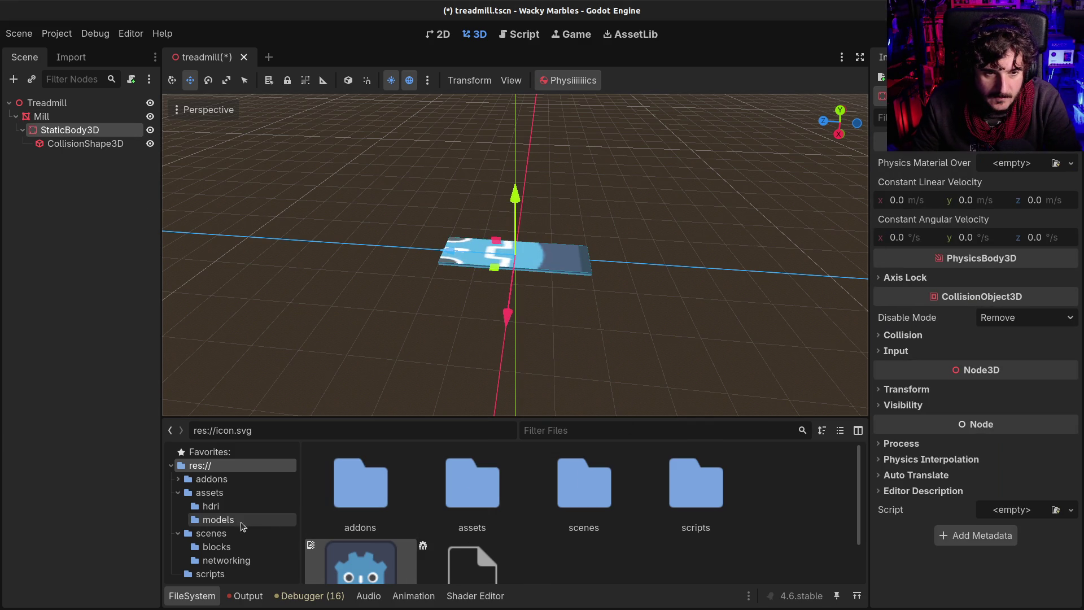
Drag marble.tscn from res://scenes into the viewport so a Marble rests on the Mill slab.
{"action": "double_click", "coordinate": [582, 507]}
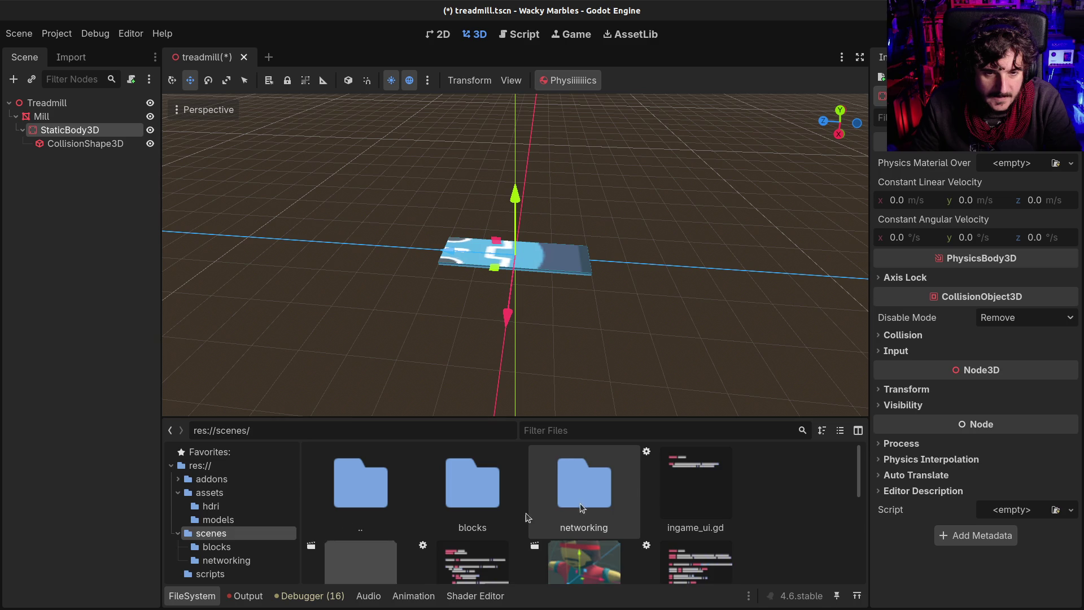
{"action": "double_click", "coordinate": [481, 505]}
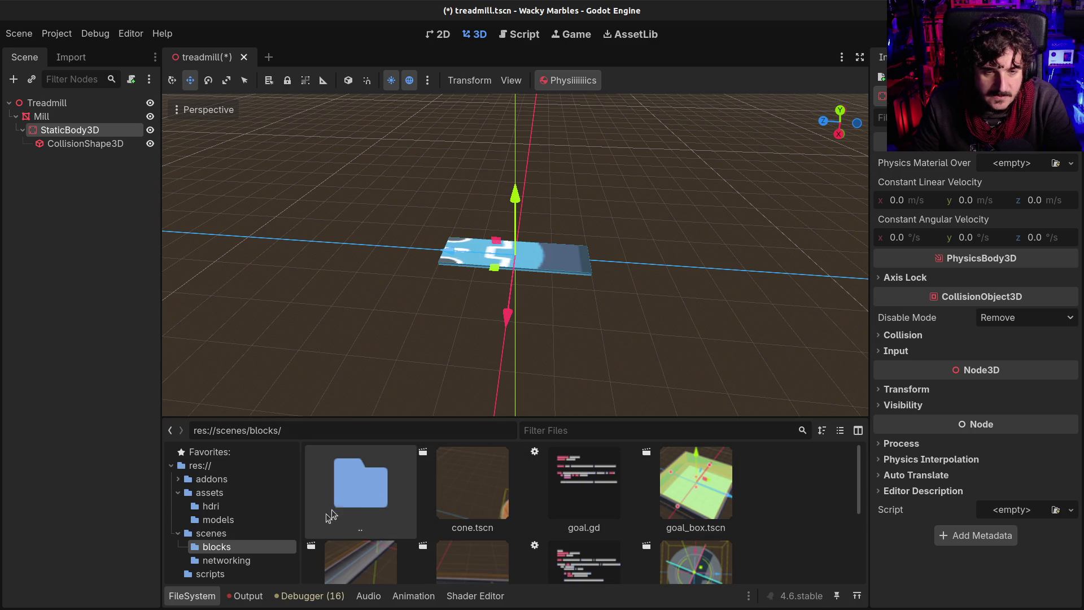
{"action": "scroll", "coordinate": [306, 504], "scroll_direction": "down", "scroll_amount": 2}
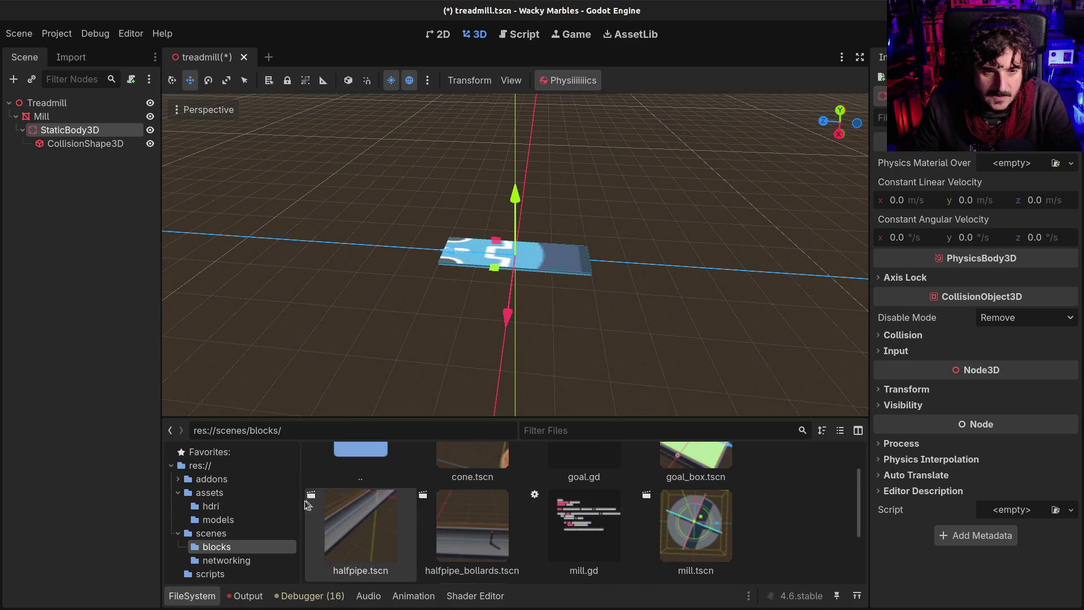
{"action": "left_click", "coordinate": [226, 519]}
{"action": "scroll", "coordinate": [329, 518], "scroll_direction": "up", "scroll_amount": 2}
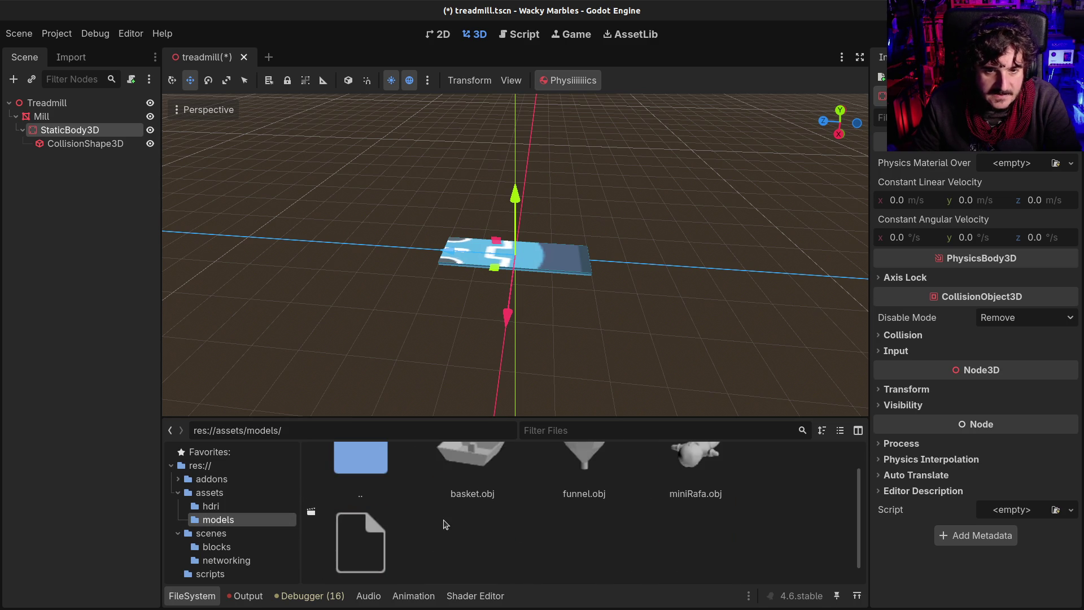
{"action": "left_click", "coordinate": [220, 535]}
{"action": "scroll", "coordinate": [621, 520], "scroll_direction": "down", "scroll_amount": 3}
{"action": "mouse_move", "coordinate": [584, 469]}
{"action": "left_mouse_down"}
{"action": "mouse_move", "coordinate": [542, 226]}
{"action": "mouse_move", "coordinate": [531, 247]}
{"action": "left_mouse_up"}
{"action": "mouse_move", "coordinate": [535, 175]}
{"action": "left_mouse_down"}
{"action": "mouse_move", "coordinate": [678, 228]}
{"action": "mouse_move", "coordinate": [651, 219]}
{"action": "left_mouse_up"}
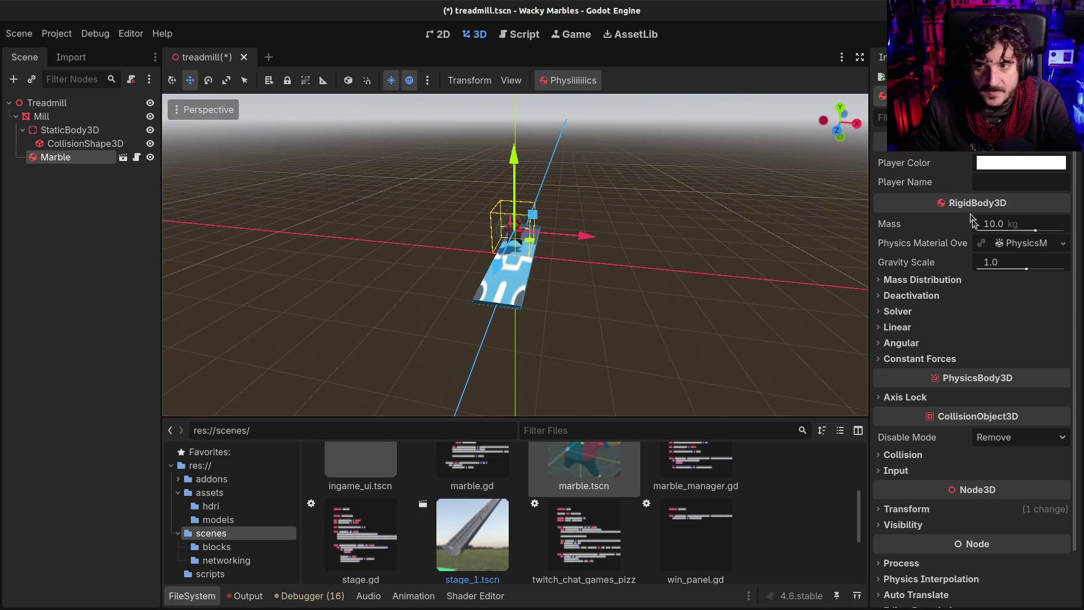
{"action": "left_click", "coordinate": [576, 80]}
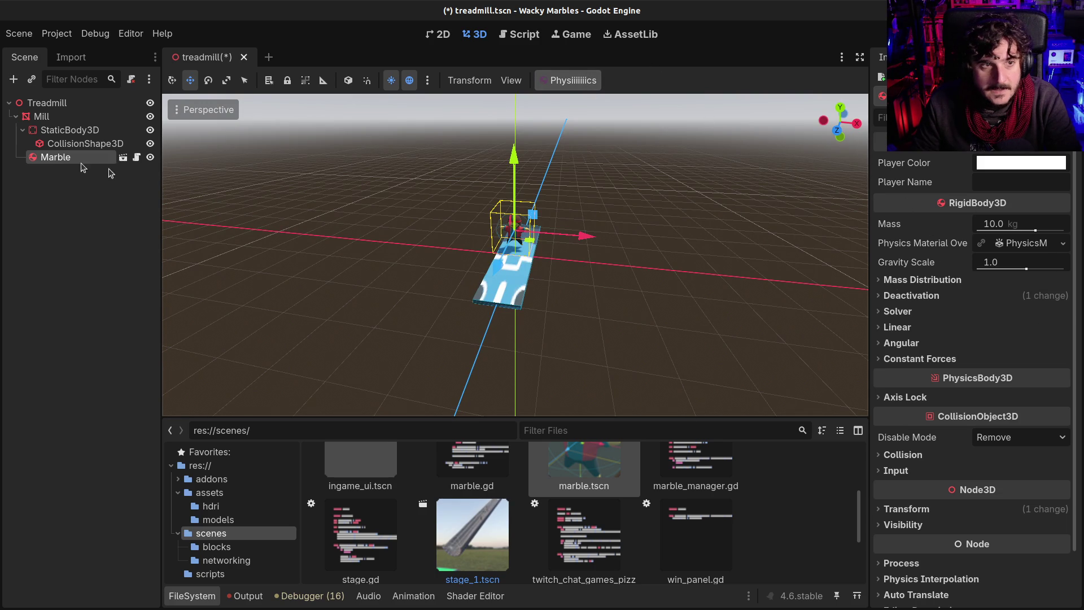
{"action": "left_click", "coordinate": [48, 117]}
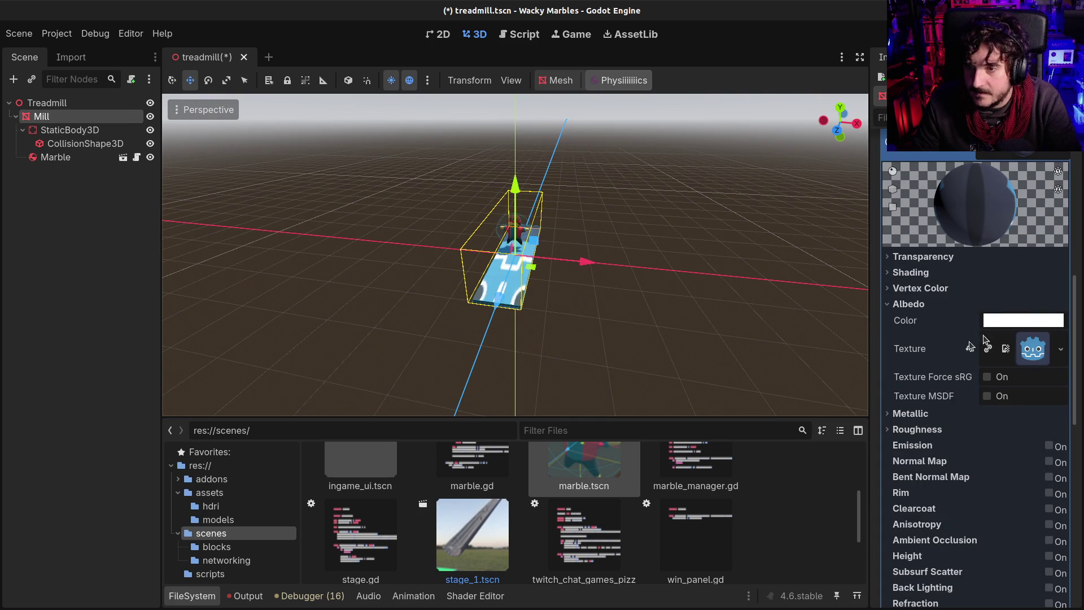
Collapse the mesh material and mesh resource sections, then select the belt's StaticBody3D.
{"action": "left_click", "coordinate": [1034, 159]}
{"action": "scroll", "coordinate": [1009, 223], "scroll_direction": "up", "scroll_amount": 5}
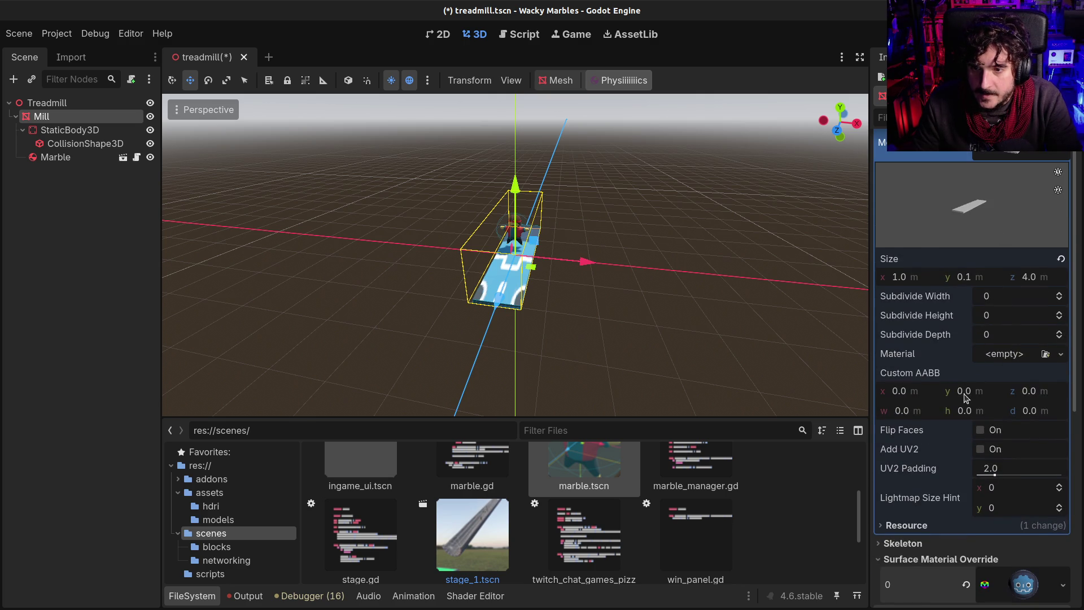
{"action": "scroll", "coordinate": [966, 399], "scroll_direction": "up", "scroll_amount": 1}
{"action": "left_click", "coordinate": [1010, 186]}
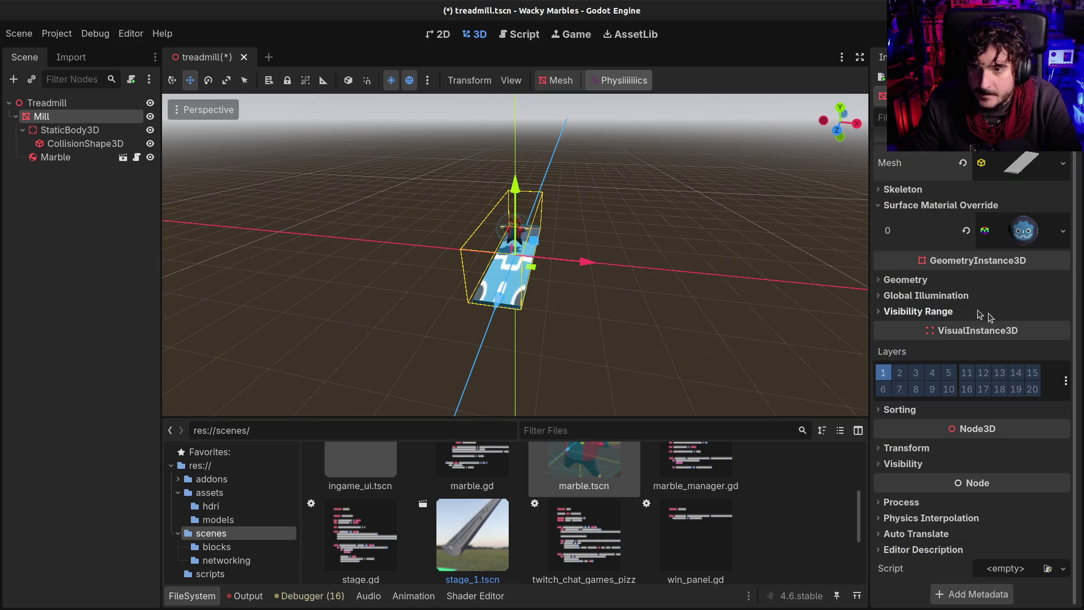
{"action": "left_click", "coordinate": [73, 103]}
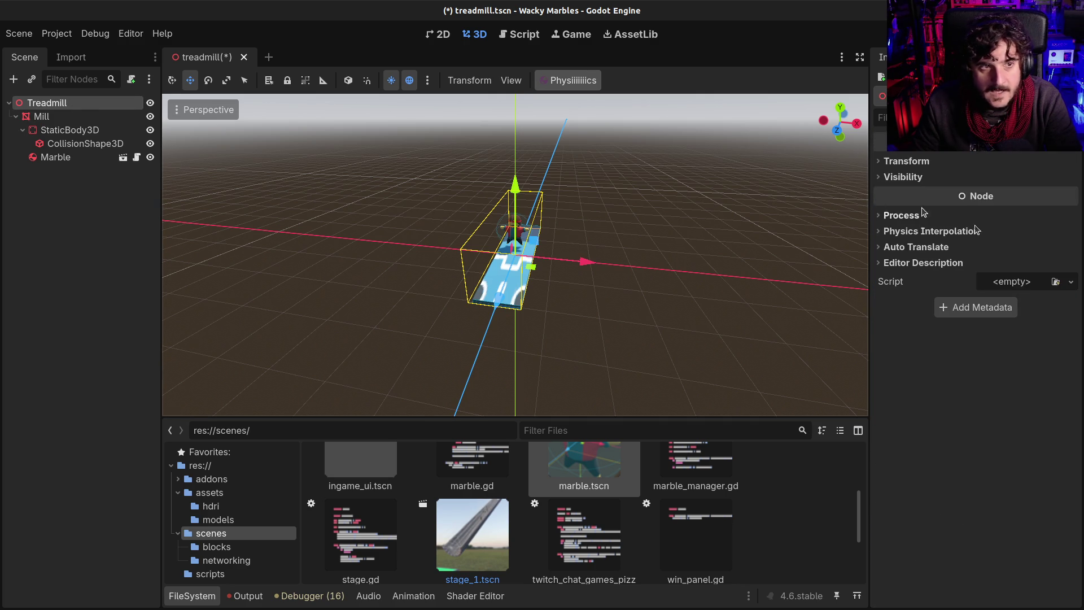
{"action": "left_click", "coordinate": [63, 131]}
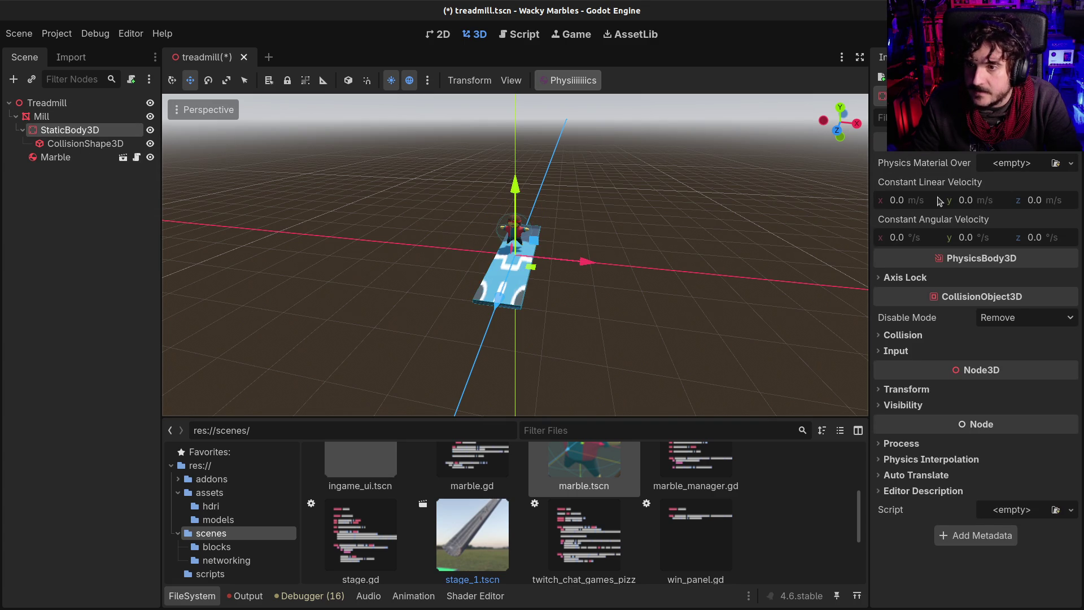
Nudge linear velocity y and give the belt a new PhysicsMaterial override, expanded.
{"action": "mouse_move", "coordinate": [967, 203]}
{"action": "left_mouse_down"}
{"action": "mouse_move", "coordinate": [983, 203]}
{"action": "mouse_move", "coordinate": [986, 237]}
{"action": "left_mouse_up"}
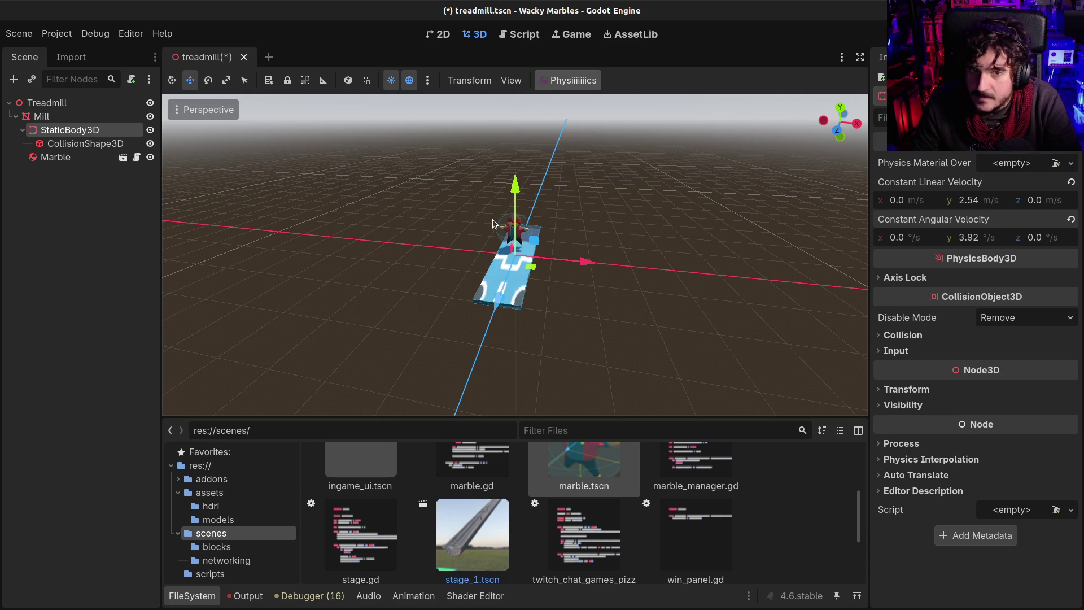
{"action": "scroll", "coordinate": [508, 224], "scroll_direction": "up", "scroll_amount": 3}
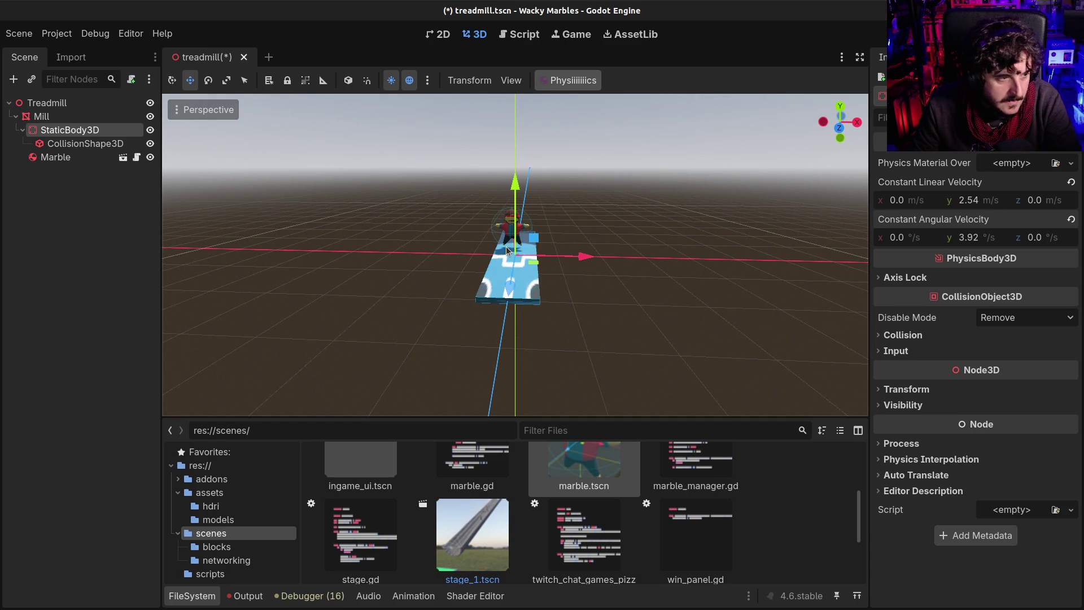
{"action": "scroll", "coordinate": [508, 250], "scroll_direction": "up", "scroll_amount": 5}
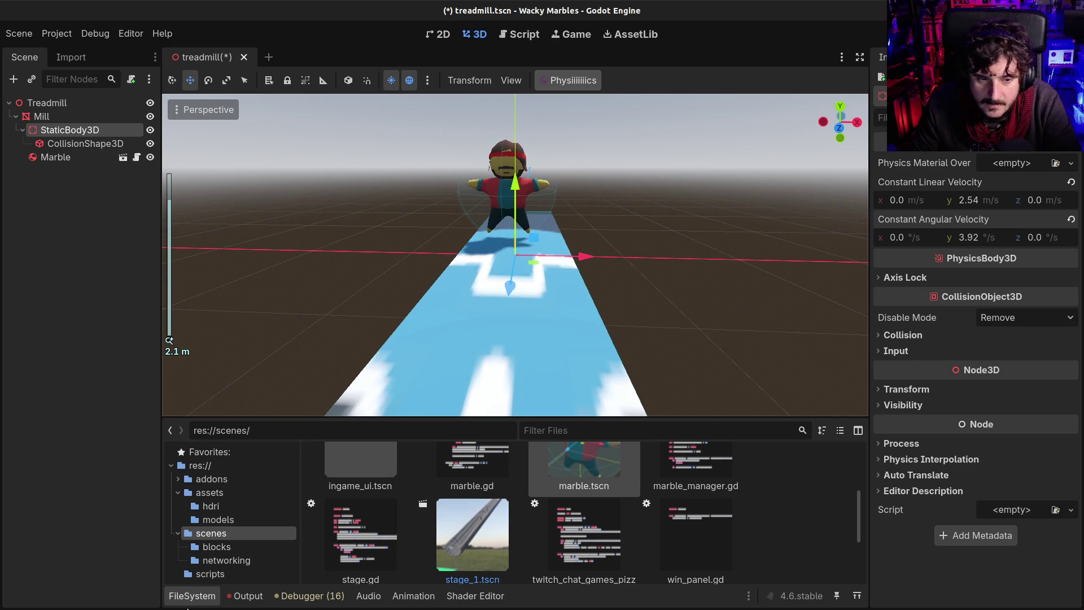
{"action": "left_click", "coordinate": [189, 596]}
{"action": "left_click", "coordinate": [1017, 165]}
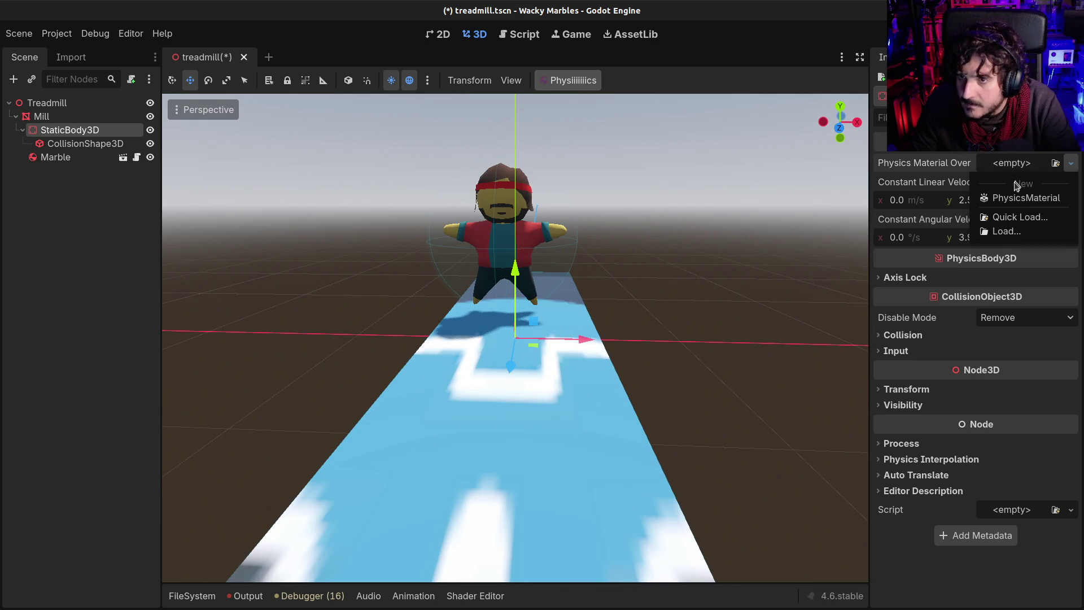
{"action": "left_click", "coordinate": [1019, 198]}
{"action": "left_click", "coordinate": [1010, 168]}
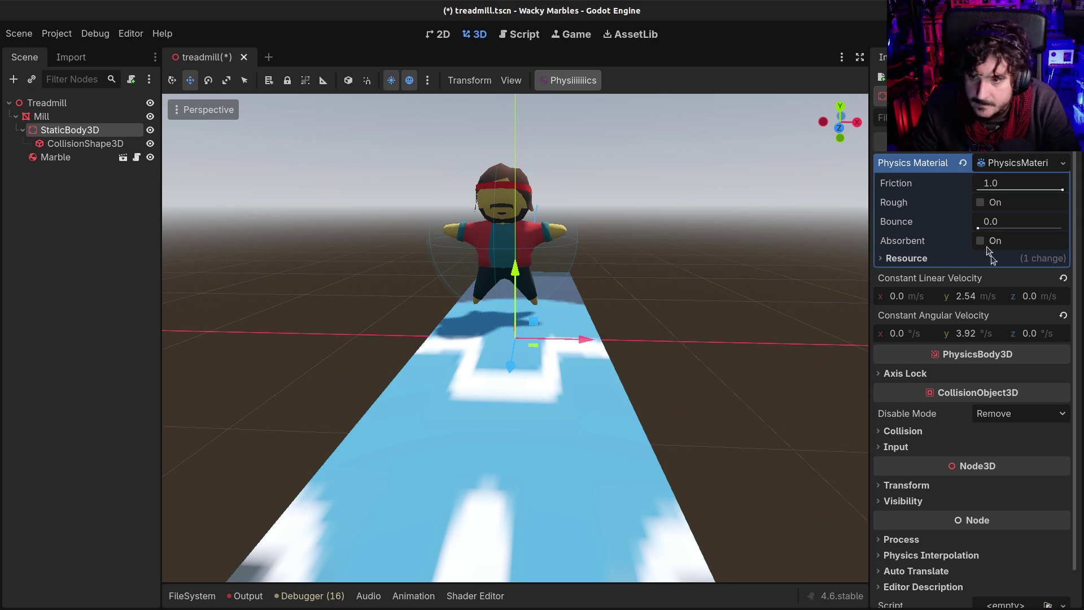
Set constant linear velocity z to 5.1, angular z to 1.535 °/s, and linear y to 0.
{"action": "left_click", "coordinate": [1037, 296]}
{"action": "type", "text": "5.1"}
{"action": "key", "text": "Return"}
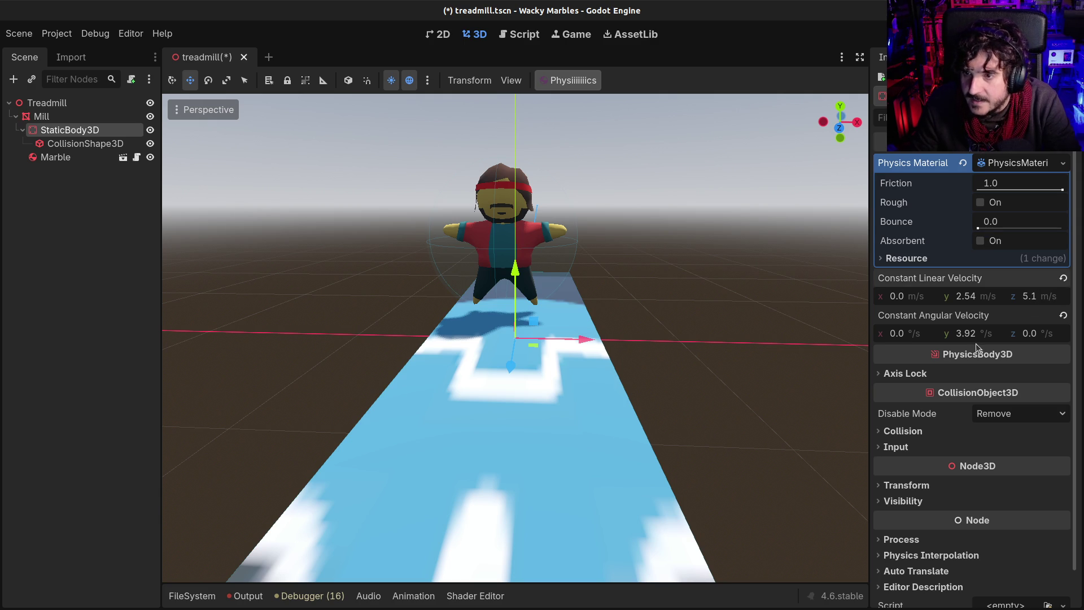
{"action": "mouse_move", "coordinate": [1034, 333]}
{"action": "left_mouse_down"}
{"action": "mouse_move", "coordinate": [1050, 333]}
{"action": "mouse_move", "coordinate": [942, 330]}
{"action": "left_mouse_up"}
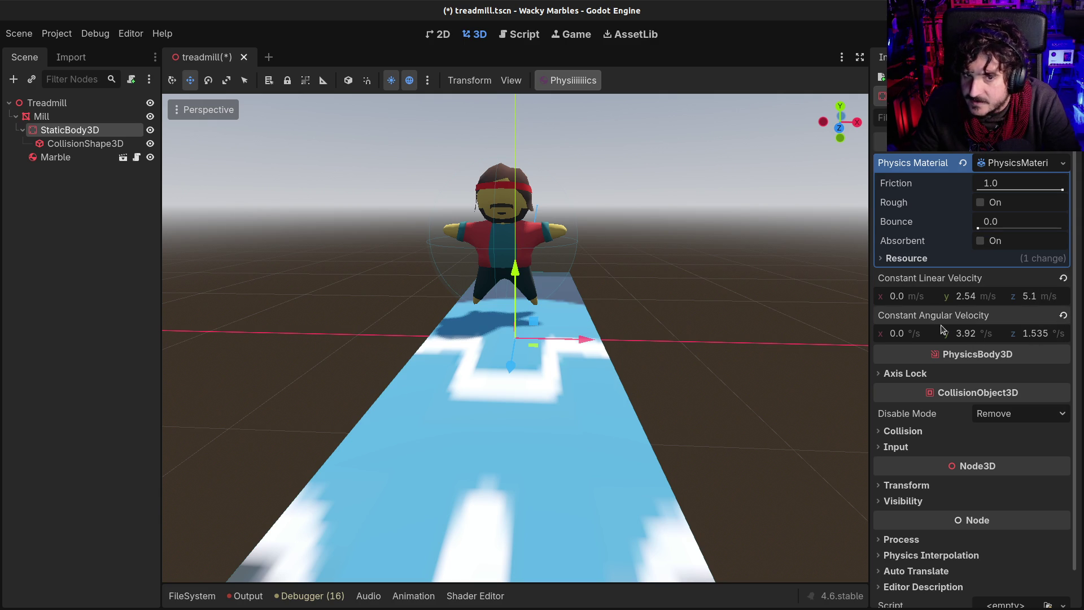
{"action": "left_click", "coordinate": [954, 297]}
{"action": "type", "text": "0"}
{"action": "key", "text": "Return"}
{"action": "key", "text": "Return"}
{"action": "type", "text": "0"}
{"action": "key", "text": "Return"}
Check the Disable Mode choices unchanged and expand Axis Lock with all axes unlocked.
{"action": "left_click", "coordinate": [61, 158]}
{"action": "left_click", "coordinate": [67, 130]}
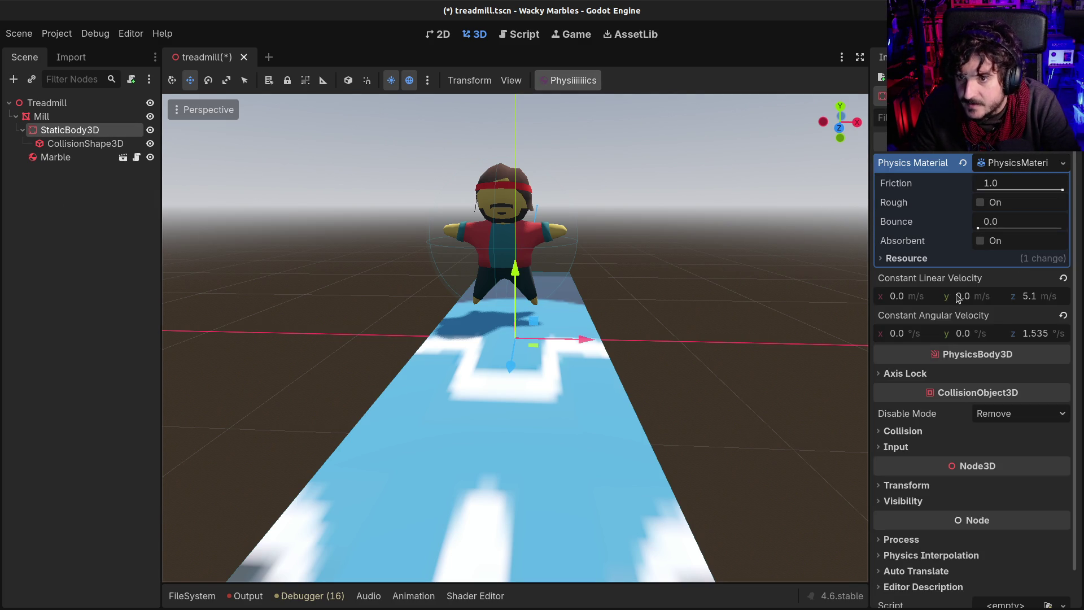
{"action": "left_click", "coordinate": [1007, 418]}
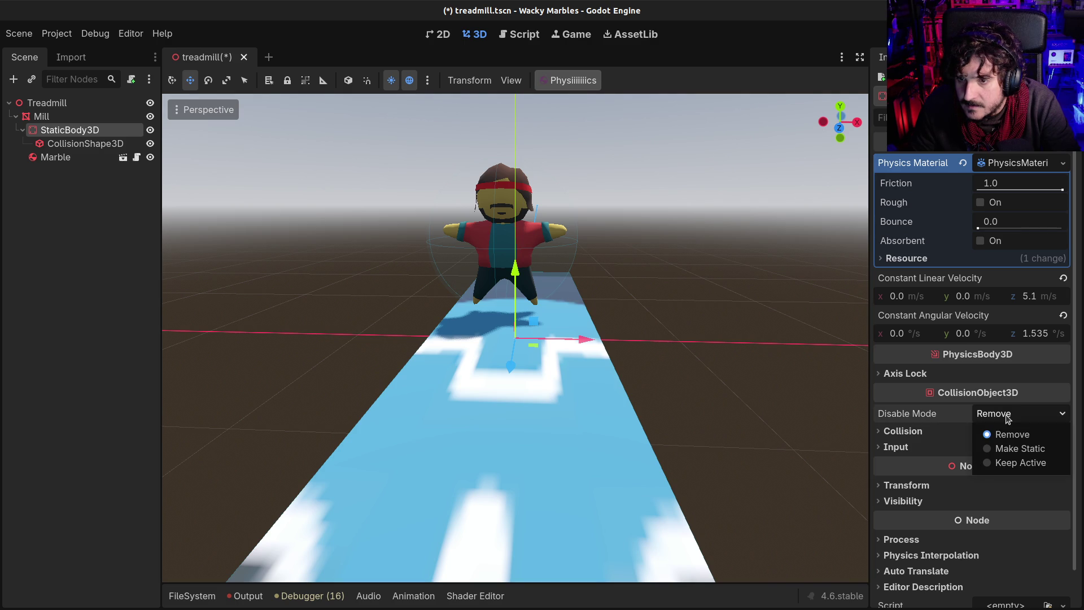
{"action": "left_click", "coordinate": [932, 390]}
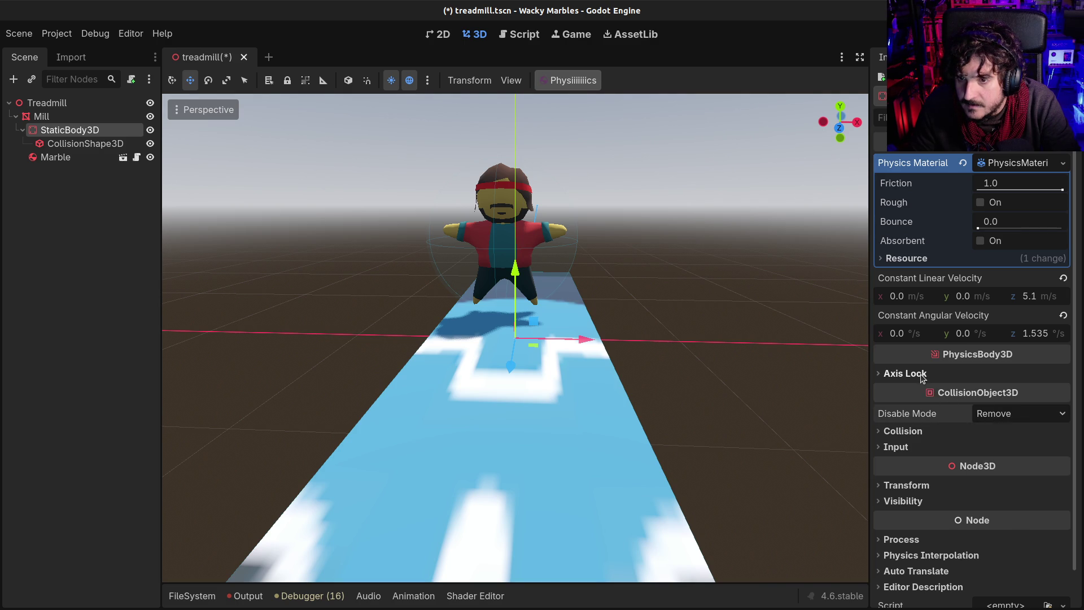
{"action": "left_click", "coordinate": [910, 374]}
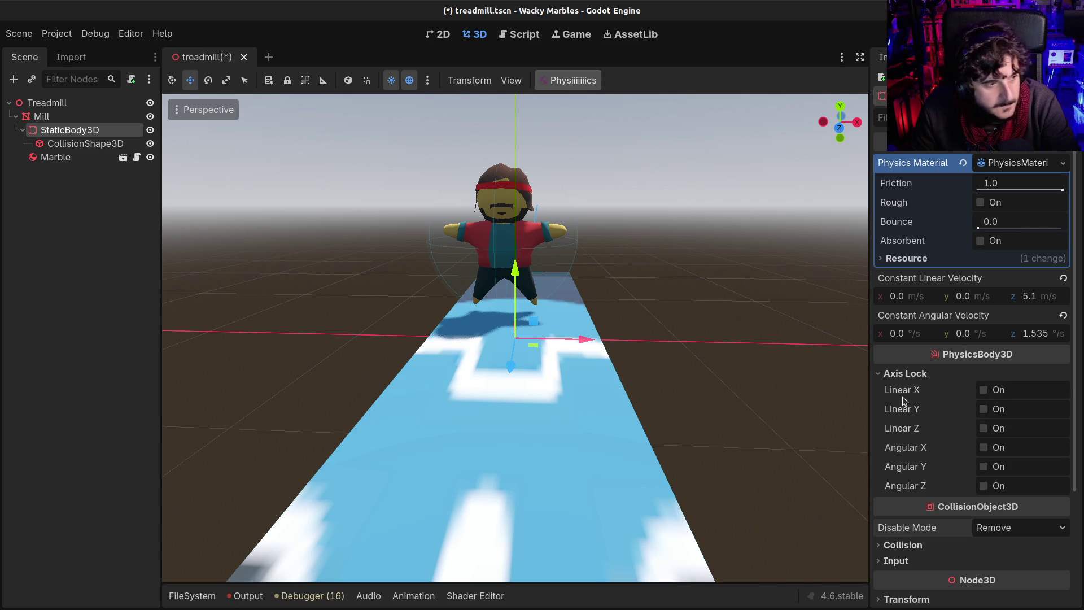
{"action": "mouse_move", "coordinate": [901, 398]}
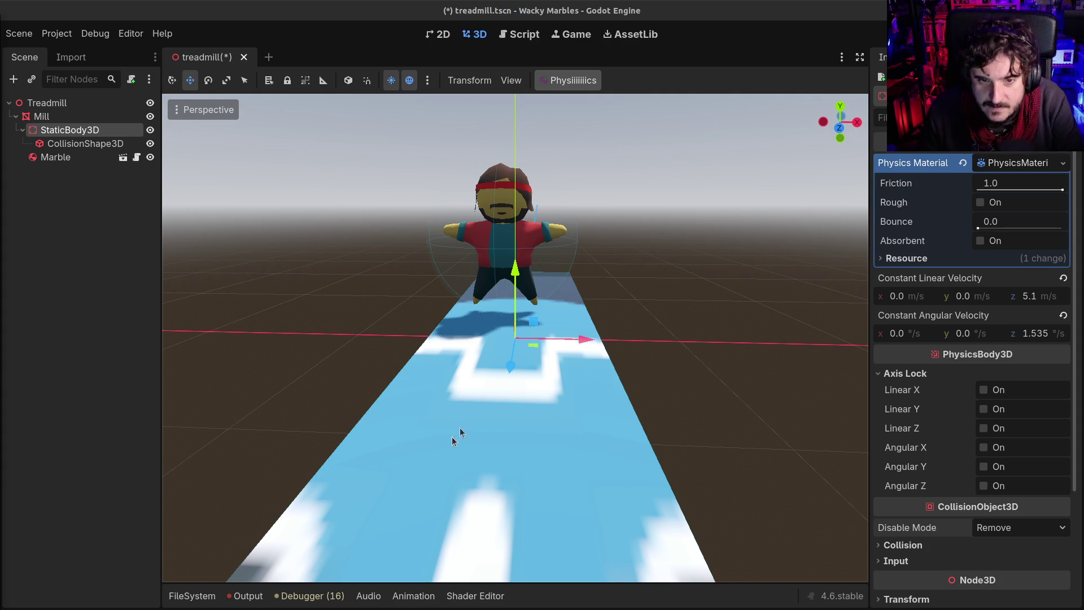
{"action": "scroll", "coordinate": [474, 353], "scroll_direction": "up", "scroll_amount": 3}
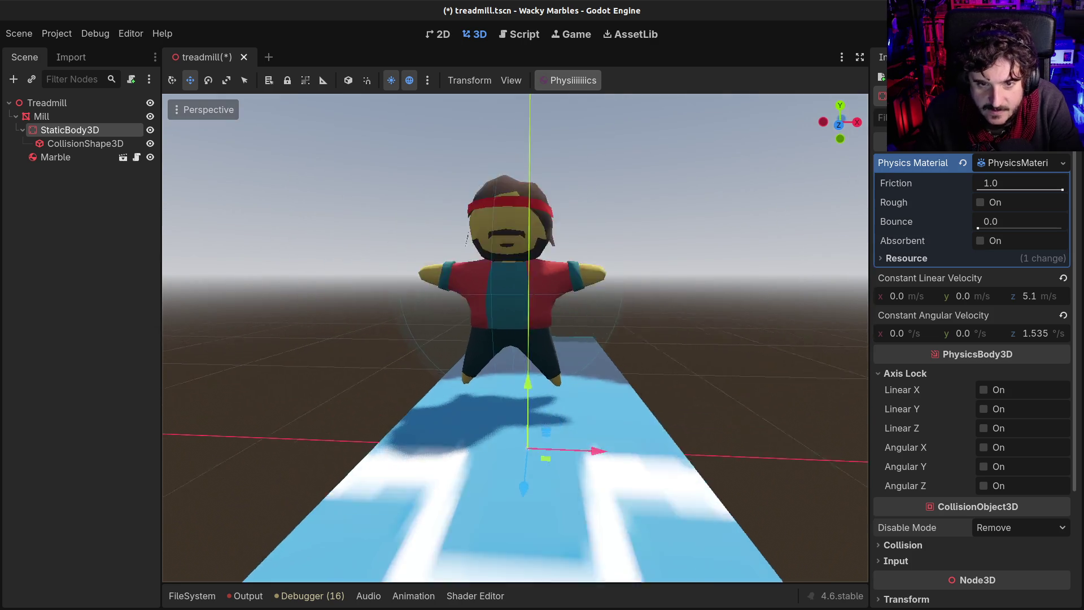
Raise the Marble above the treadmill, then delete it from the scene.
{"action": "mouse_move", "coordinate": [508, 339]}
{"action": "left_mouse_down"}
{"action": "mouse_move", "coordinate": [509, 282]}
{"action": "mouse_move", "coordinate": [435, 316]}
{"action": "left_mouse_up"}
{"action": "left_click", "coordinate": [55, 157]}
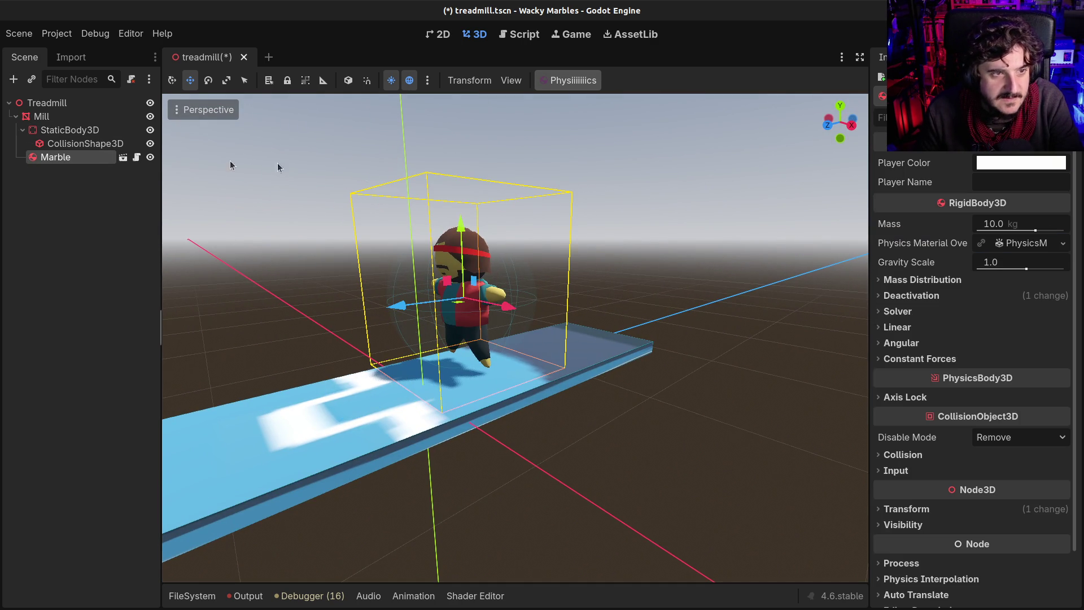
{"action": "mouse_move", "coordinate": [450, 223]}
{"action": "left_mouse_down"}
{"action": "mouse_move", "coordinate": [456, 170]}
{"action": "mouse_move", "coordinate": [194, 323]}
{"action": "left_mouse_up"}
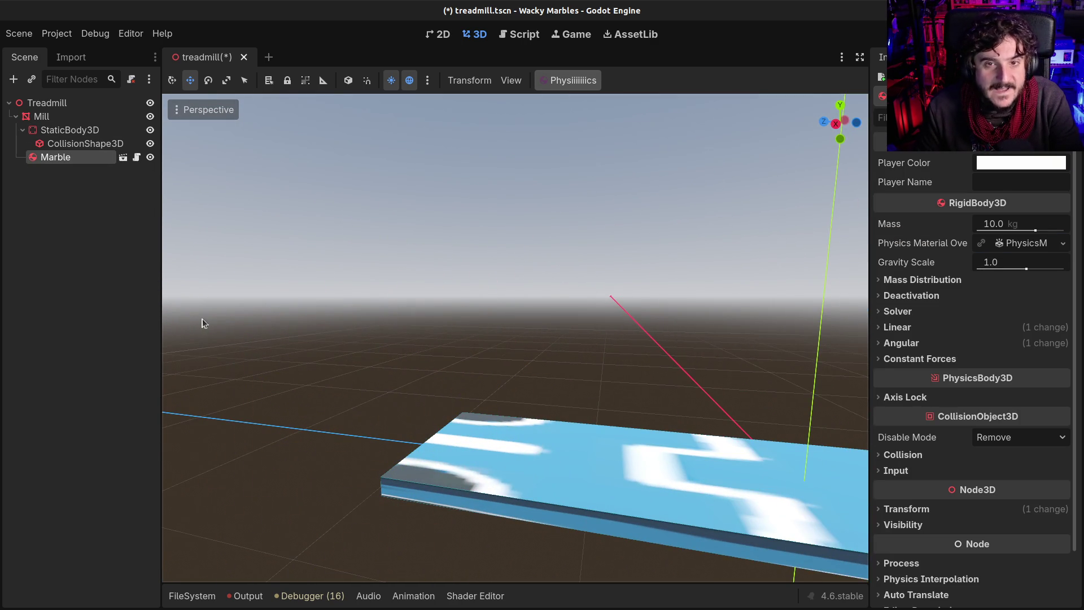
{"action": "left_click", "coordinate": [62, 188]}
{"action": "left_click", "coordinate": [46, 158]}
{"action": "key", "text": "Delete"}
{"action": "key", "text": "Return"}
{"action": "left_click", "coordinate": [47, 103]}
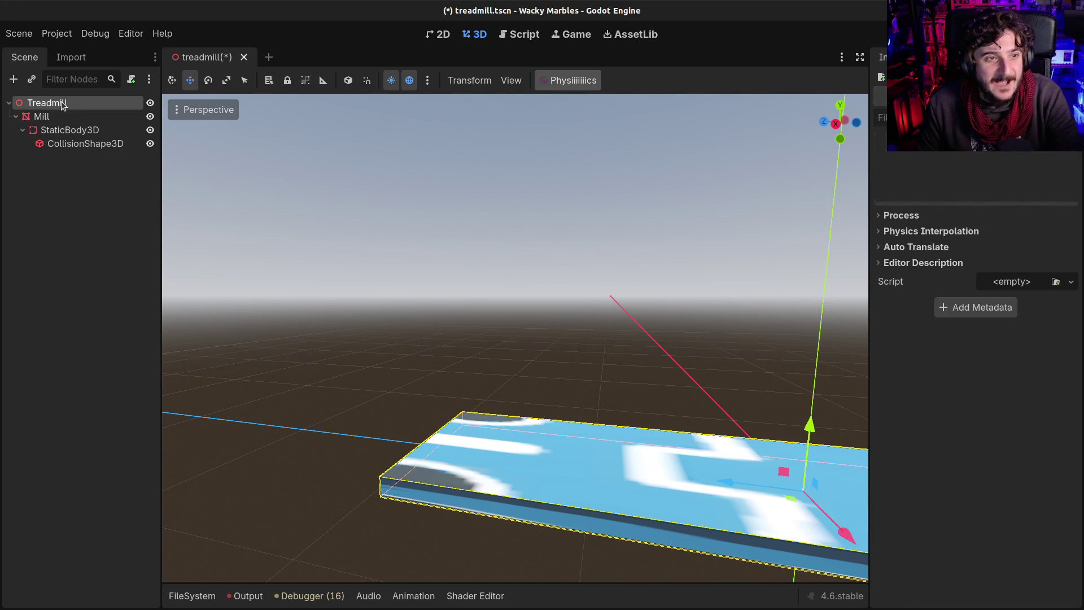
Show the FileSystem dock and instance marble.tscn into the scene.
{"action": "scroll", "coordinate": [706, 338], "scroll_direction": "down", "scroll_amount": 1}
{"action": "mouse_move", "coordinate": [706, 338]}
{"action": "left_mouse_down"}
{"action": "mouse_move", "coordinate": [812, 382]}
{"action": "mouse_move", "coordinate": [594, 340]}
{"action": "left_mouse_up"}
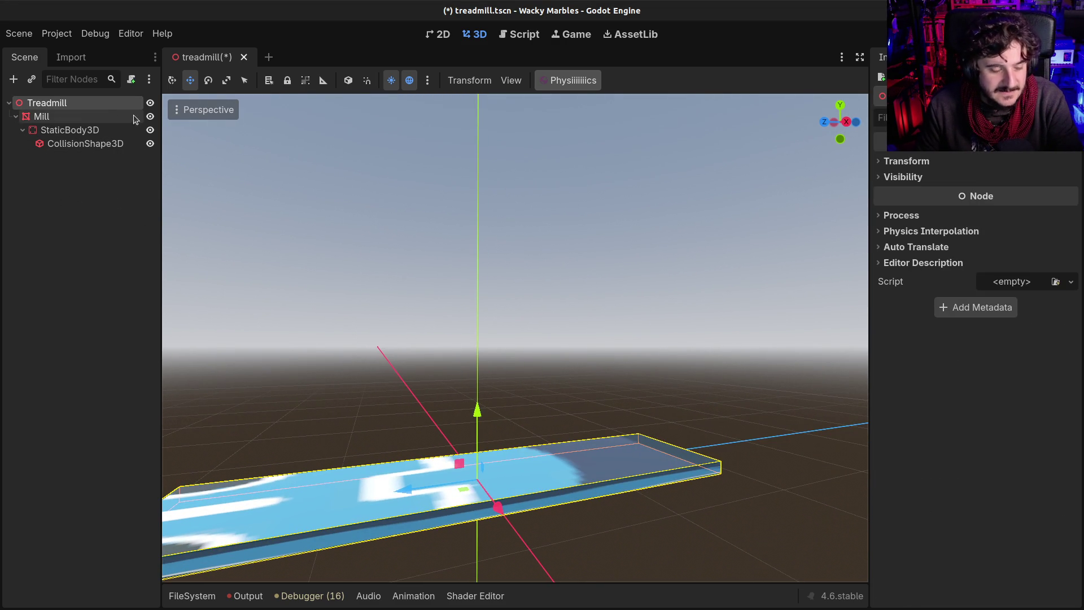
{"action": "left_click", "coordinate": [202, 602]}
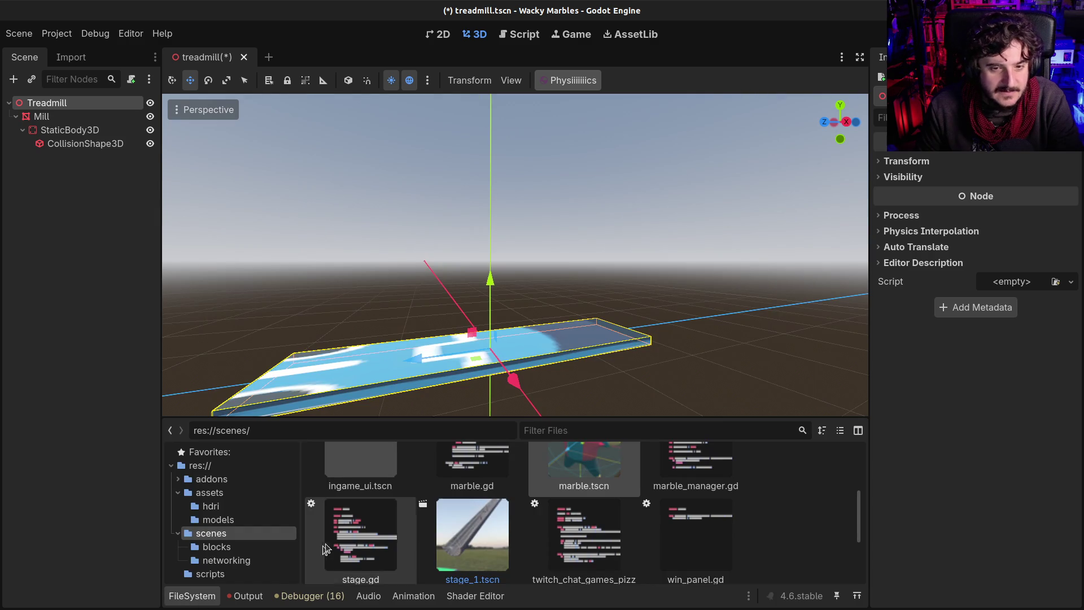
{"action": "mouse_move", "coordinate": [609, 471]}
{"action": "left_mouse_down"}
{"action": "mouse_move", "coordinate": [539, 319]}
{"action": "mouse_move", "coordinate": [548, 330]}
{"action": "left_mouse_up"}
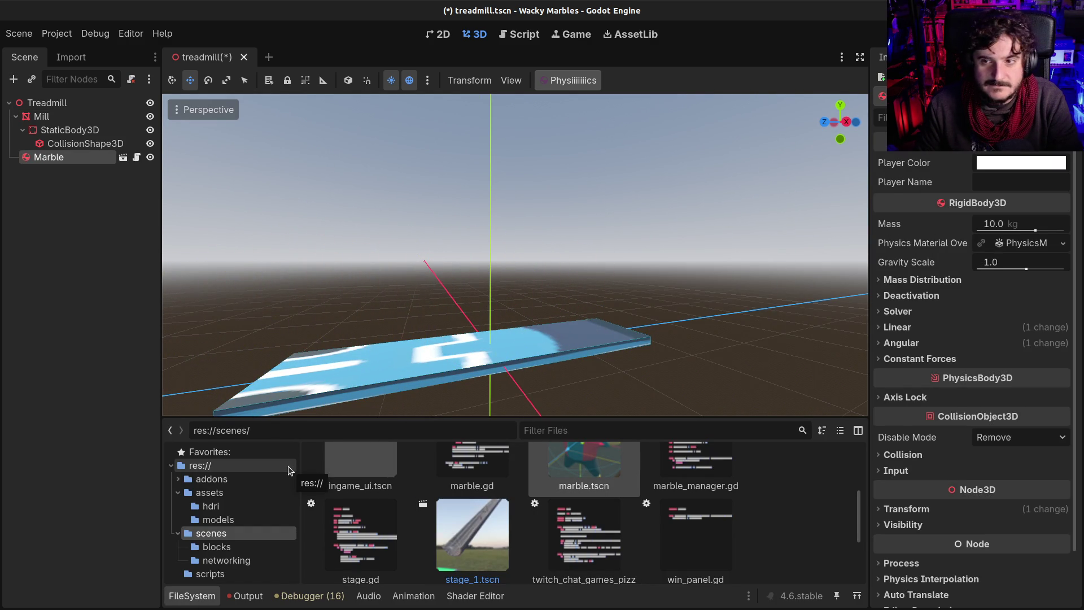
Frame and delete the new Marble instance, then select the StaticBody3D.
{"action": "left_click", "coordinate": [35, 104]}
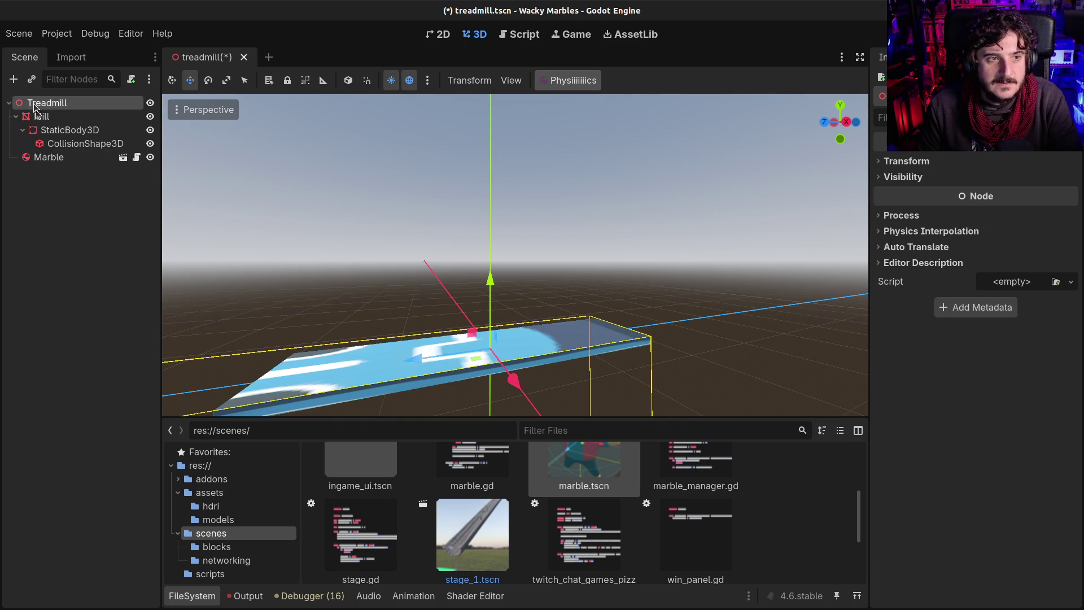
{"action": "left_click", "coordinate": [48, 157]}
{"action": "scroll", "coordinate": [475, 231], "scroll_direction": "down", "scroll_amount": 3}
{"action": "key", "text": "f"}
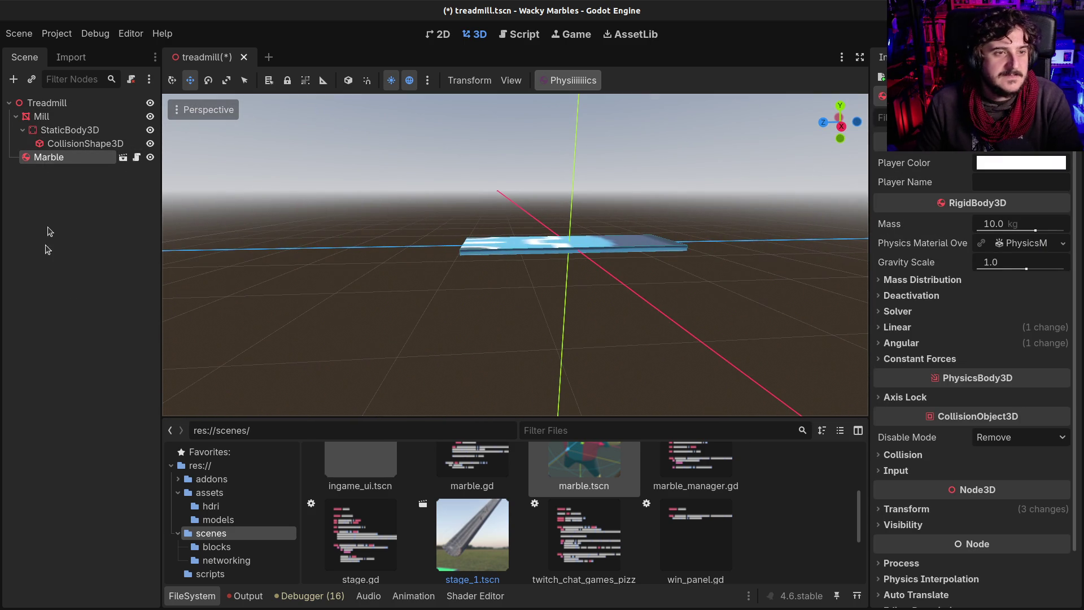
{"action": "left_click", "coordinate": [44, 144]}
{"action": "left_click", "coordinate": [40, 159]}
{"action": "key", "text": "Delete"}
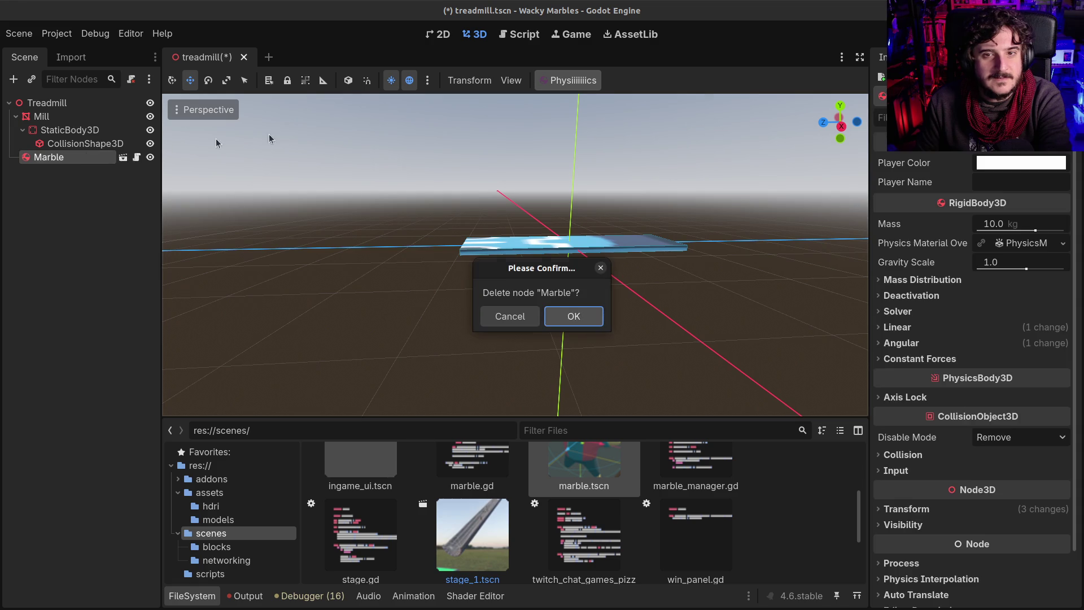
{"action": "left_click", "coordinate": [573, 316]}
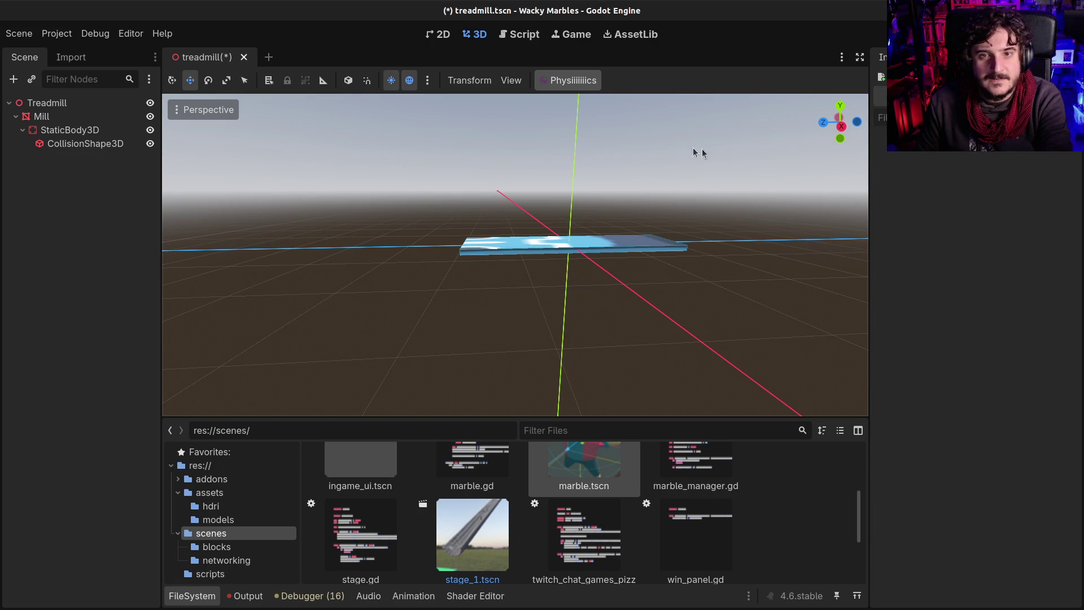
{"action": "left_click", "coordinate": [47, 103]}
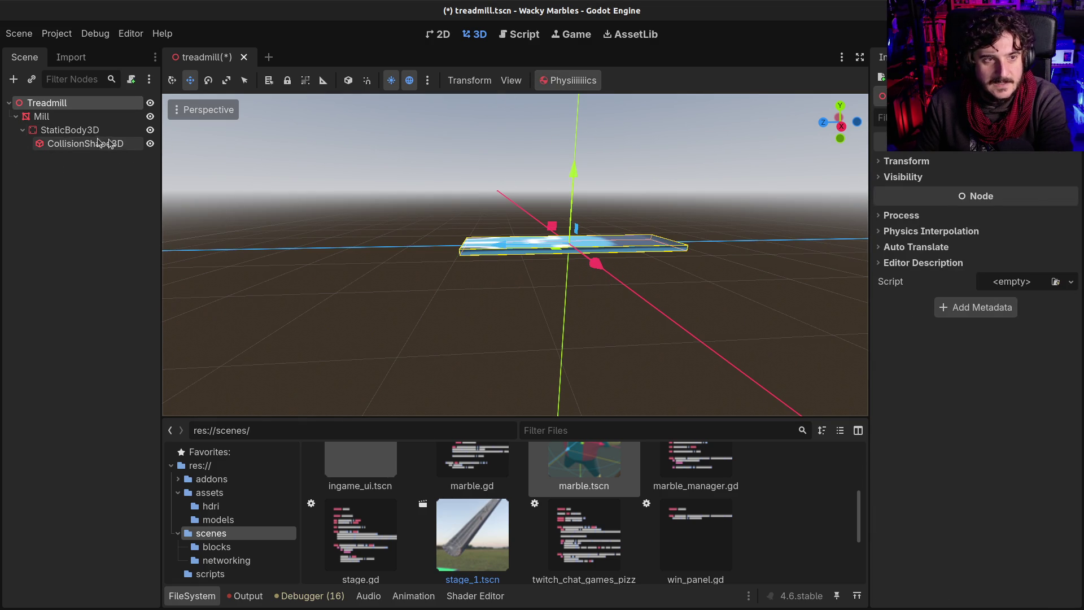
{"action": "left_click", "coordinate": [41, 116]}
{"action": "left_click", "coordinate": [69, 130]}
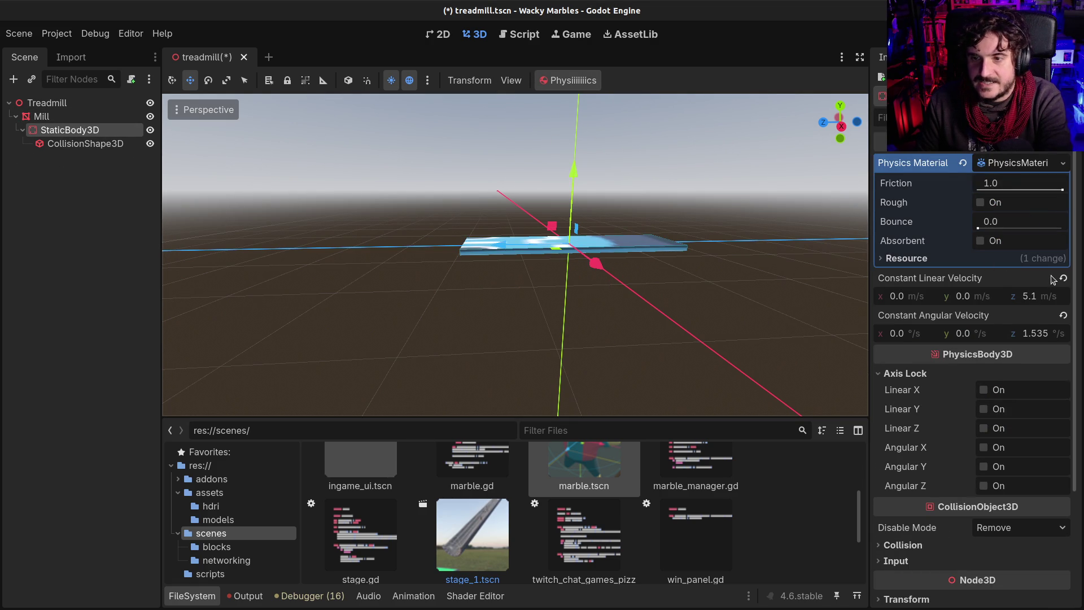
Revert angular velocity z and set constant linear velocity z to 100.
{"action": "left_click", "coordinate": [1064, 315]}
{"action": "left_click", "coordinate": [1044, 296]}
{"action": "type", "text": "100.0"}
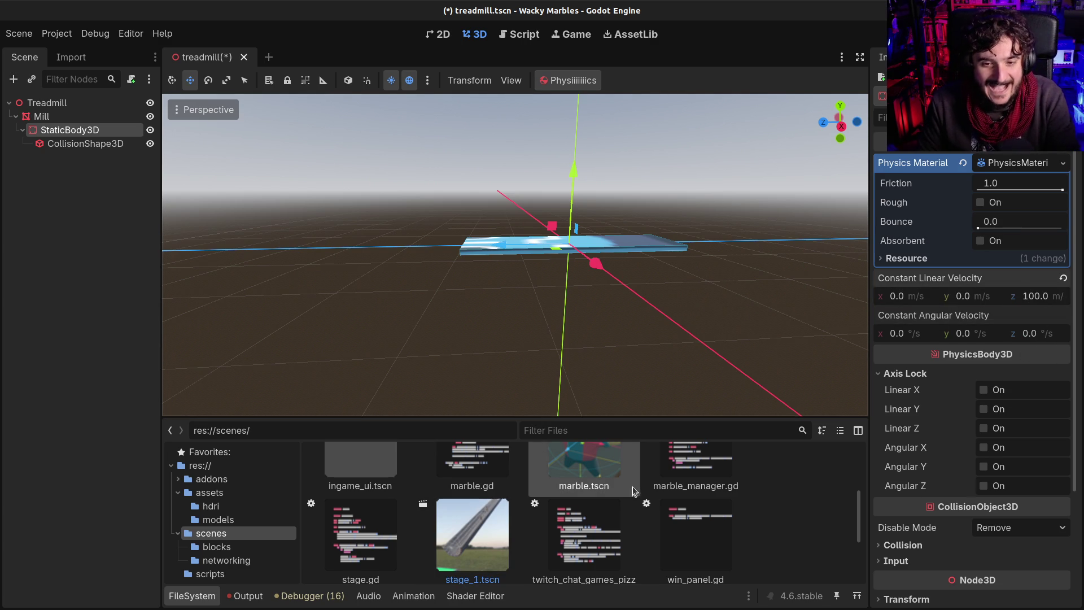
Drop a marble above the belt, save, run the physics test, then delete it.
{"action": "mouse_move", "coordinate": [564, 484]}
{"action": "left_mouse_down"}
{"action": "mouse_move", "coordinate": [644, 387]}
{"action": "mouse_move", "coordinate": [625, 235]}
{"action": "mouse_move", "coordinate": [637, 209]}
{"action": "left_mouse_up"}
{"action": "left_click_drag", "start_coordinate": [647, 148], "coordinate": [648, 87]}
{"action": "key", "text": "ctrl+s"}
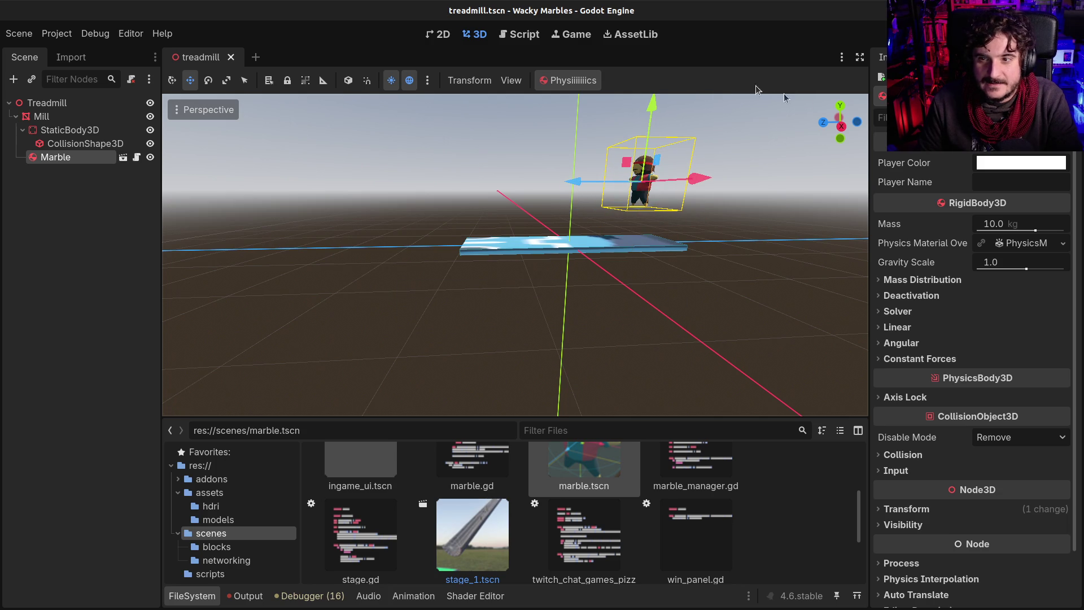
{"action": "left_click", "coordinate": [588, 85]}
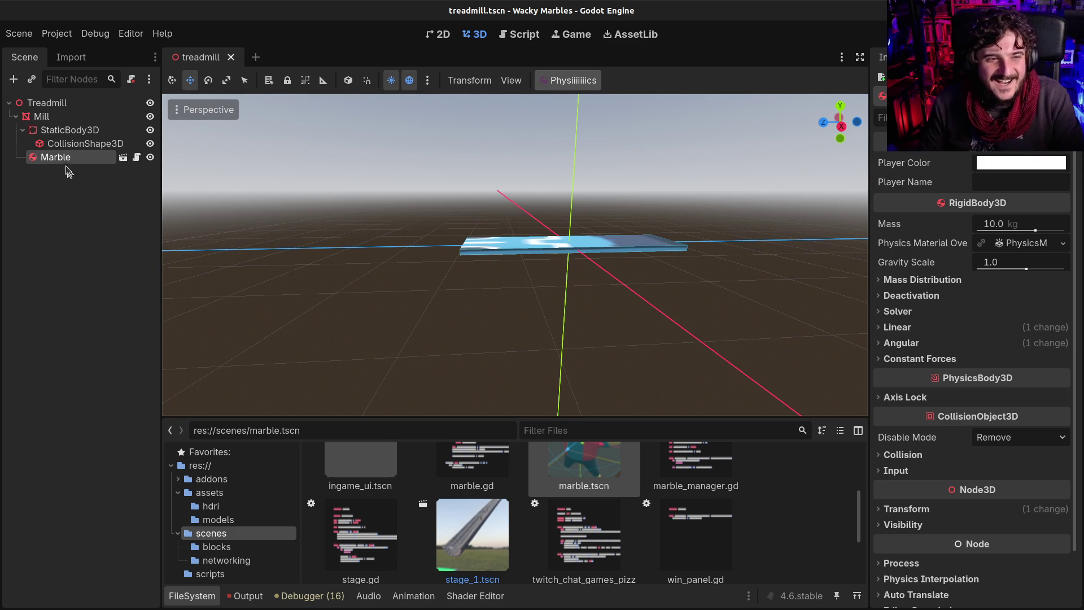
{"action": "key", "text": "Delete"}
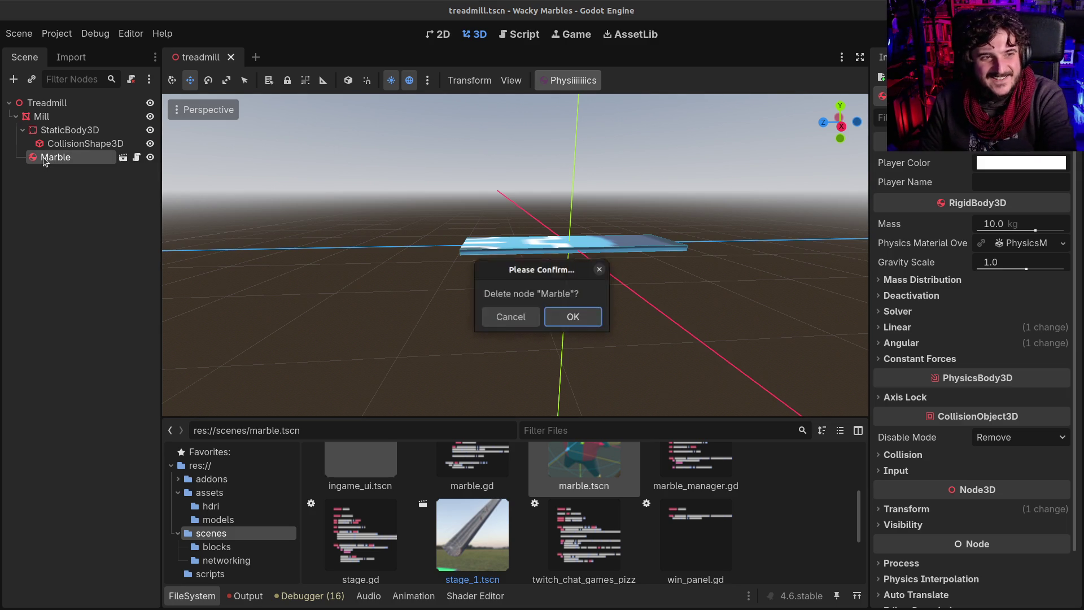
{"action": "key", "text": "Return"}
Add fresh marble instances and delete the original Marble, leaving Marble2 on the belt.
{"action": "left_click_drag", "start_coordinate": [621, 469], "coordinate": [639, 240]}
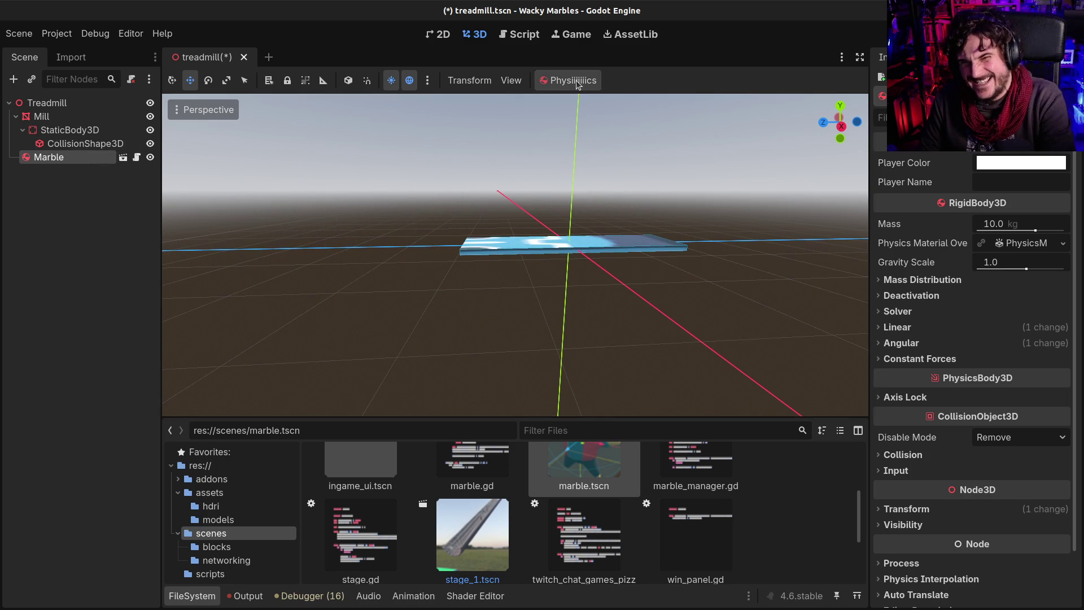
{"action": "left_click_drag", "start_coordinate": [613, 460], "coordinate": [623, 242]}
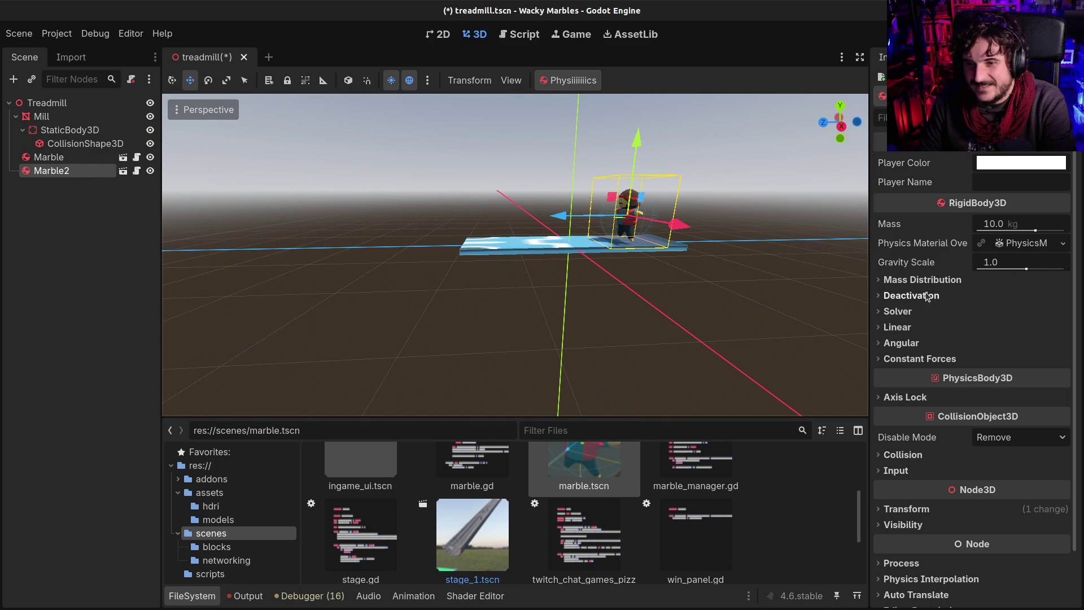
{"action": "left_click", "coordinate": [49, 157]}
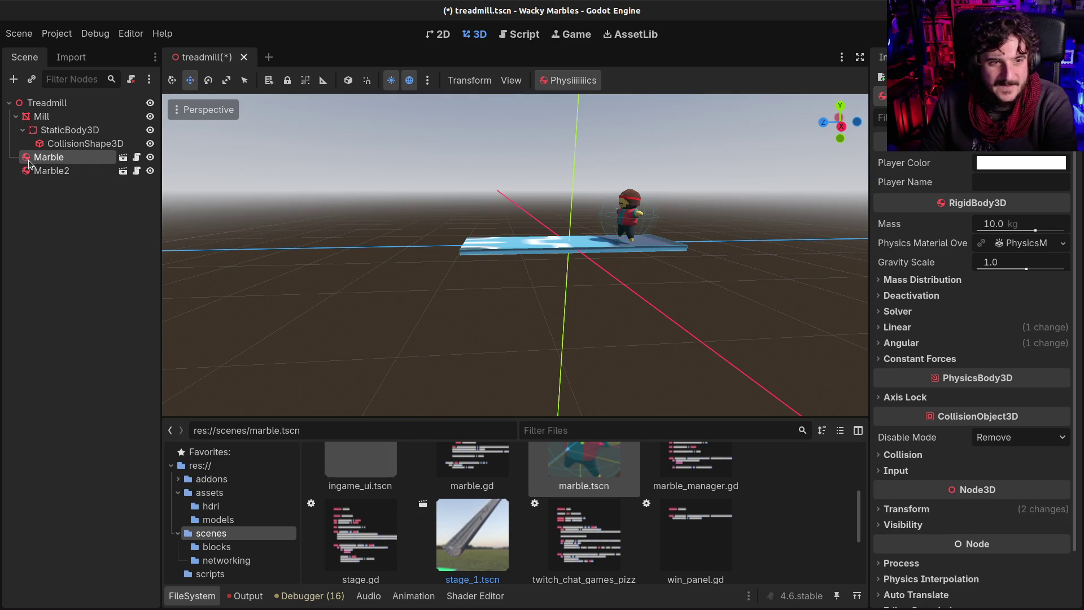
{"action": "key", "text": "Delete"}
{"action": "key", "text": "Return"}
{"action": "left_click", "coordinate": [68, 130]}
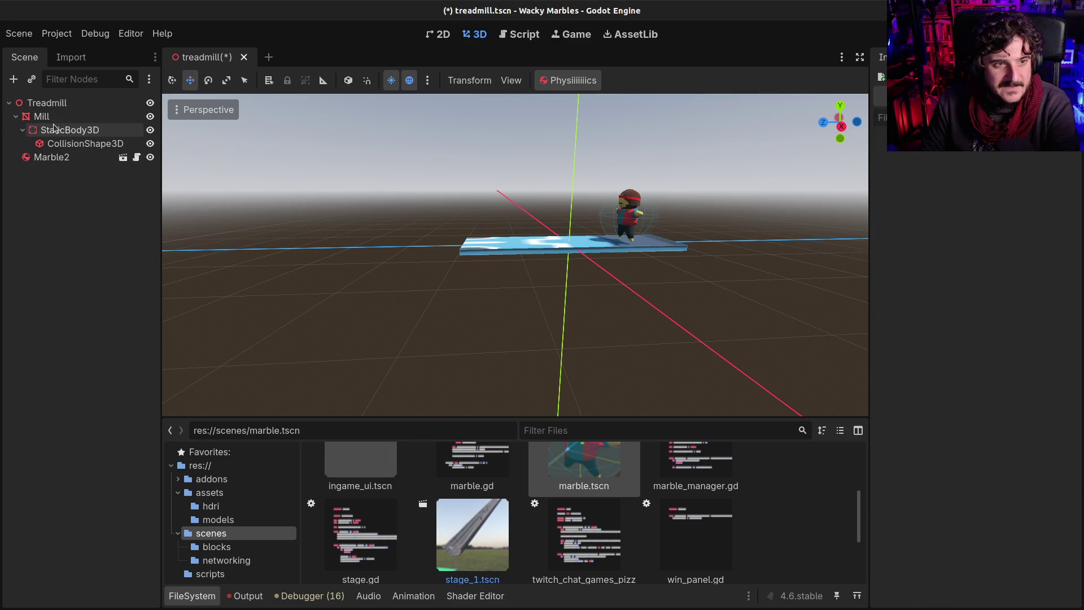
Raise the belt's linear z velocity and run the physics test to fling the marble.
{"action": "left_click", "coordinate": [1037, 297]}
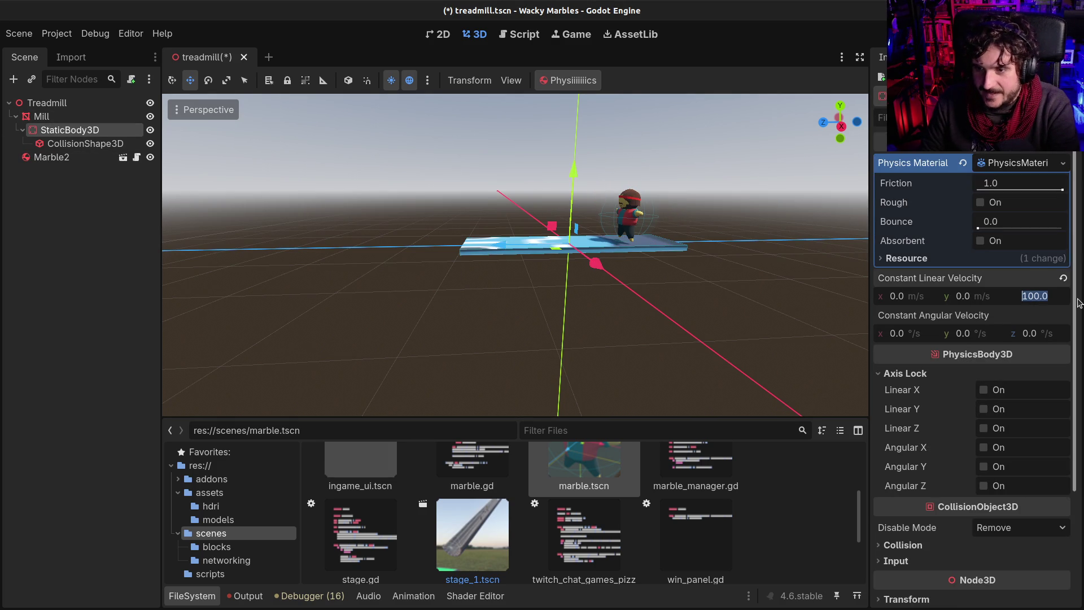
{"action": "type", "text": "10"}
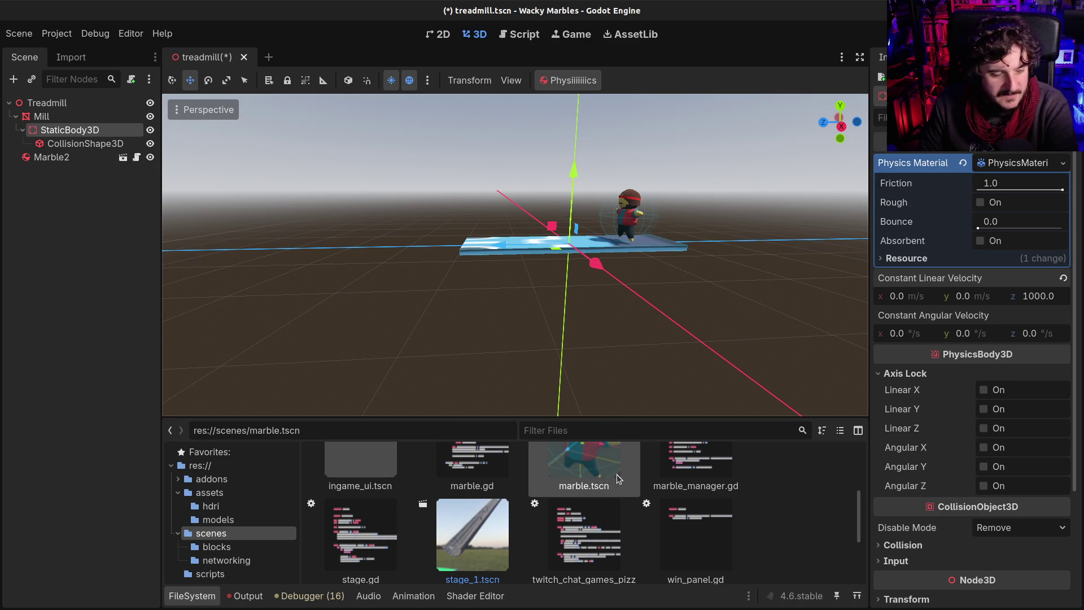
{"action": "mouse_move", "coordinate": [600, 480]}
{"action": "left_mouse_down"}
{"action": "mouse_move", "coordinate": [641, 362]}
{"action": "mouse_move", "coordinate": [585, 484]}
{"action": "left_mouse_up"}
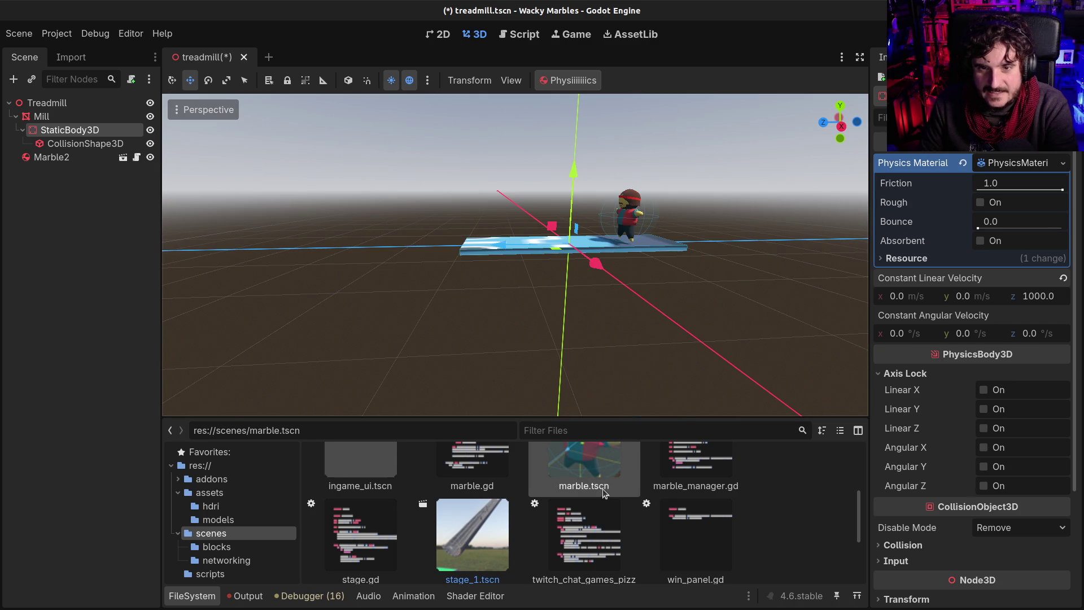
{"action": "left_click", "coordinate": [573, 80]}
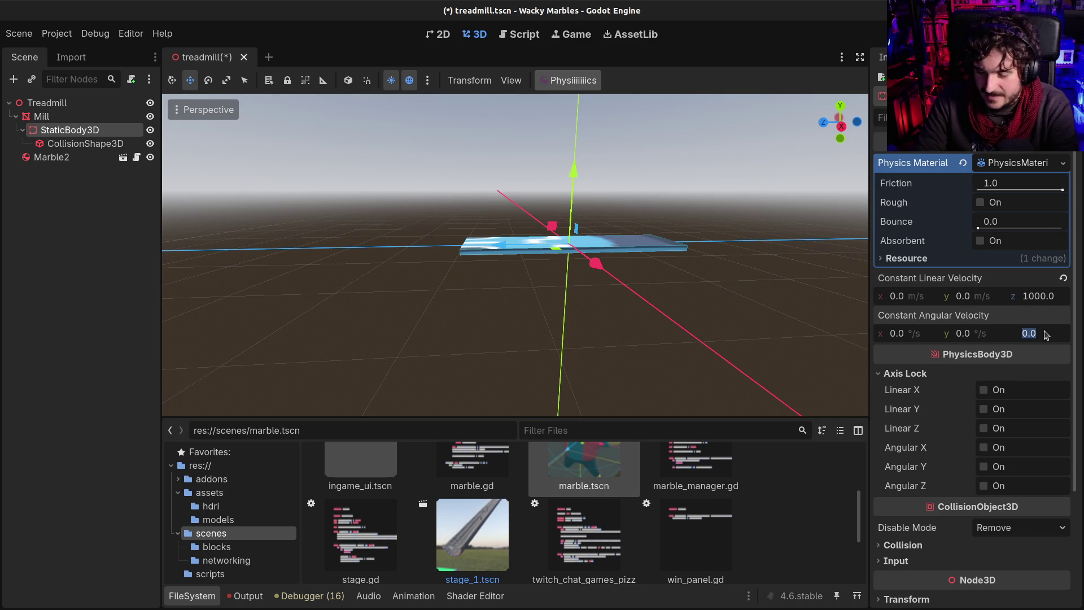
Undo the linear change, set angular z velocity to 1000 °/s, and drop a marble onto the belt.
{"action": "key", "text": "ctrl+z"}
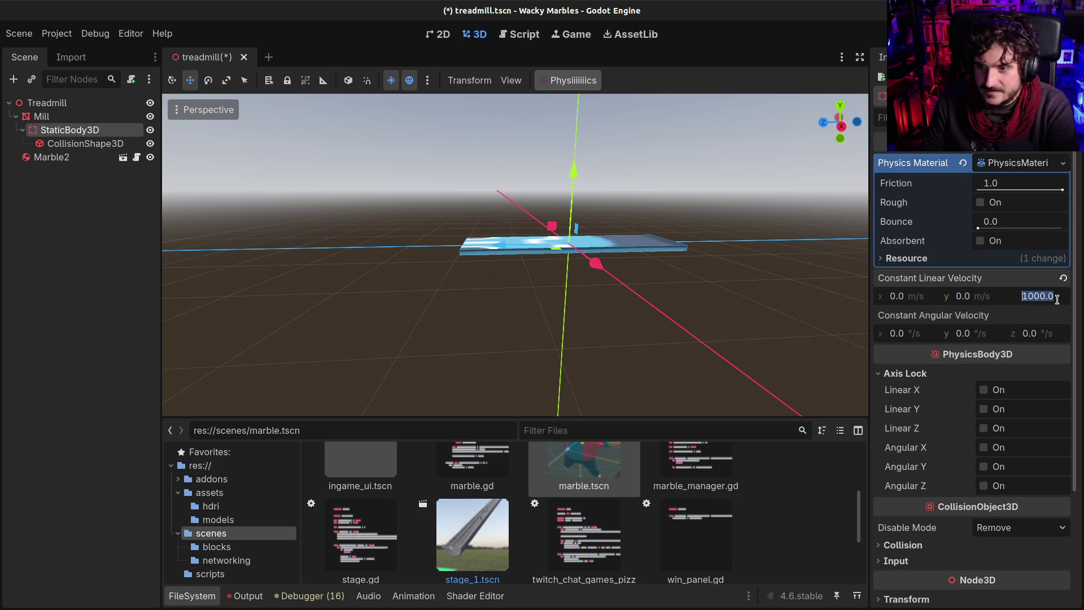
{"action": "left_click", "coordinate": [1034, 337]}
{"action": "type", "text": "100"}
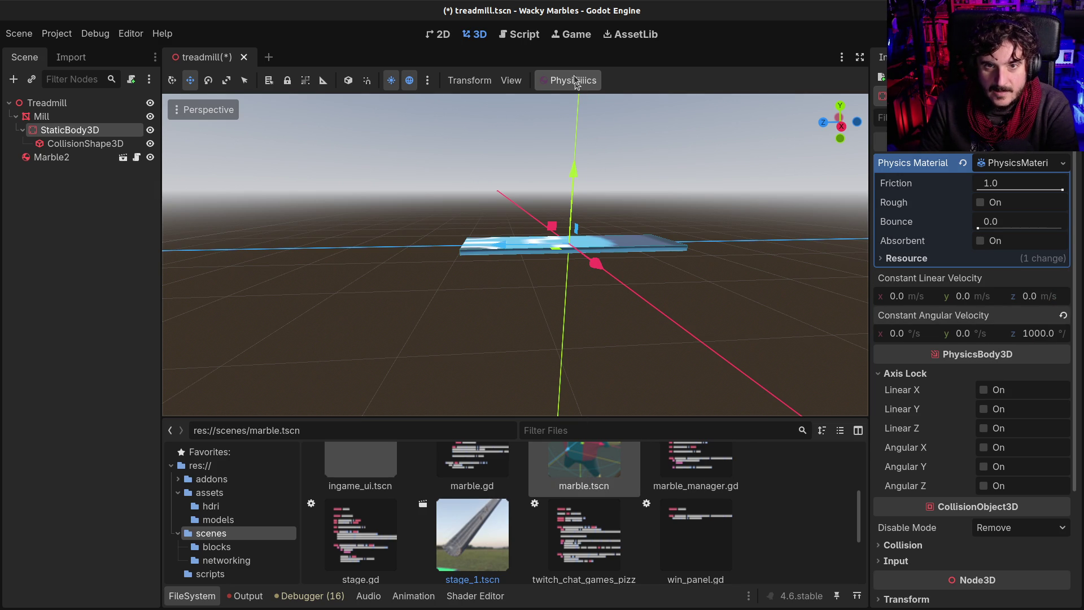
{"action": "left_click_drag", "start_coordinate": [584, 458], "coordinate": [619, 242]}
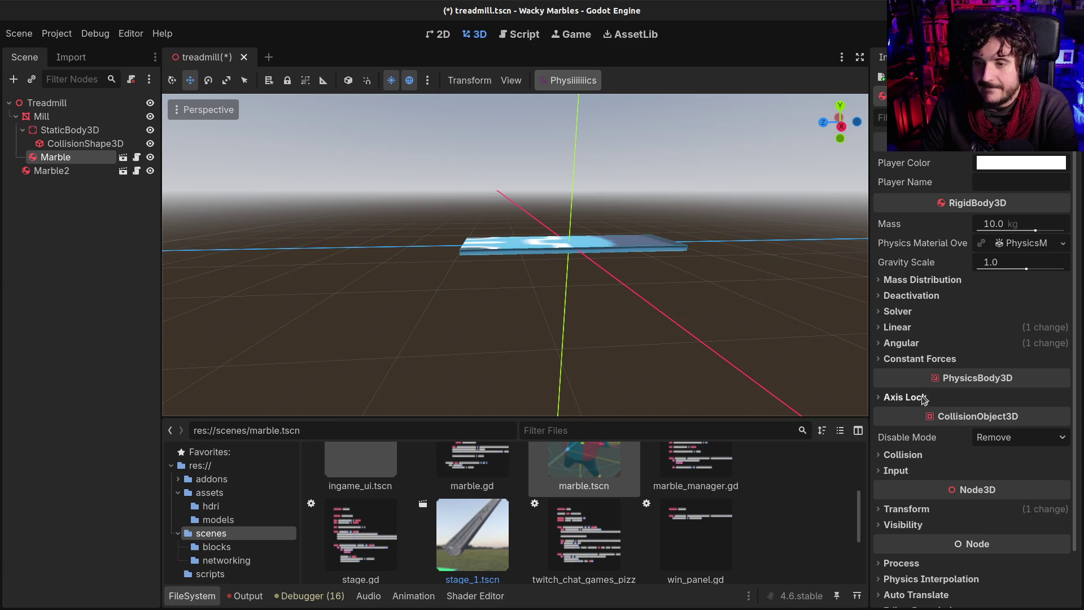
Delete both Marble and Marble2, then select the belt body.
{"action": "key", "text": "Delete"}
{"action": "key", "text": "Return"}
{"action": "left_click", "coordinate": [51, 170]}
{"action": "key", "text": "Delete"}
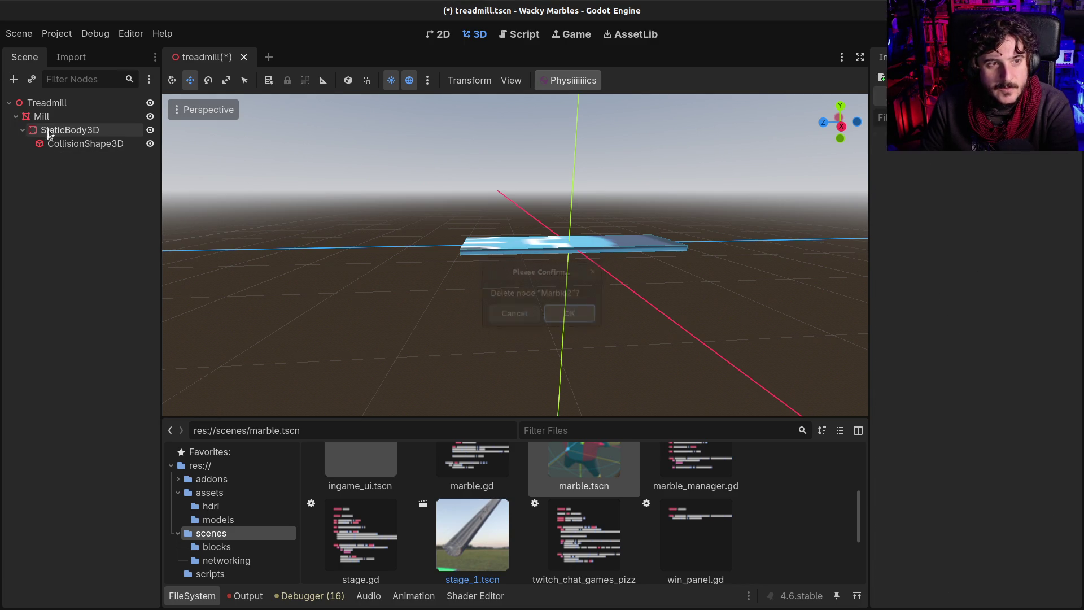
{"action": "key", "text": "Return"}
{"action": "left_click", "coordinate": [48, 119]}
{"action": "left_click", "coordinate": [84, 131]}
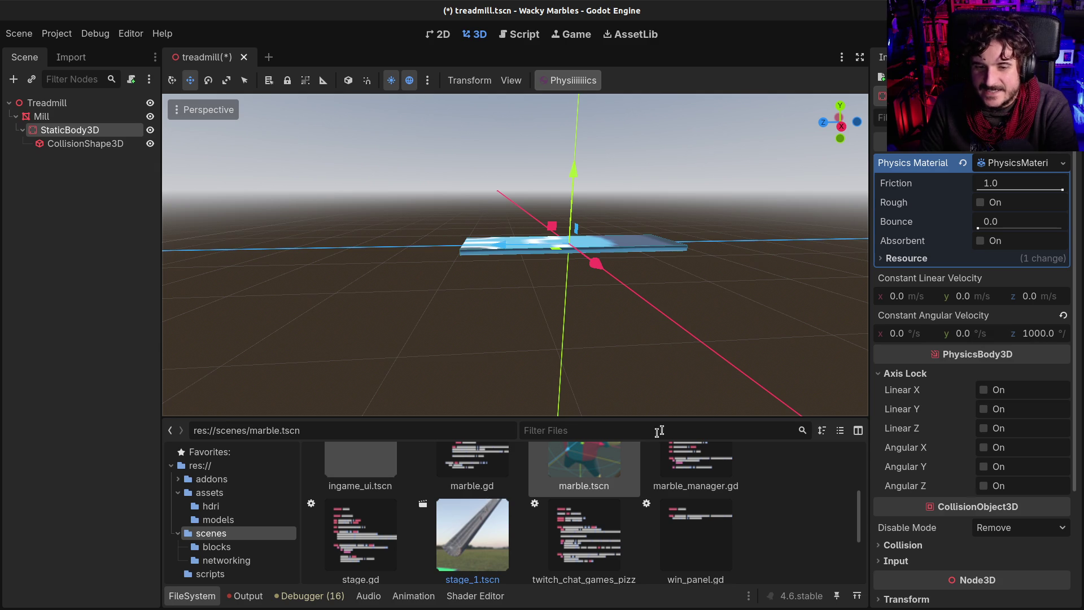
Drop a fresh marble on the belt and set angular velocity z to 0 and x to 10000.
{"action": "mouse_move", "coordinate": [569, 478]}
{"action": "left_mouse_down"}
{"action": "mouse_move", "coordinate": [593, 442]}
{"action": "mouse_move", "coordinate": [599, 245]}
{"action": "left_mouse_up"}
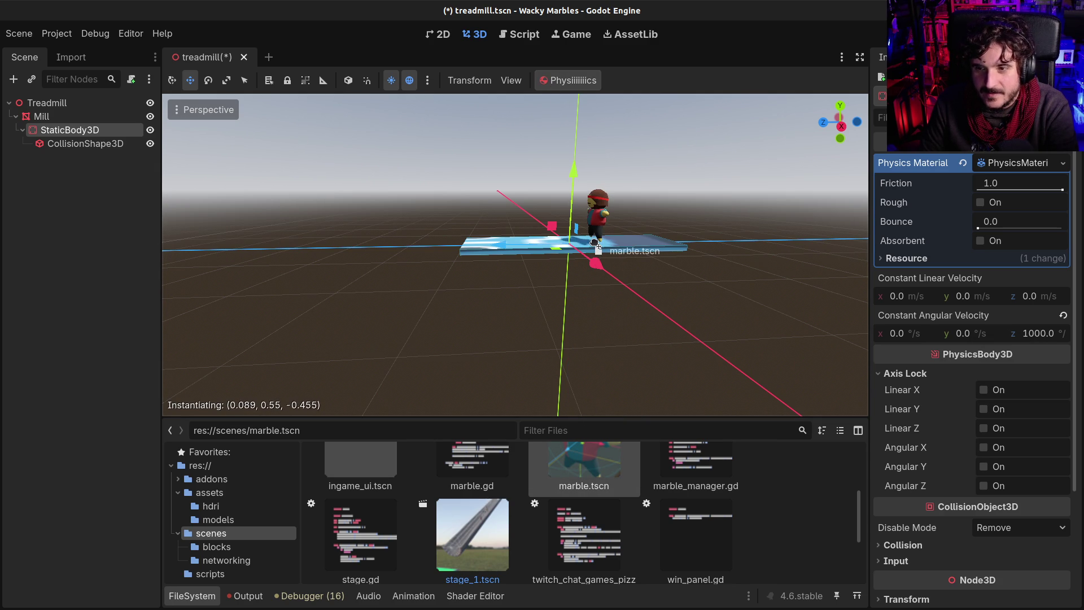
{"action": "left_click_drag", "start_coordinate": [599, 245], "coordinate": [585, 309]}
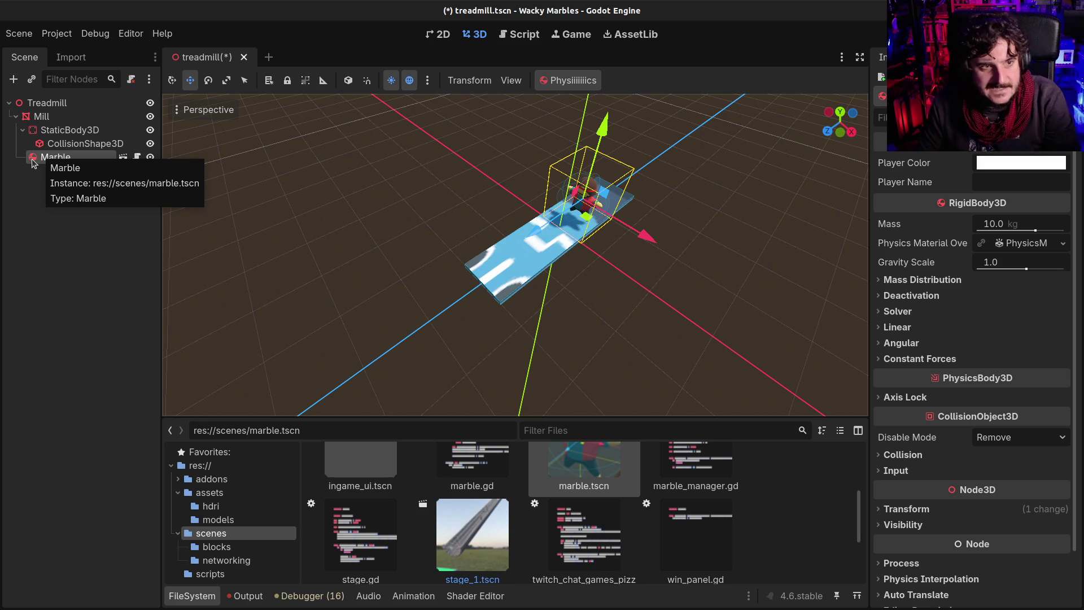
{"action": "left_click", "coordinate": [40, 130]}
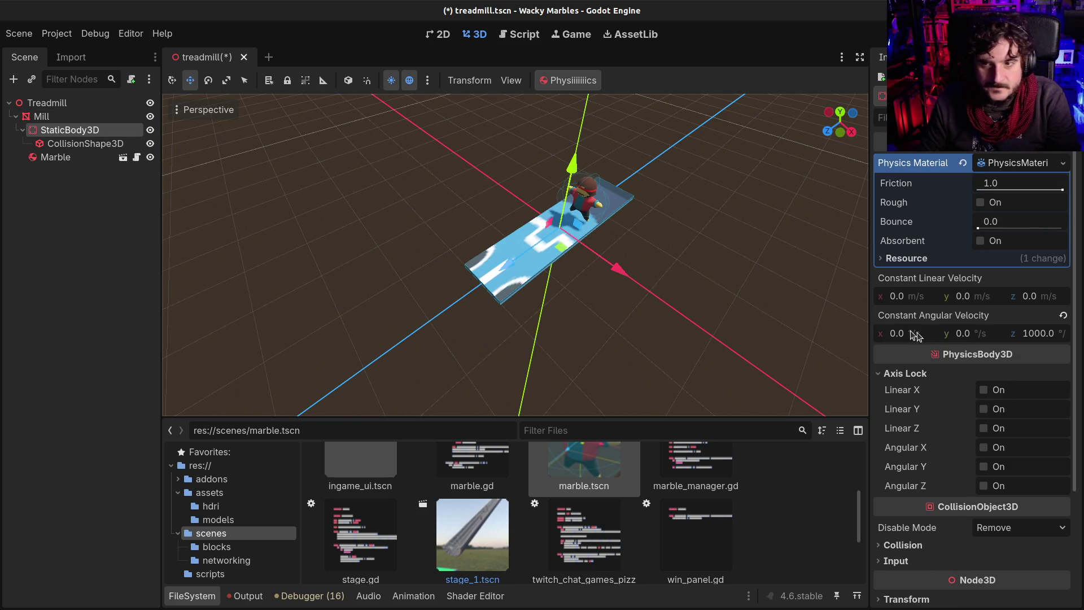
{"action": "left_click", "coordinate": [1064, 316]}
{"action": "key", "text": "Return"}
{"action": "type", "text": "10"}
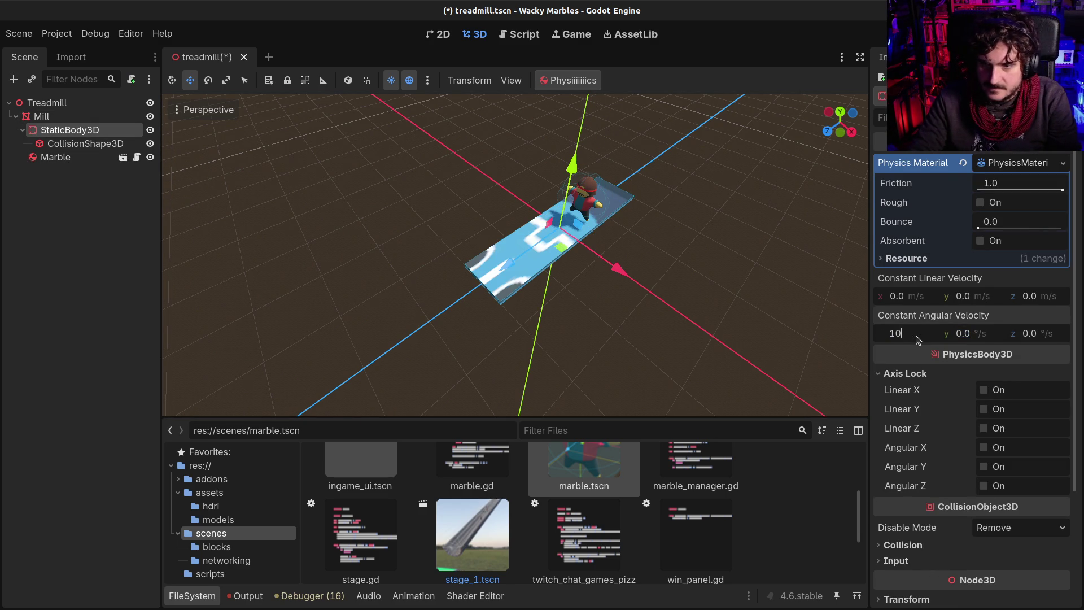
{"action": "type", "text": "00"}
{"action": "key", "text": "Return"}
Save, run the physics test, then delete the test marble.
{"action": "key", "text": "ctrl+s"}
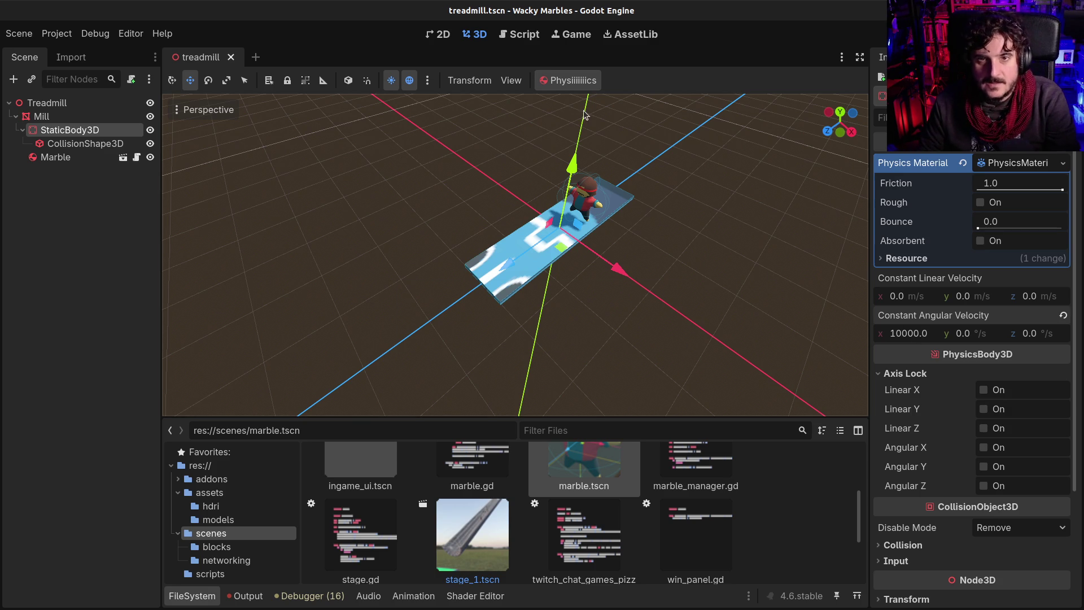
{"action": "left_click", "coordinate": [566, 80]}
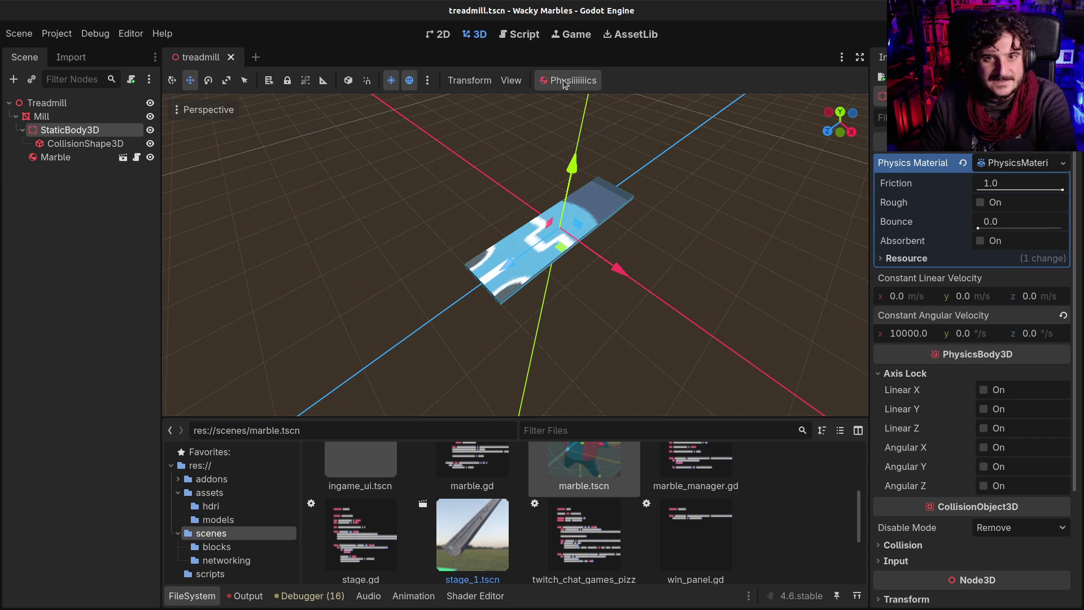
{"action": "left_click", "coordinate": [62, 157]}
{"action": "key", "text": "Delete"}
{"action": "key", "text": "Return"}
Step through the collision shape, belt body and Mill mesh, then start editing linear velocity z.
{"action": "left_click", "coordinate": [62, 144]}
{"action": "left_click", "coordinate": [53, 129]}
{"action": "left_click", "coordinate": [51, 118]}
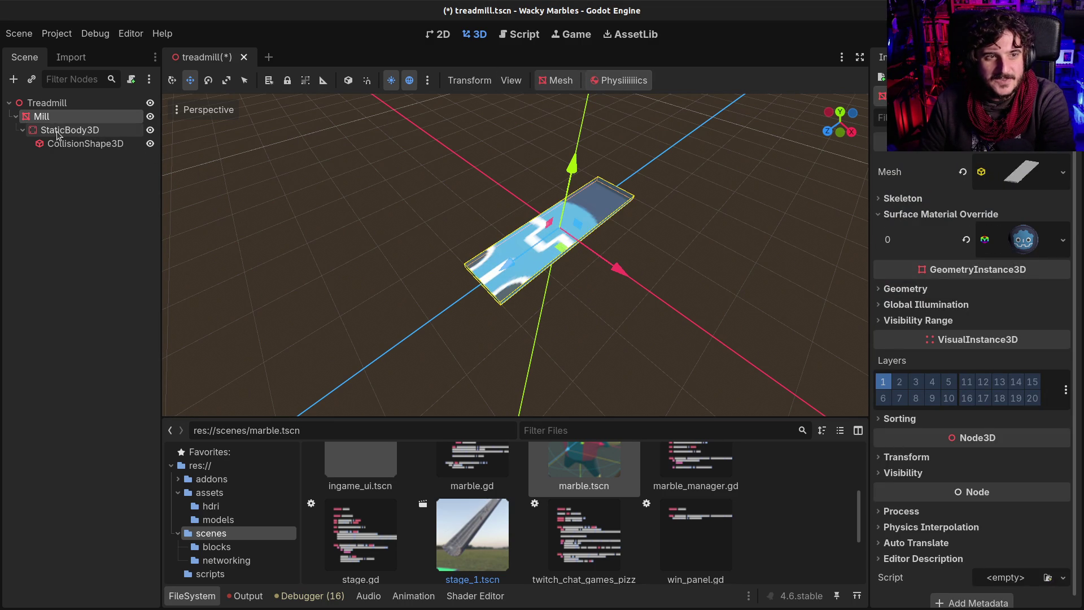
{"action": "left_click", "coordinate": [57, 134]}
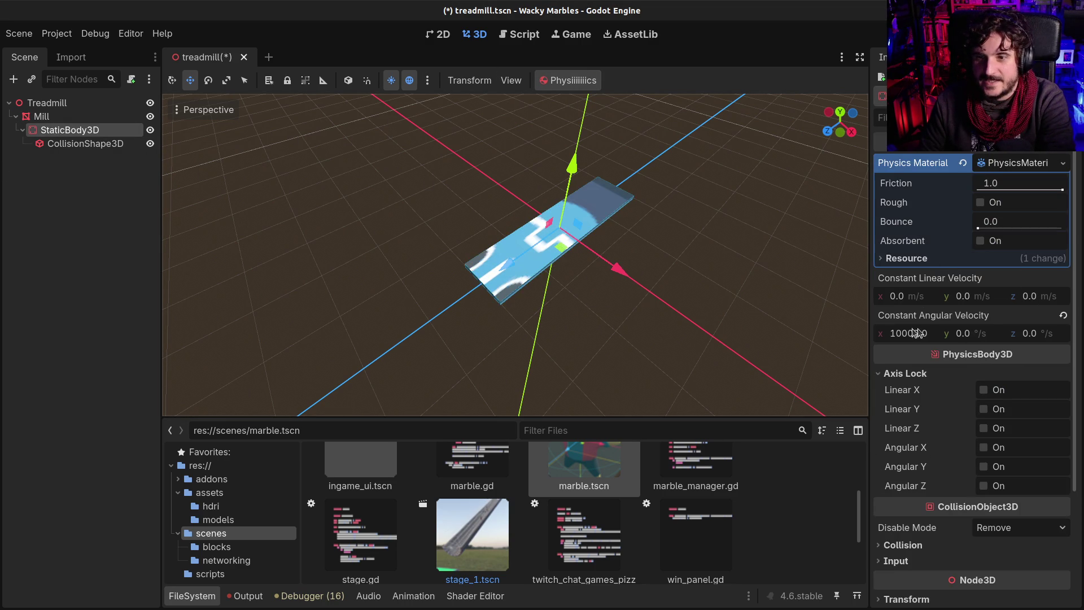
{"action": "left_click", "coordinate": [1040, 296]}
{"action": "type", "text": "10000"}
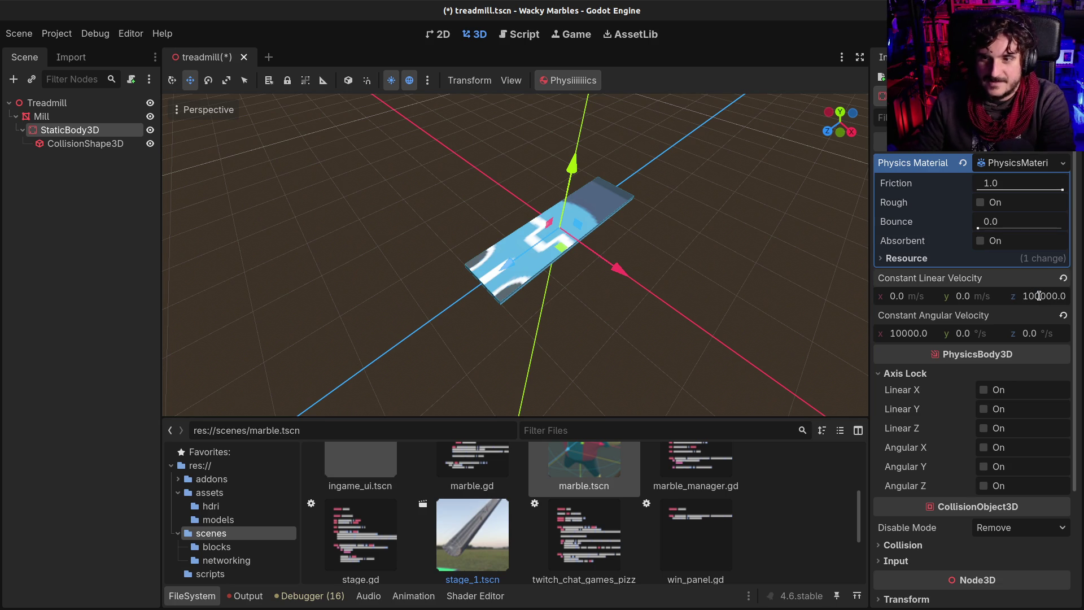
Commit linear velocity z of 100000 and set the BoxShape3D size z to 100 m.
{"action": "left_click", "coordinate": [478, 259]}
{"action": "left_click", "coordinate": [492, 264]}
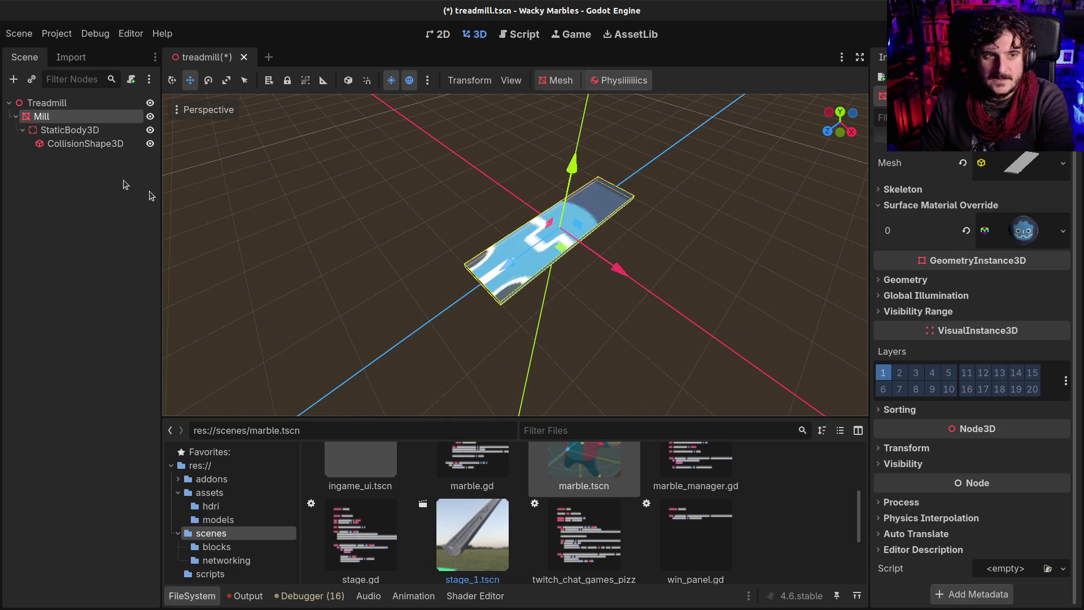
{"action": "left_click", "coordinate": [61, 145]}
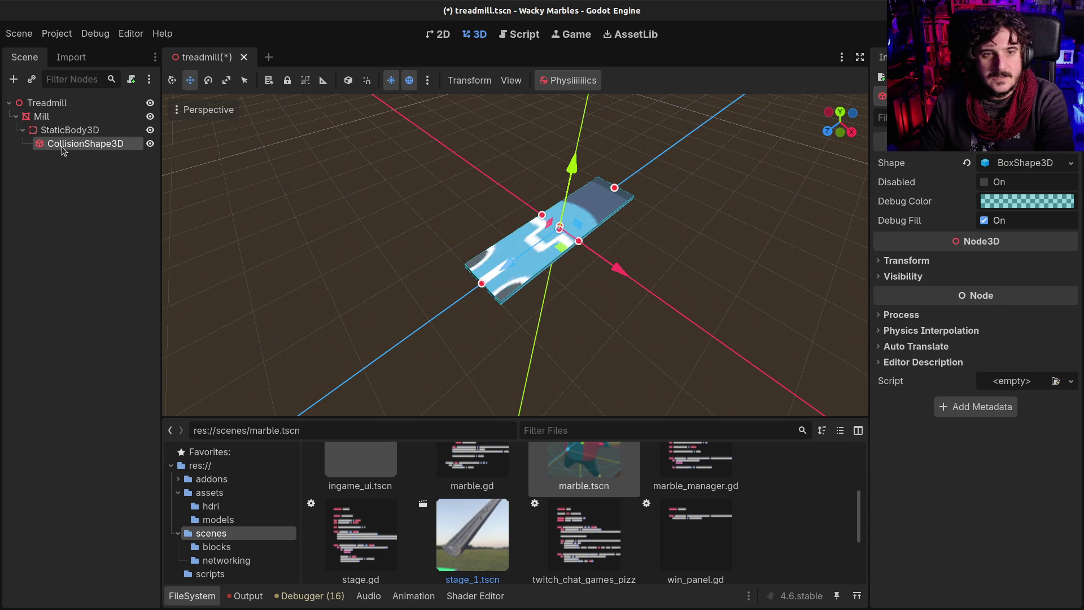
{"action": "scroll", "coordinate": [506, 295], "scroll_direction": "down", "scroll_amount": 4}
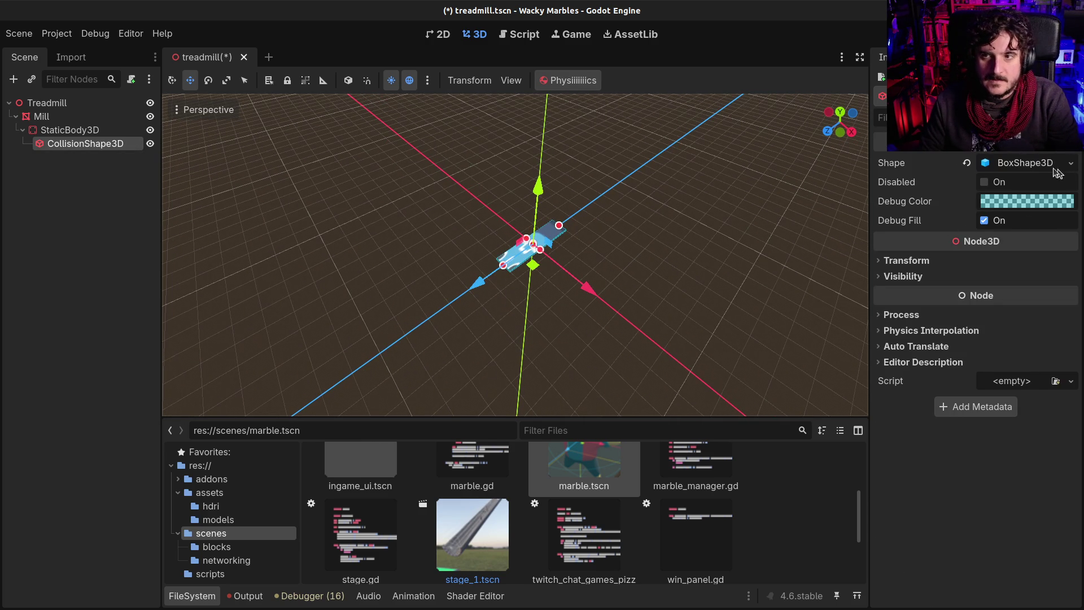
{"action": "left_click", "coordinate": [1028, 164]}
{"action": "left_click", "coordinate": [1051, 206]}
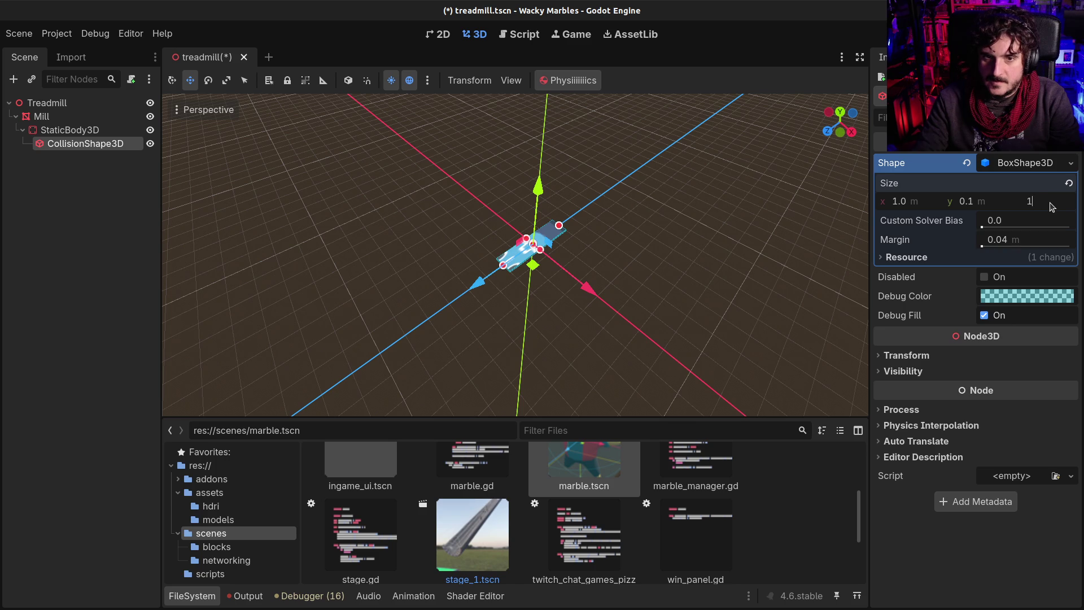
{"action": "key", "text": "Return"}
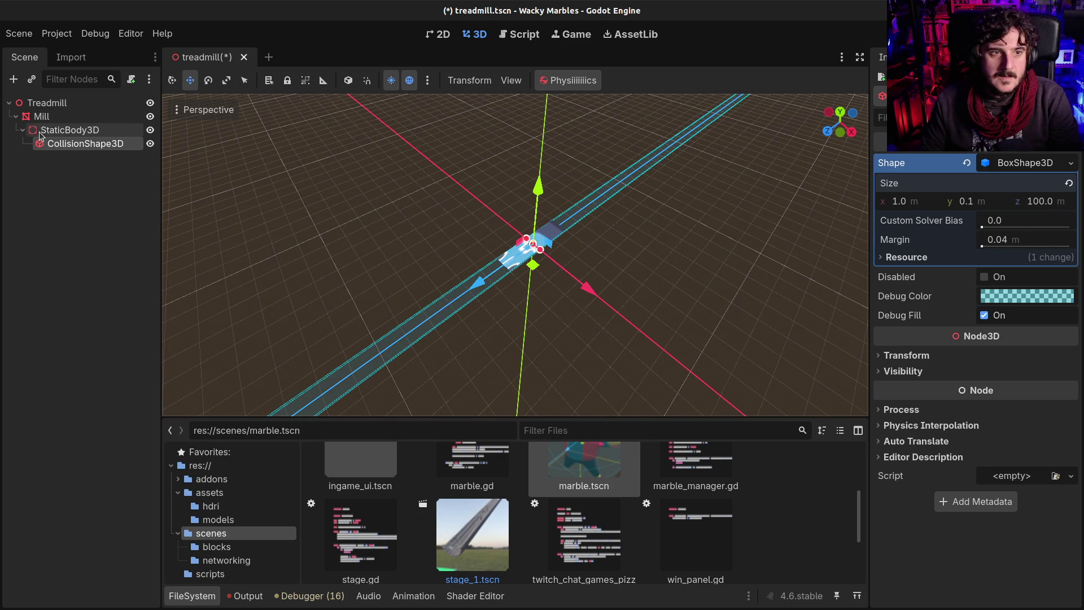
Set the Mill BoxMesh size z to 100 m and place a test marble on the belt.
{"action": "left_click", "coordinate": [44, 118]}
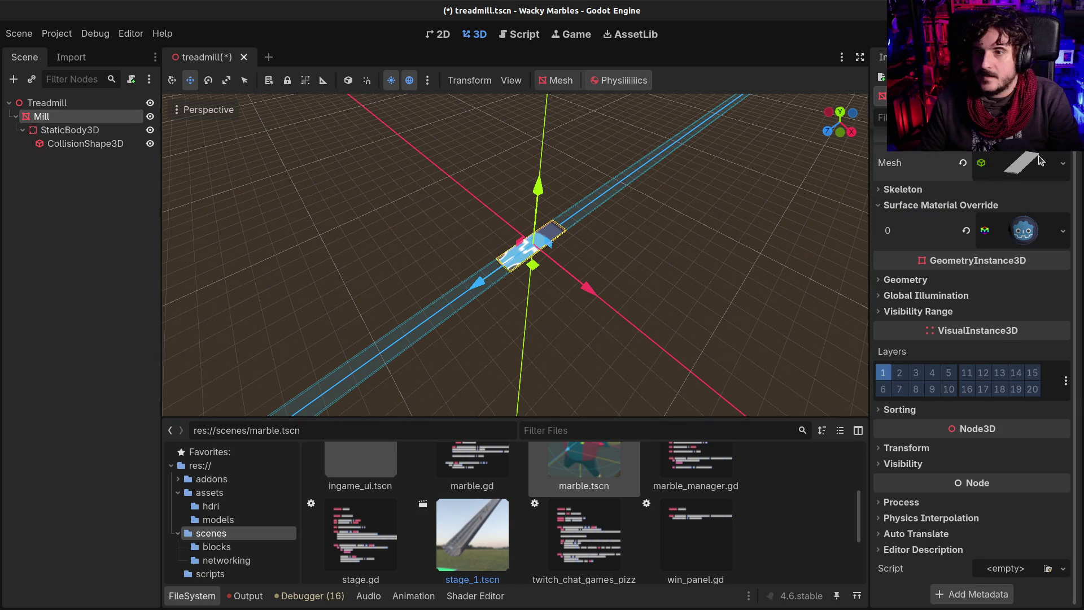
{"action": "left_click", "coordinate": [1022, 163]}
{"action": "left_click", "coordinate": [1033, 297]}
{"action": "type", "text": "1"}
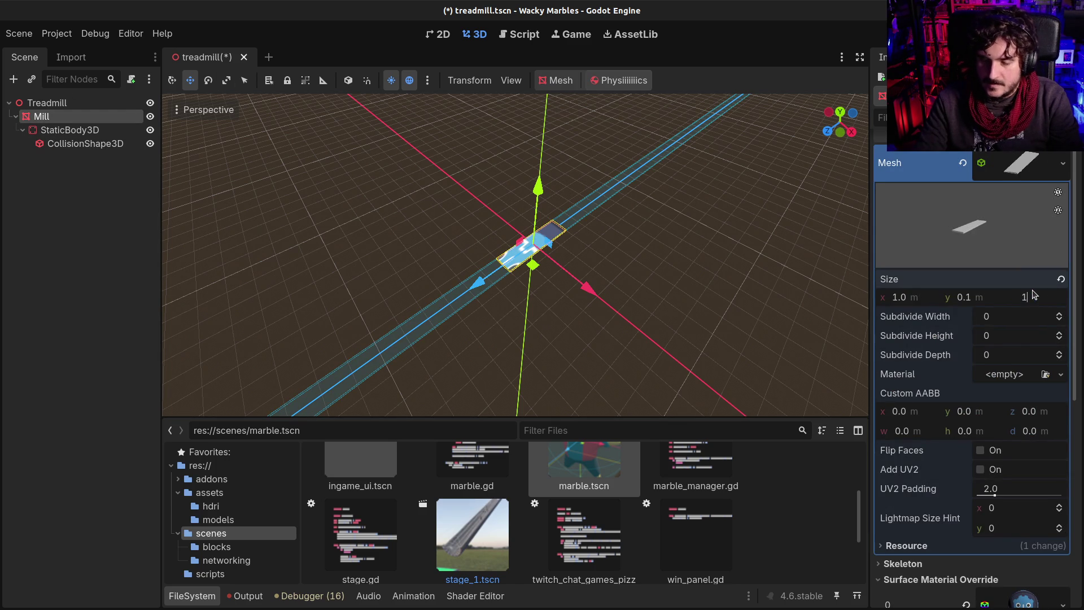
{"action": "type", "text": "00"}
{"action": "key", "text": "Return"}
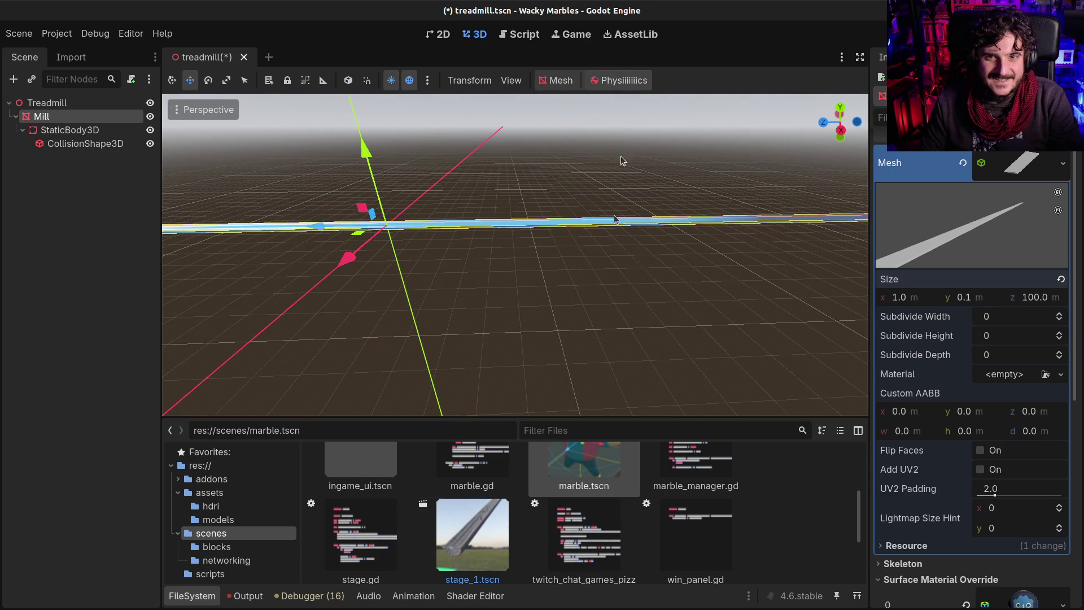
{"action": "left_click_drag", "start_coordinate": [584, 469], "coordinate": [608, 225]}
Hide the FileSystem panel and run the physics test on the 100 m belt.
{"action": "scroll", "coordinate": [622, 209], "scroll_direction": "up", "scroll_amount": 3}
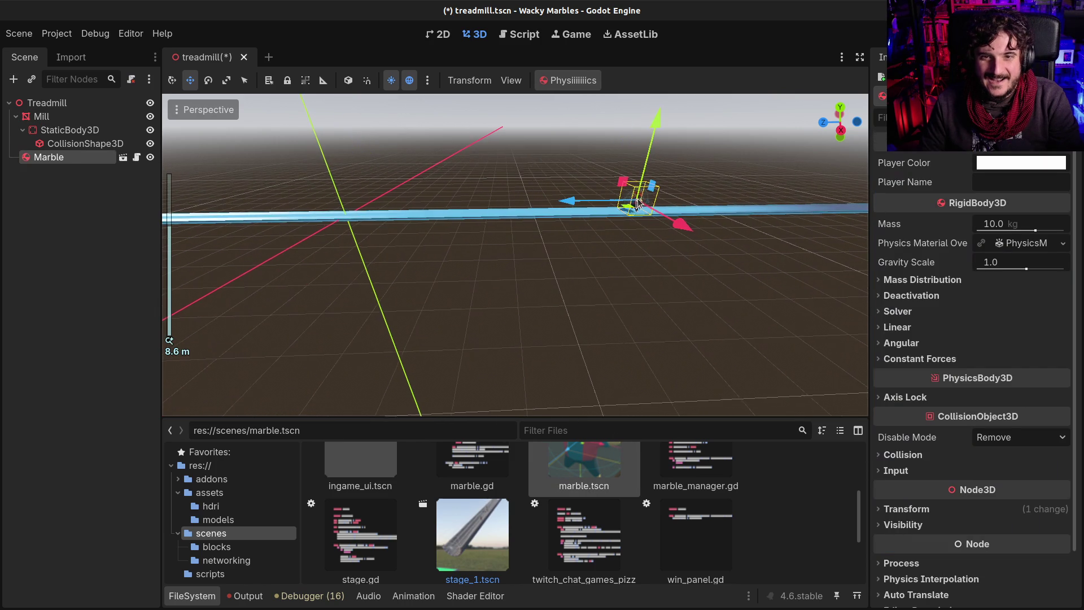
{"action": "left_click", "coordinate": [193, 592]}
{"action": "left_click", "coordinate": [196, 594]}
{"action": "left_click", "coordinate": [196, 595]}
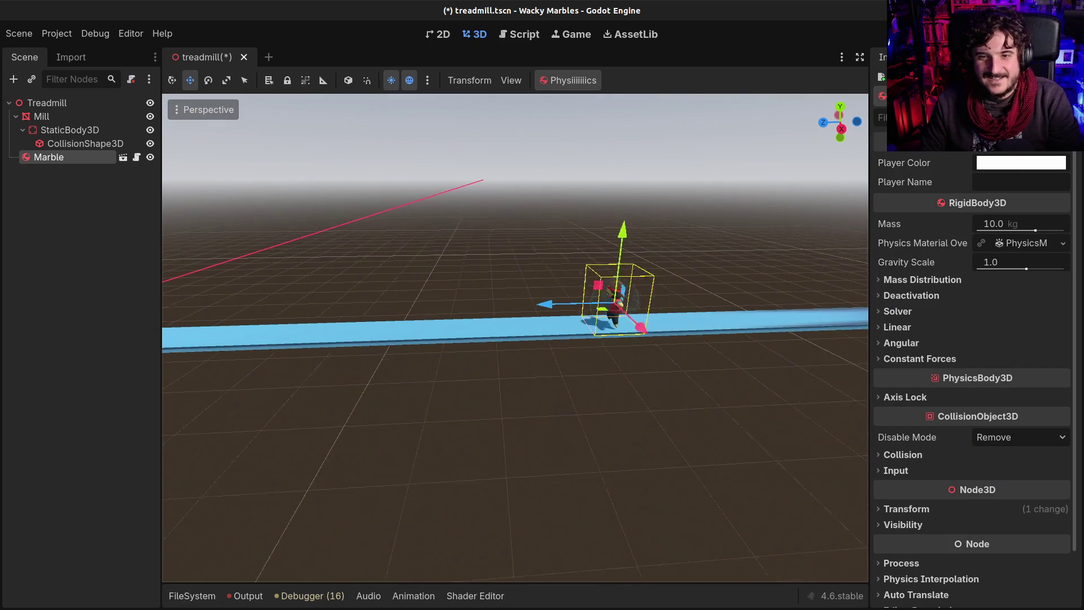
{"action": "left_click", "coordinate": [575, 80]}
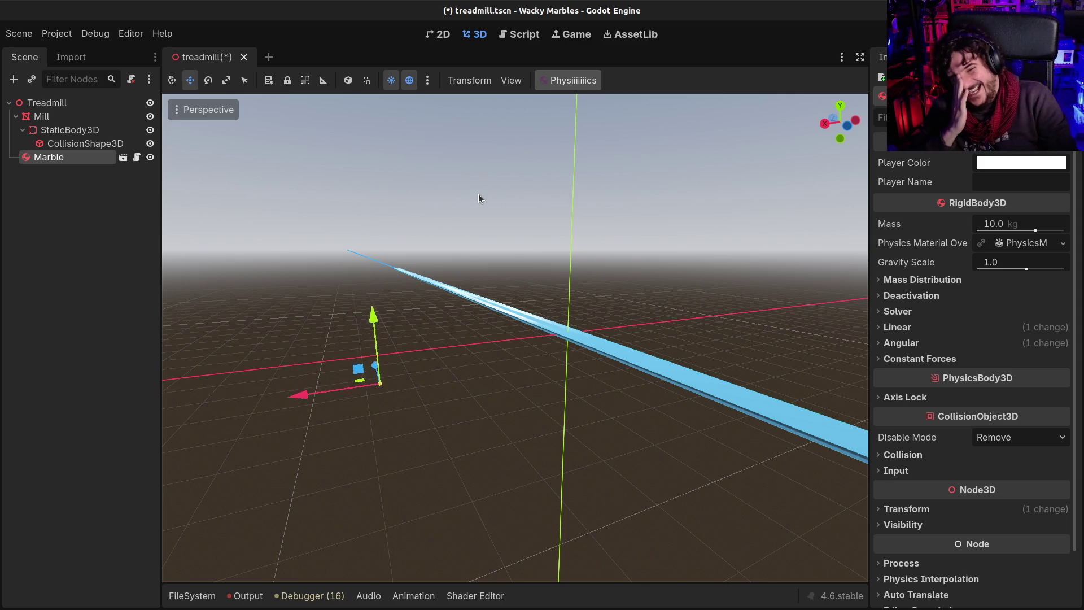
Select the test marble and delete it.
{"action": "left_click", "coordinate": [91, 229]}
{"action": "left_click", "coordinate": [72, 164]}
{"action": "key", "text": "Delete"}
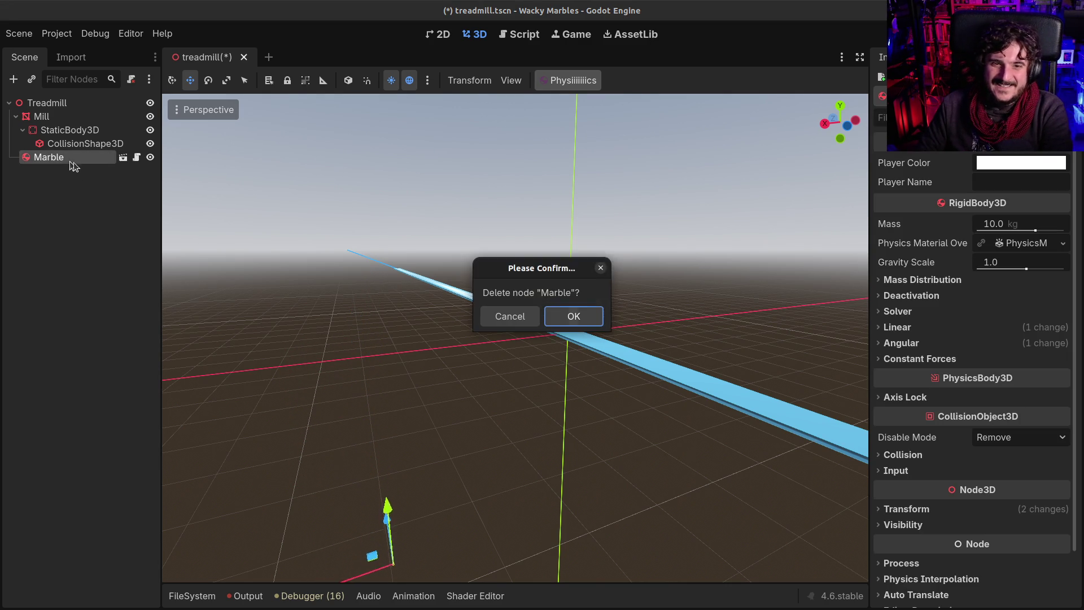
{"action": "key", "text": "Return"}
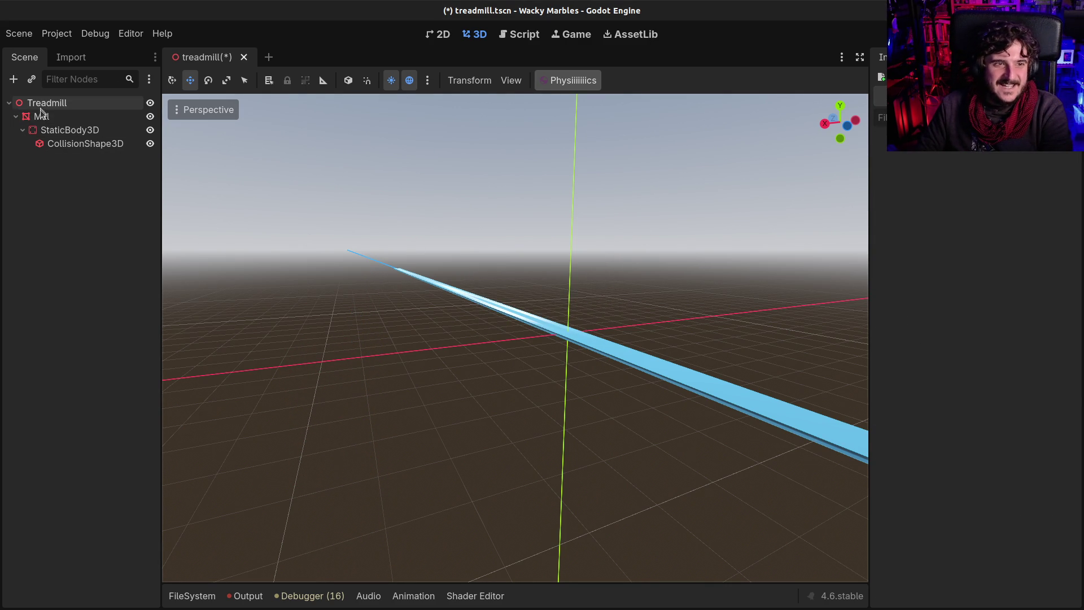
Collapse the Mill box settings and lower the belt's physics material friction from 1.0 to 0.0.
{"action": "left_click", "coordinate": [42, 117]}
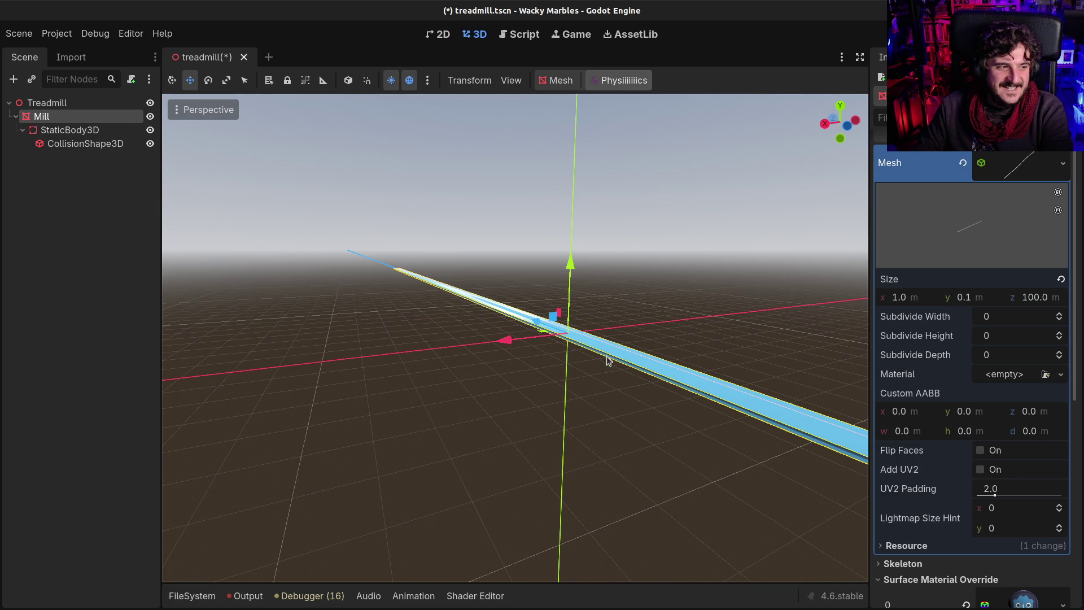
{"action": "scroll", "coordinate": [653, 373], "scroll_direction": "down", "scroll_amount": 2}
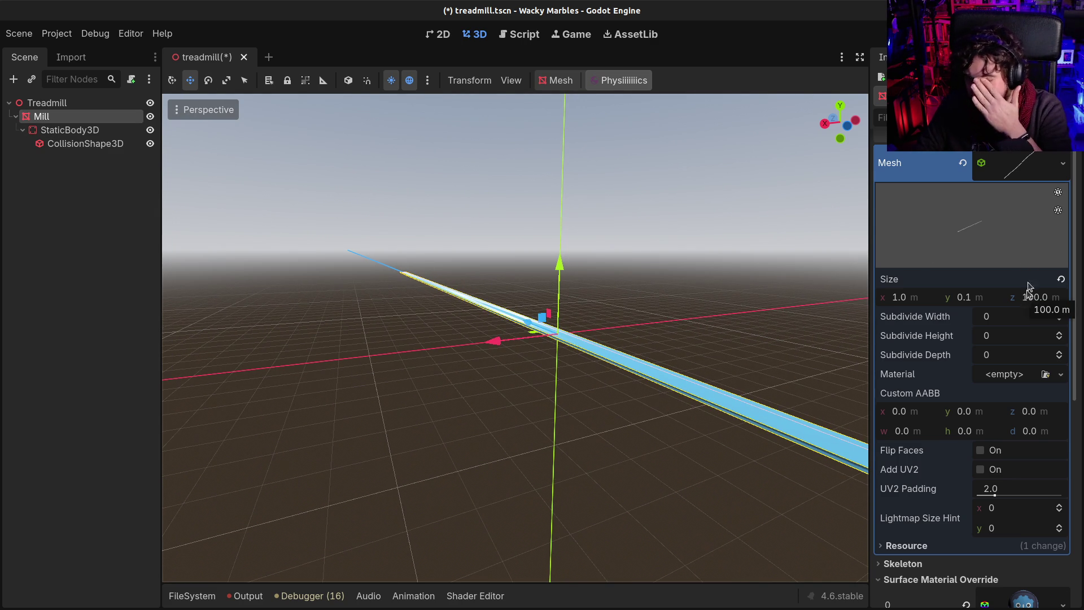
{"action": "left_click", "coordinate": [1027, 172]}
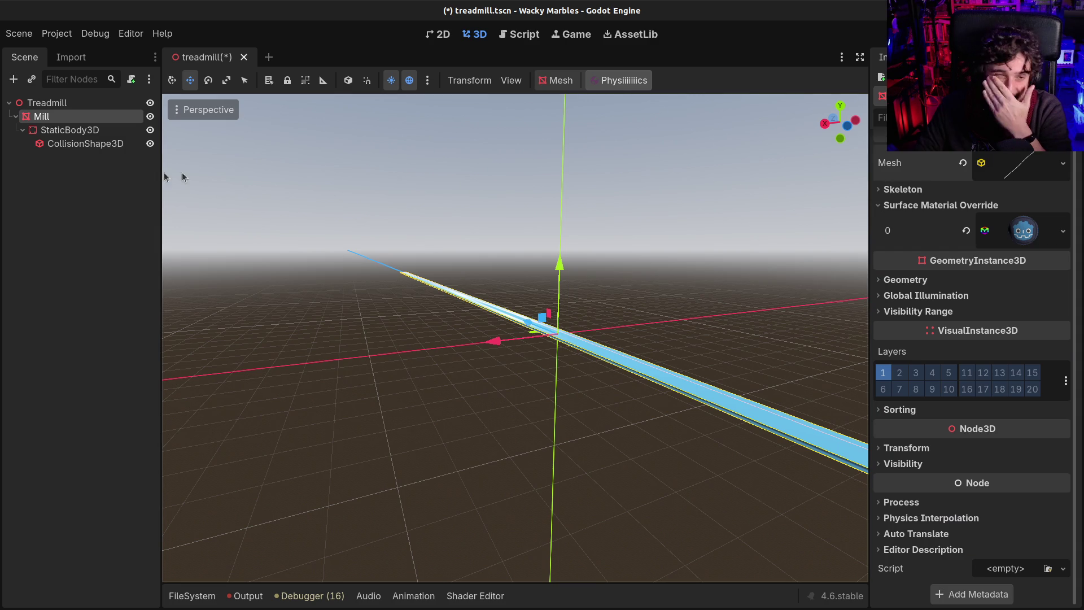
{"action": "left_click", "coordinate": [61, 129]}
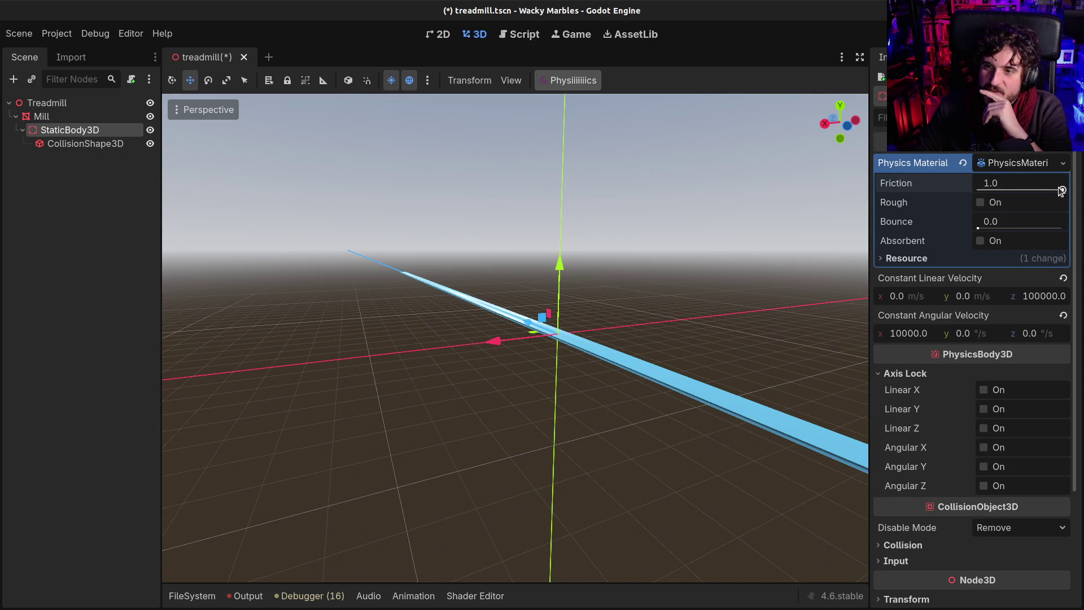
{"action": "left_click_drag", "start_coordinate": [1062, 191], "coordinate": [977, 191]}
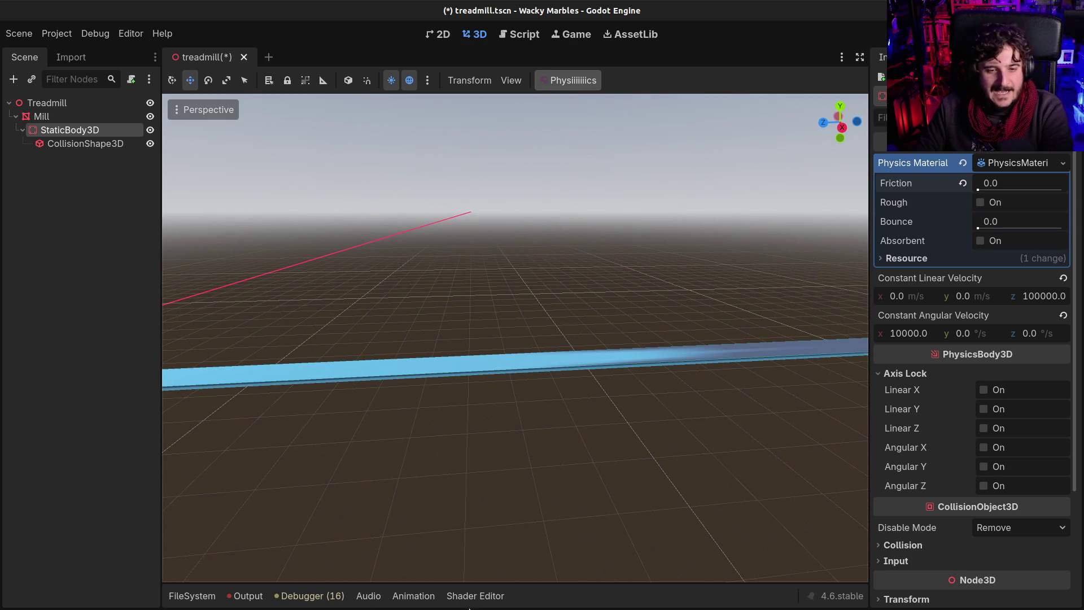
Show the project files and drop a marble.tscn instance above the belt.
{"action": "left_click", "coordinate": [238, 603]}
{"action": "left_click", "coordinate": [192, 596]}
{"action": "mouse_move", "coordinate": [610, 485]}
{"action": "left_mouse_down"}
{"action": "mouse_move", "coordinate": [529, 265]}
{"action": "mouse_move", "coordinate": [537, 286]}
{"action": "left_mouse_up"}
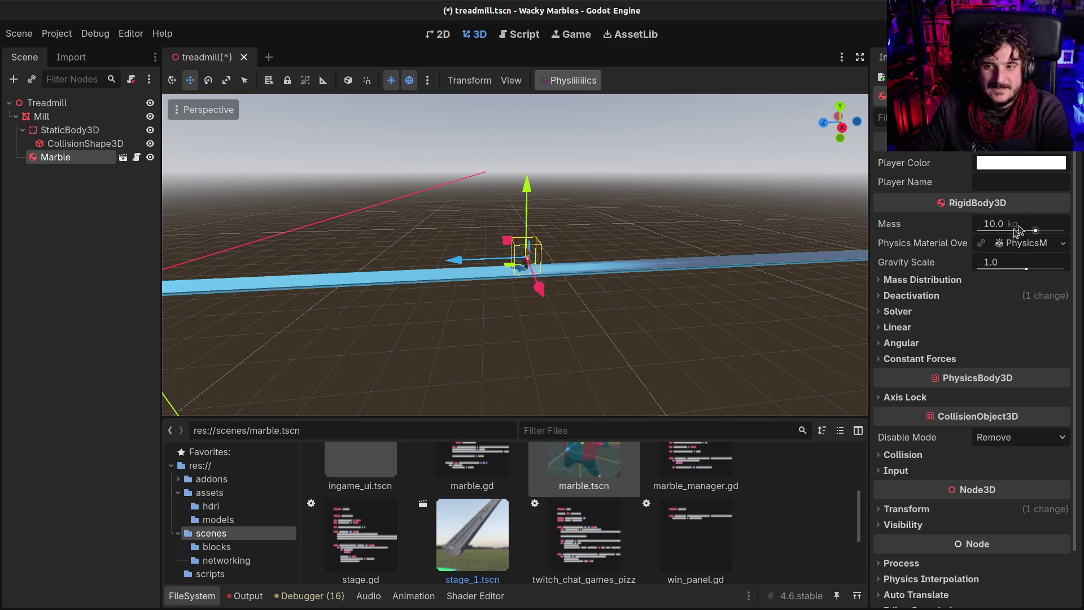
Test-run the marble with the belt's friction at maximum, then at 0.0.
{"action": "left_click", "coordinate": [47, 131]}
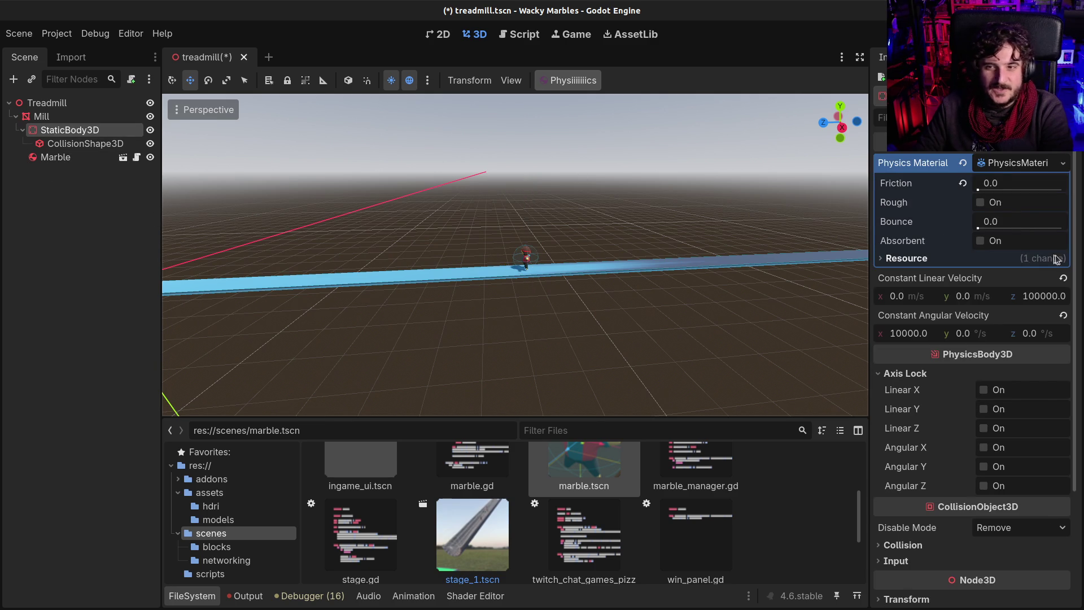
{"action": "left_click_drag", "start_coordinate": [980, 189], "coordinate": [1063, 189]}
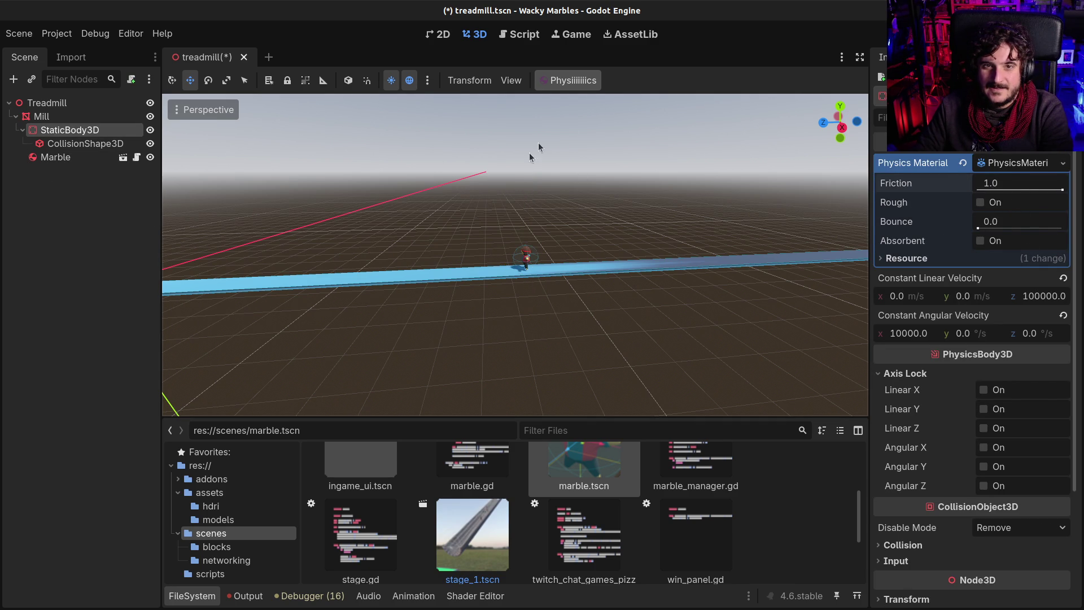
{"action": "left_click", "coordinate": [572, 83]}
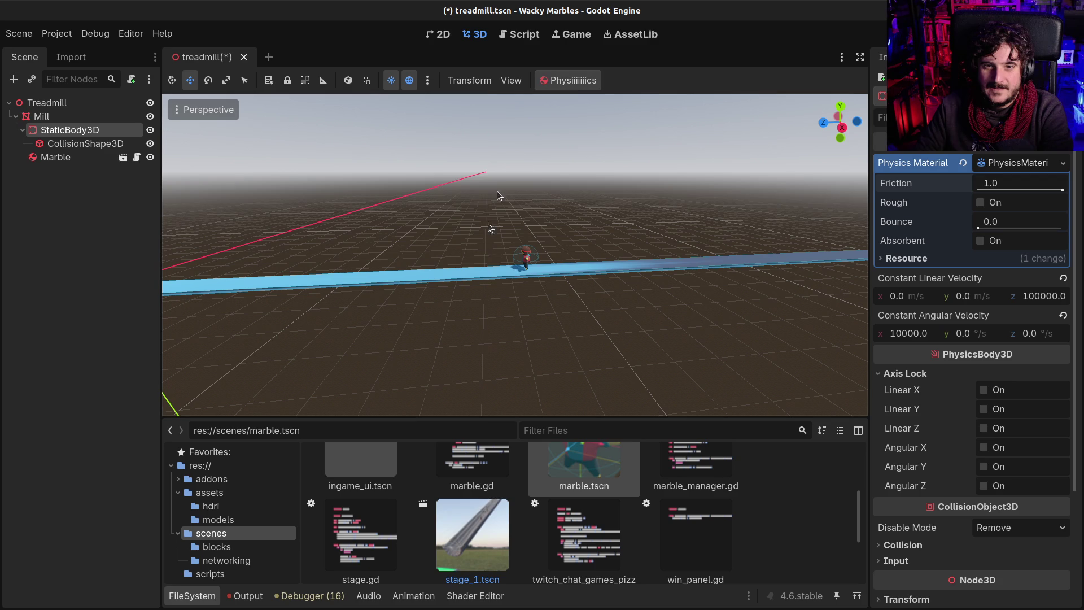
{"action": "left_click", "coordinate": [523, 258]}
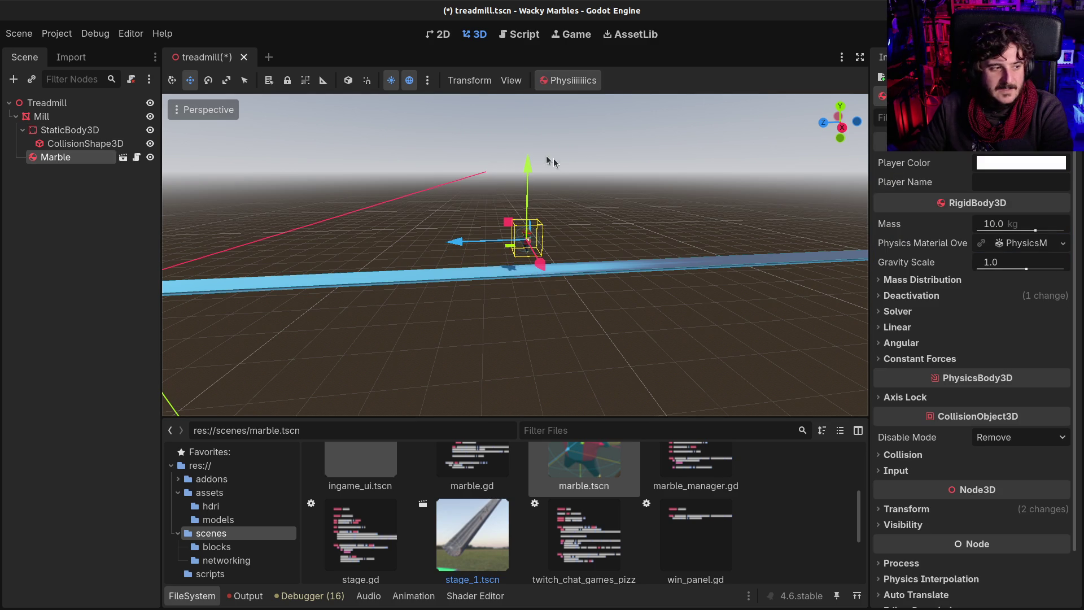
{"action": "left_click", "coordinate": [70, 130]}
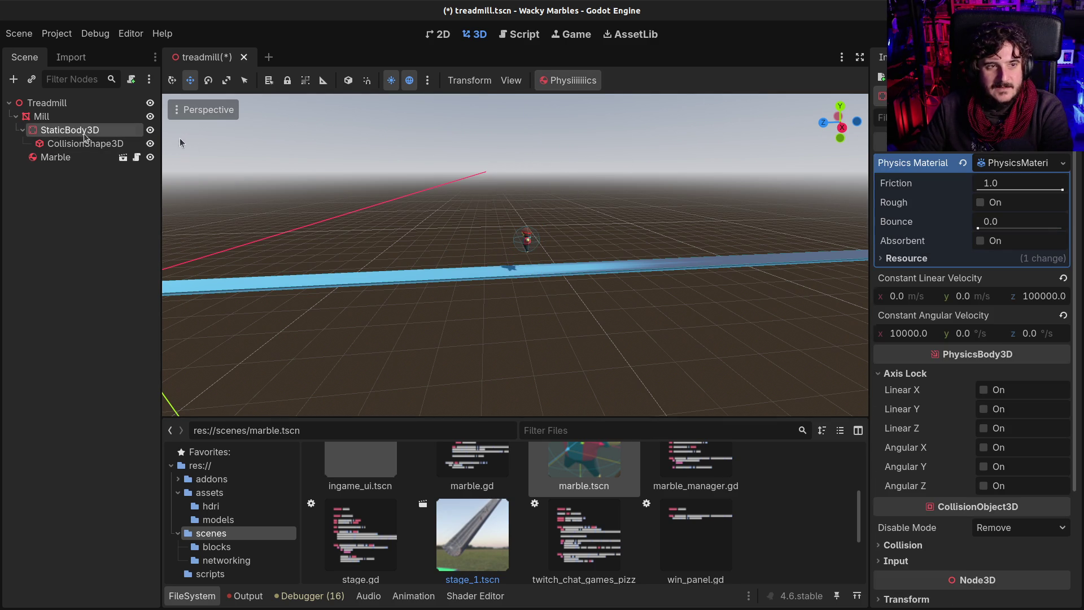
{"action": "left_click_drag", "start_coordinate": [1062, 191], "coordinate": [860, 184]}
{"action": "left_click", "coordinate": [572, 81]}
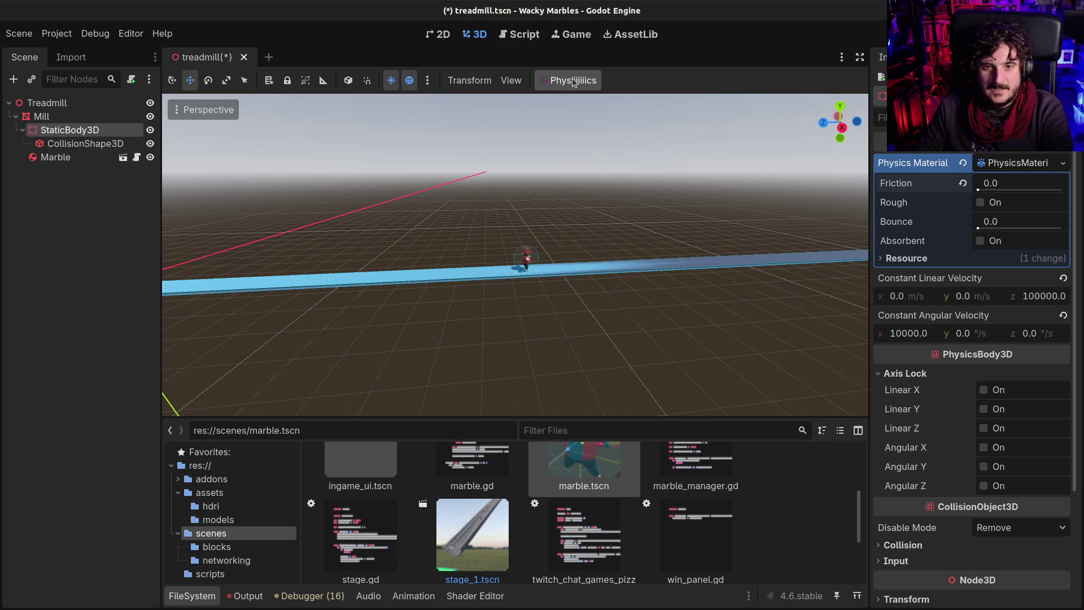
{"action": "left_click", "coordinate": [526, 259]}
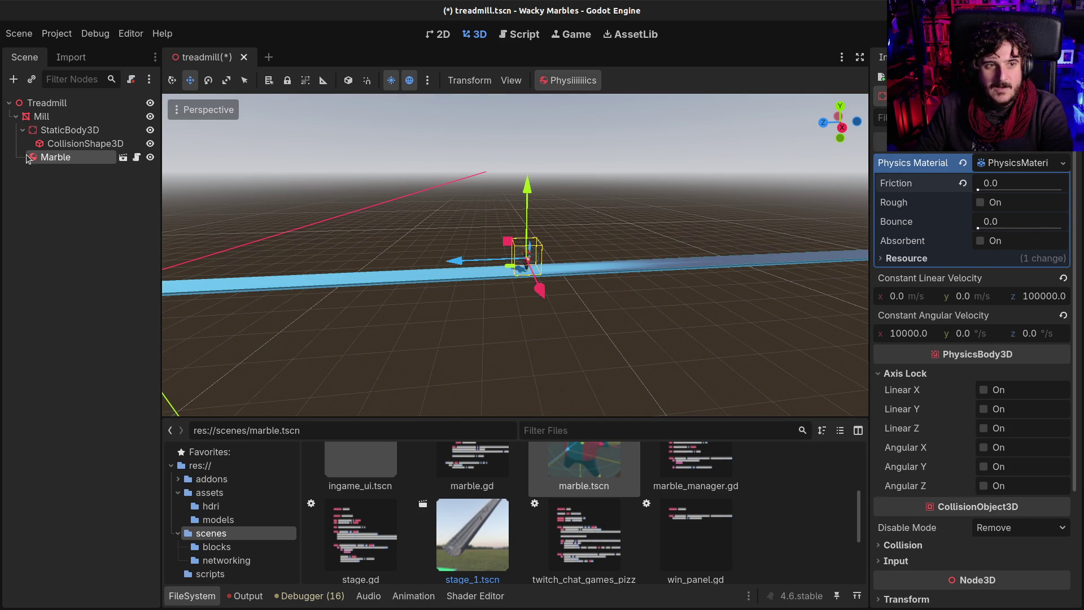
Reset the belt's friction to 1.0 with Rough left off and rerun the physics preview.
{"action": "left_click", "coordinate": [70, 130]}
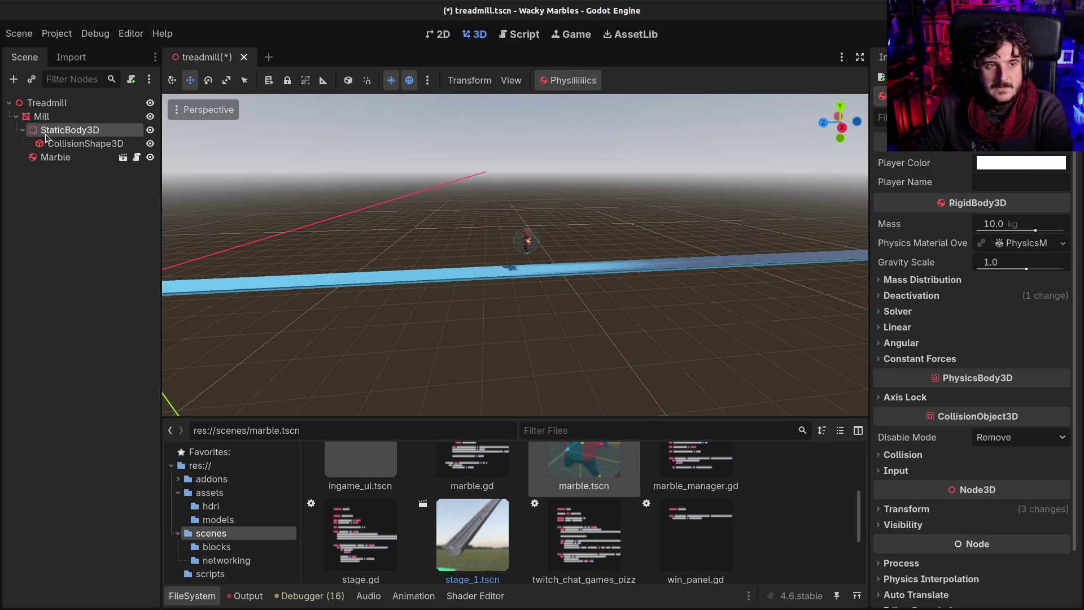
{"action": "left_click_drag", "start_coordinate": [979, 189], "coordinate": [1082, 196]}
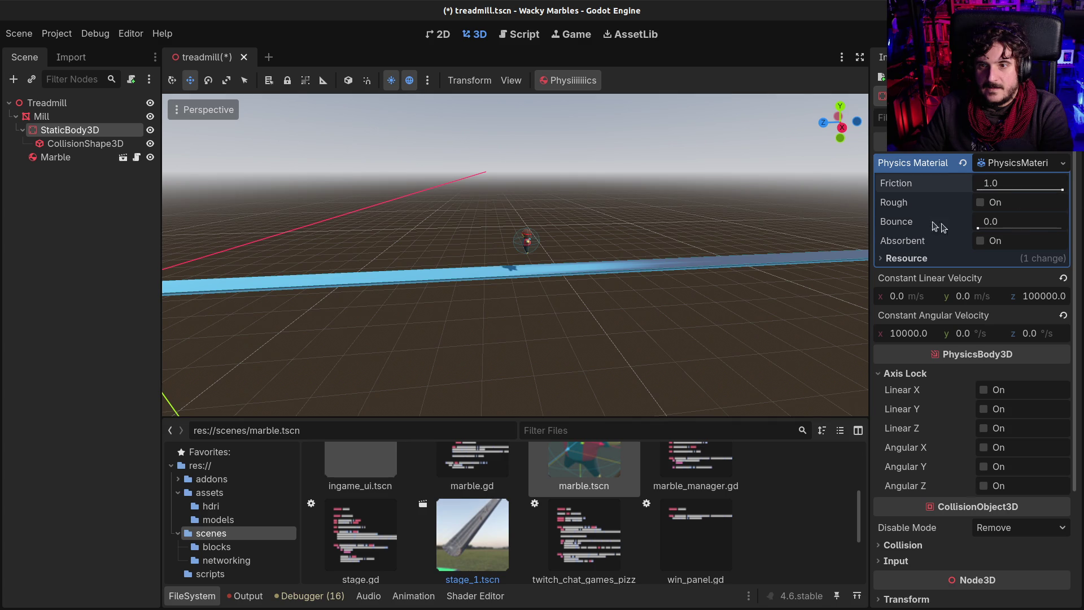
{"action": "left_click", "coordinate": [996, 207]}
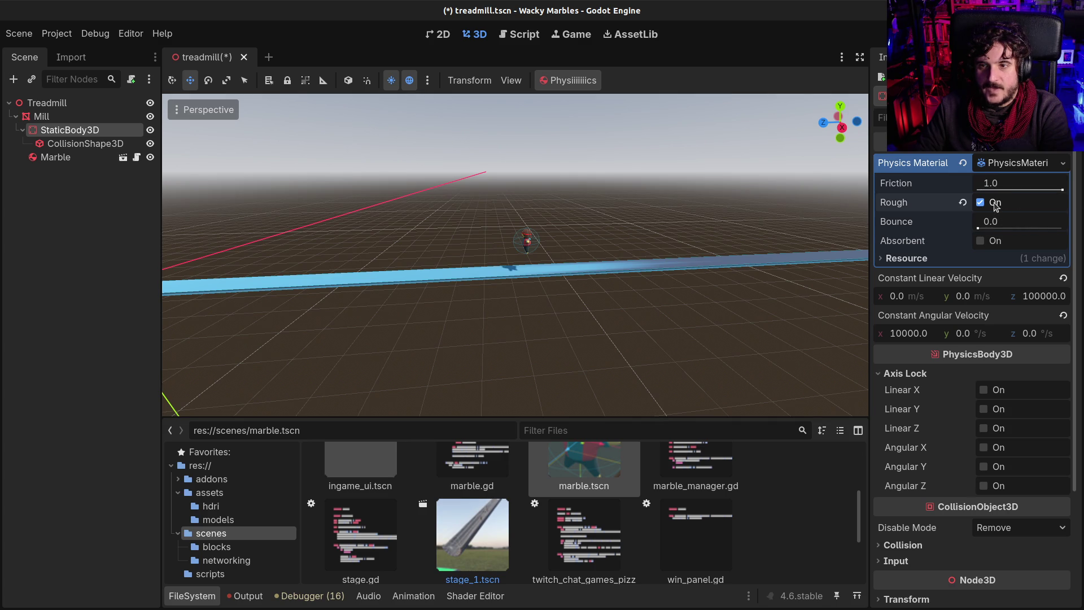
{"action": "left_click", "coordinate": [997, 206]}
{"action": "left_click", "coordinate": [584, 85]}
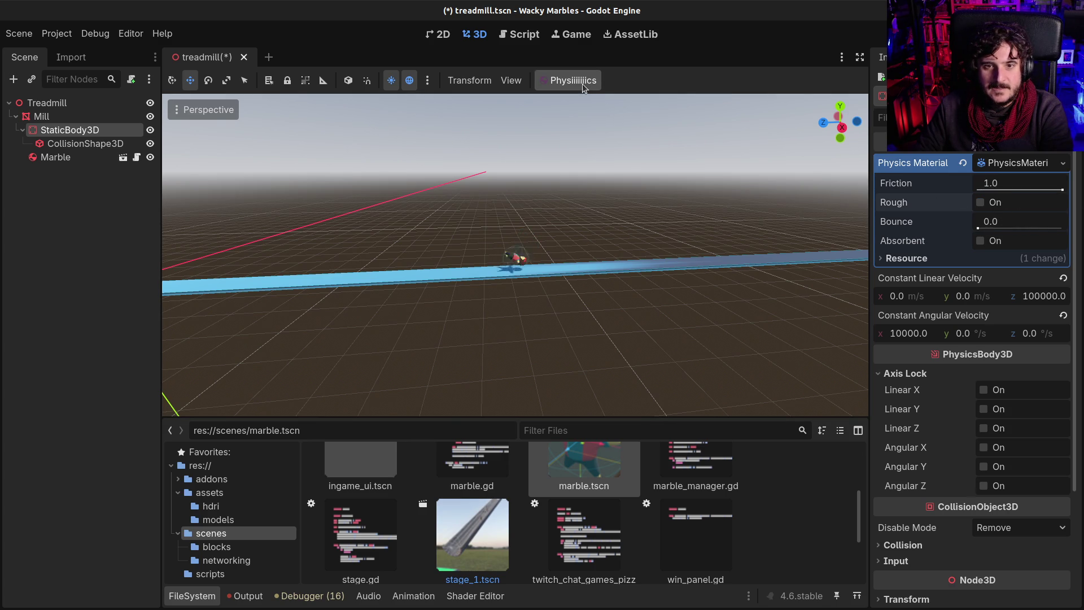
Select the test Marble node and request its deletion.
{"action": "left_click_drag", "start_coordinate": [342, 265], "coordinate": [395, 260]}
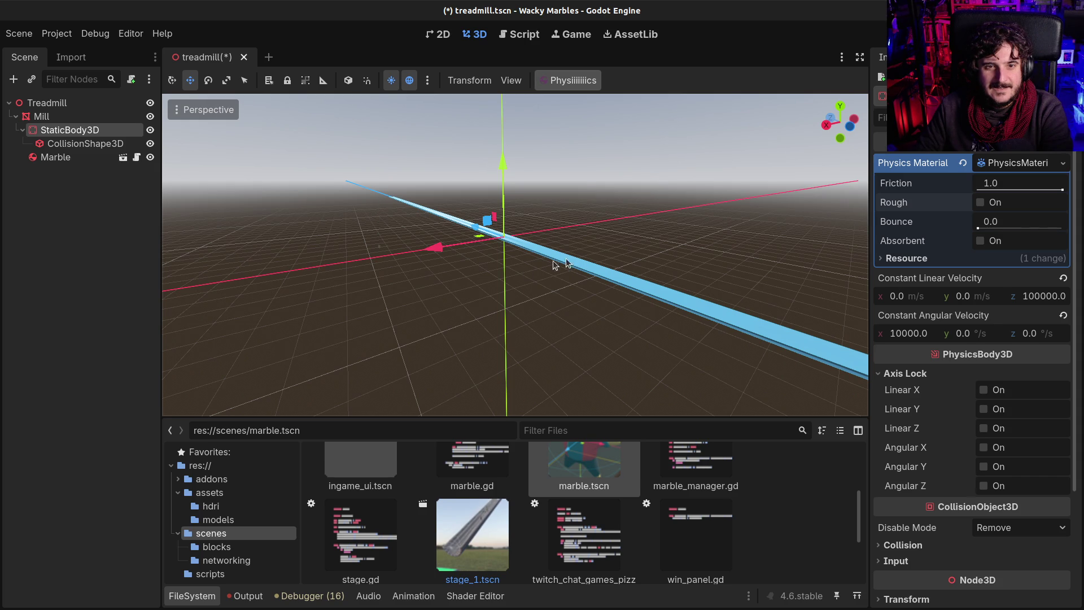
{"action": "left_click", "coordinate": [43, 158]}
{"action": "key", "text": "Delete"}
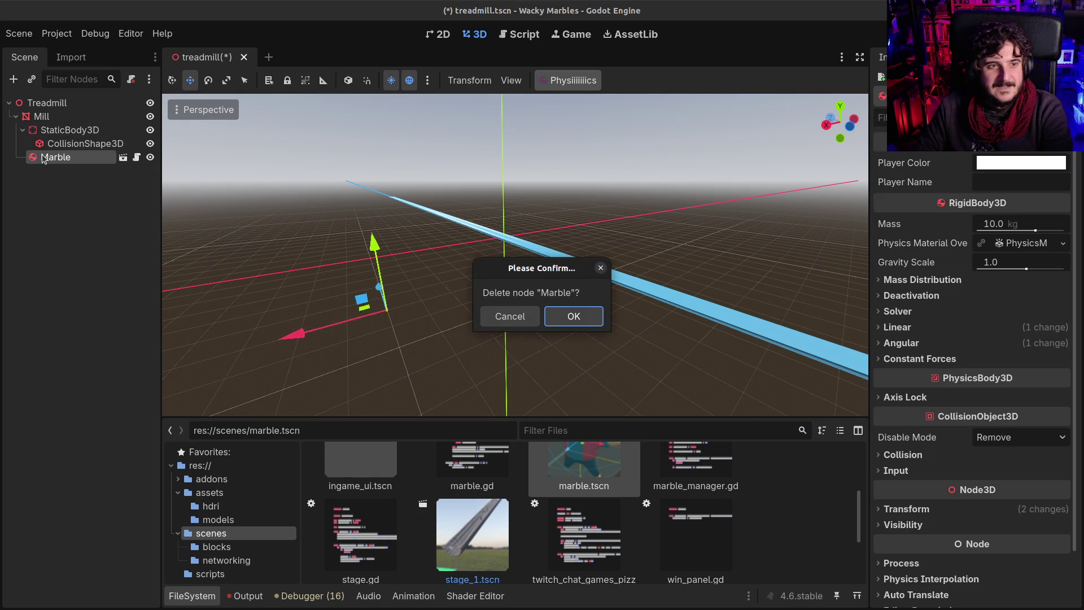
Delete the old marble and place a fresh marble.tscn instance above the belt.
{"action": "key", "text": "Return"}
{"action": "left_click", "coordinate": [57, 130]}
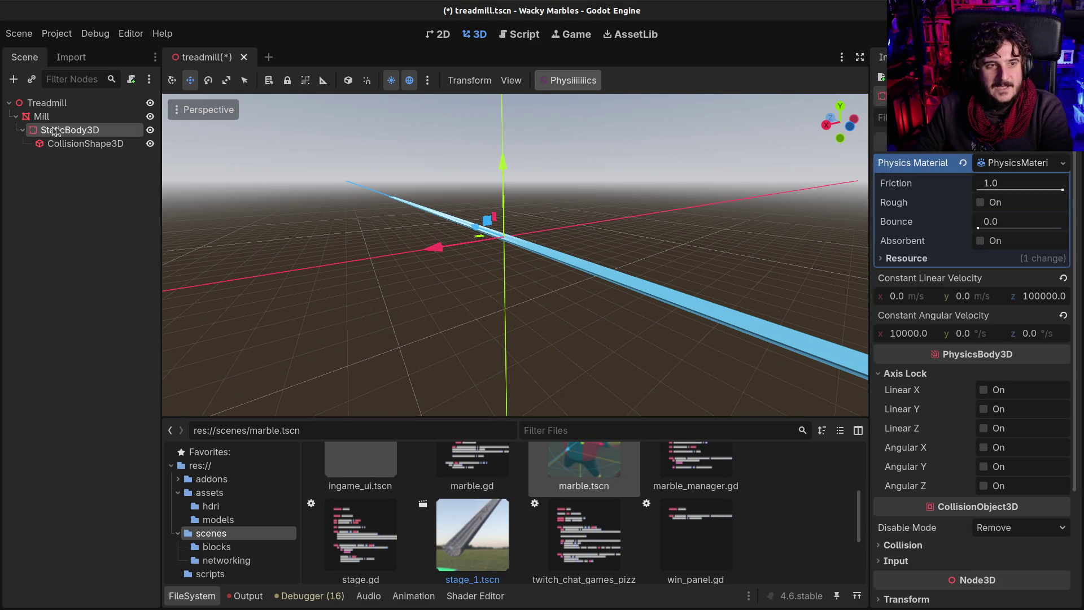
{"action": "left_click_drag", "start_coordinate": [615, 283], "coordinate": [585, 182]}
{"action": "left_click_drag", "start_coordinate": [605, 102], "coordinate": [608, 407]}
{"action": "mouse_move", "coordinate": [610, 473]}
{"action": "left_mouse_down"}
{"action": "mouse_move", "coordinate": [591, 252]}
{"action": "mouse_move", "coordinate": [590, 263]}
{"action": "left_mouse_up"}
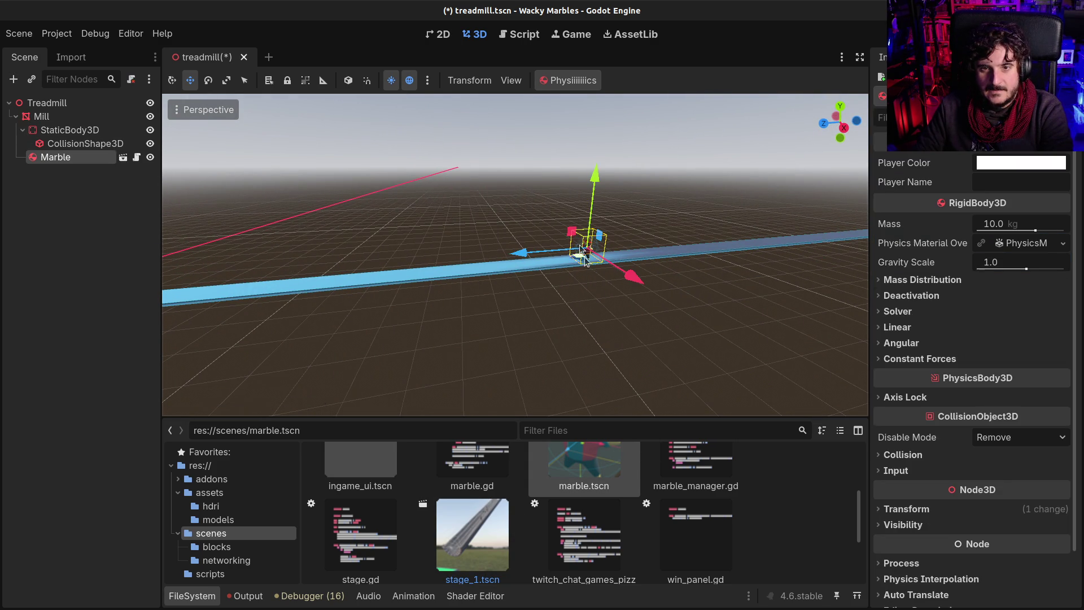
{"action": "left_click_drag", "start_coordinate": [594, 186], "coordinate": [594, 152]}
Switch on Rough in the StaticBody3D belt's physics material.
{"action": "key", "text": "Up"}
{"action": "key", "text": "Up"}
{"action": "key", "text": "Up"}
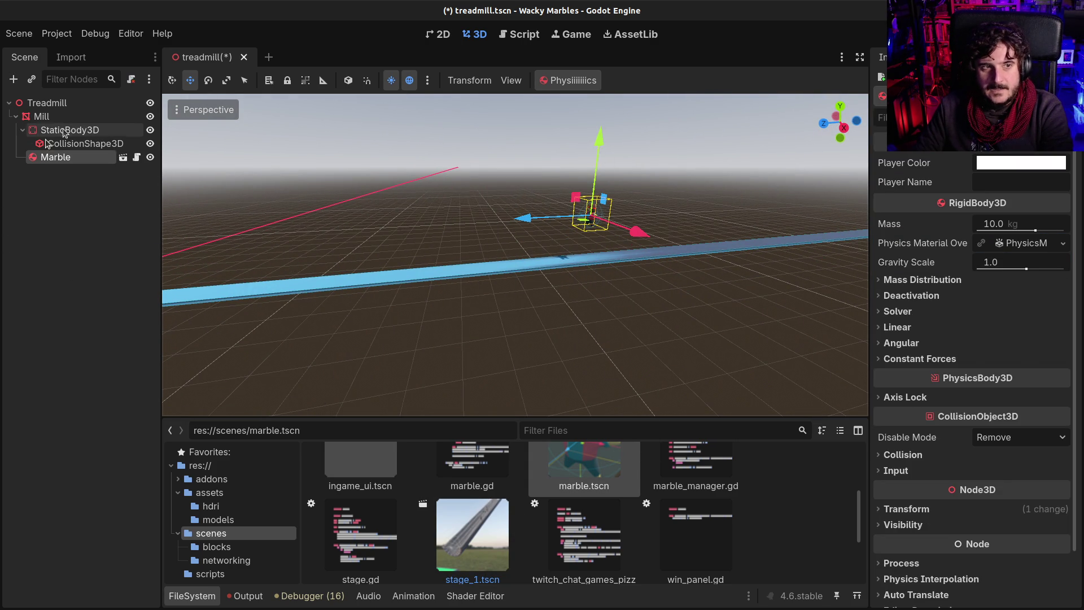
{"action": "key", "text": "Down"}
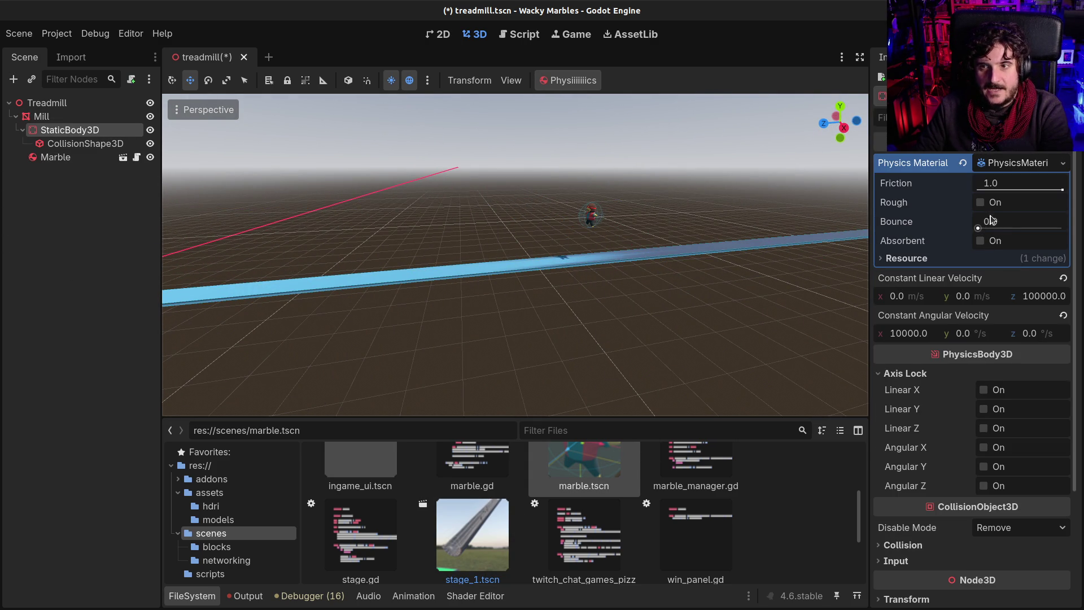
{"action": "left_click", "coordinate": [991, 204]}
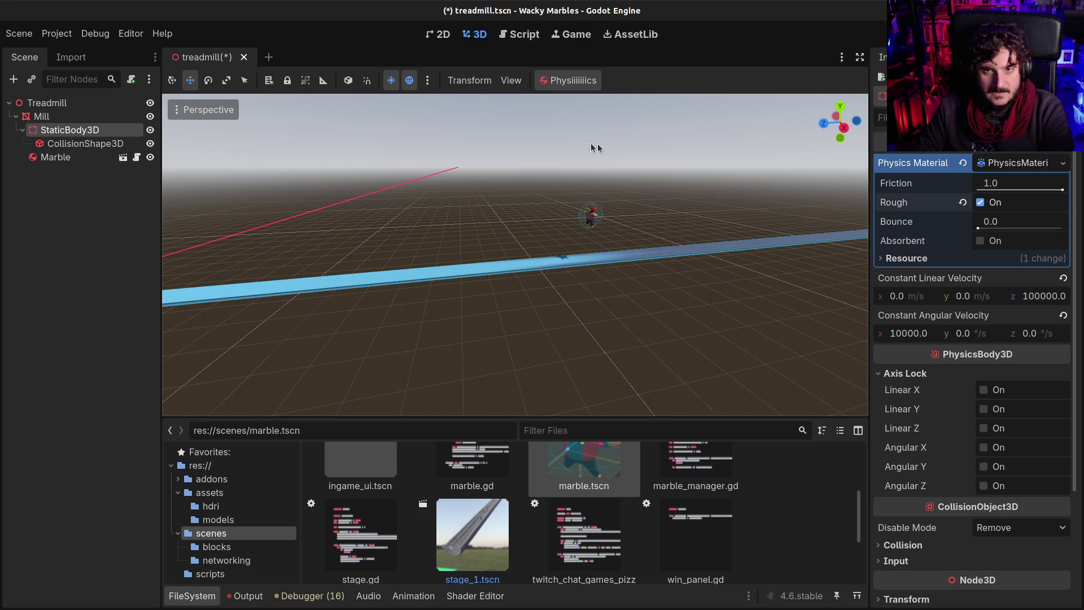
Set the belt's constant linear z velocity to 1000000 and add Marble2 above the belt.
{"action": "key", "text": "f"}
{"action": "left_click_drag", "start_coordinate": [632, 251], "coordinate": [567, 269]}
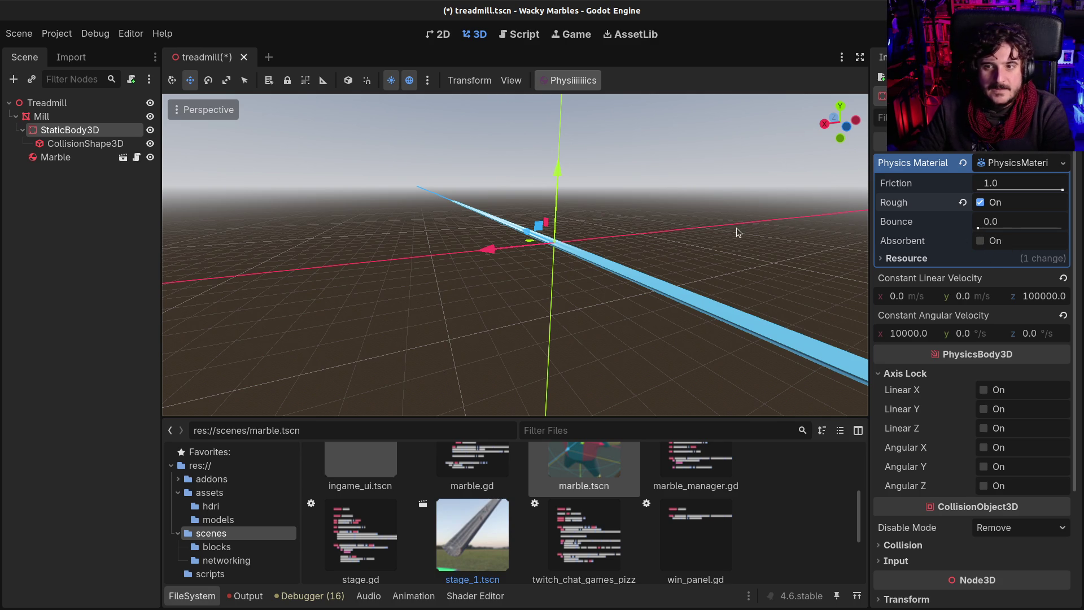
{"action": "left_click", "coordinate": [1043, 303]}
{"action": "key", "text": "Return"}
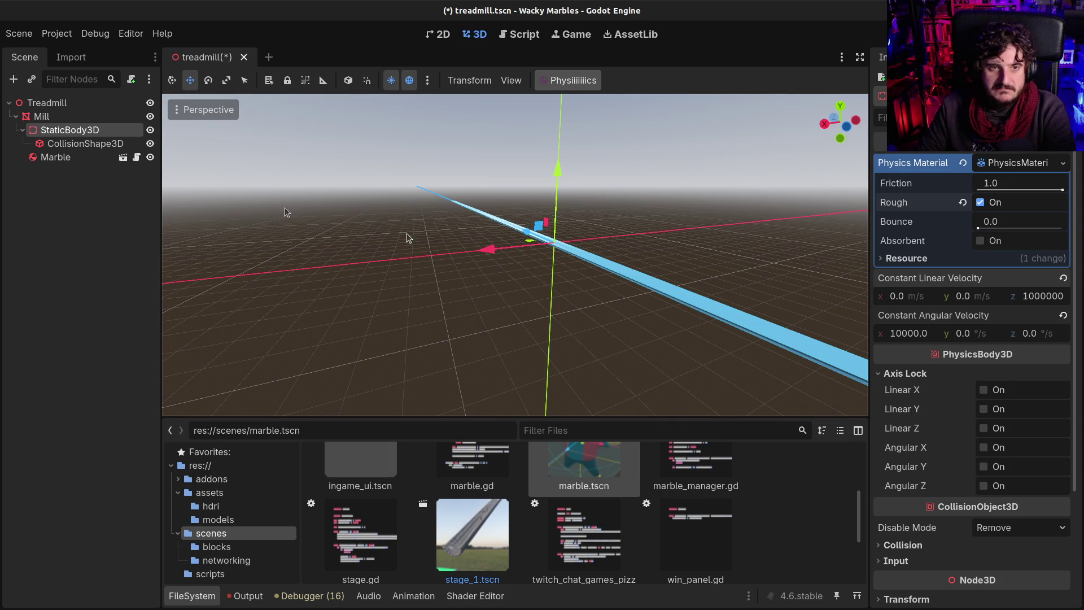
{"action": "left_click_drag", "start_coordinate": [632, 235], "coordinate": [452, 243]}
{"action": "mouse_move", "coordinate": [607, 466]}
{"action": "left_mouse_down"}
{"action": "mouse_move", "coordinate": [497, 300]}
{"action": "mouse_move", "coordinate": [497, 283]}
{"action": "left_mouse_up"}
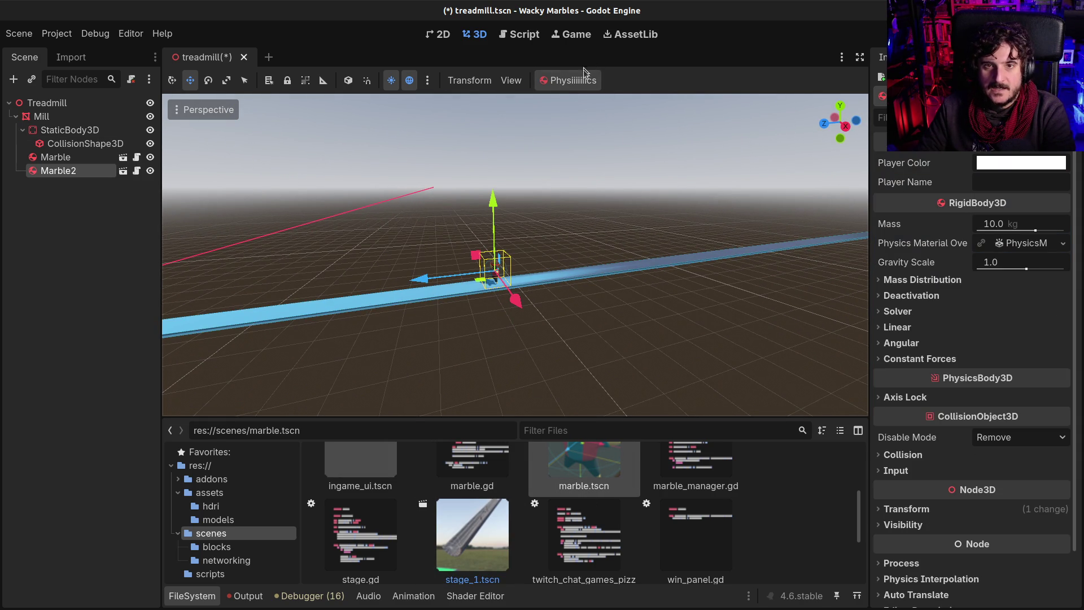